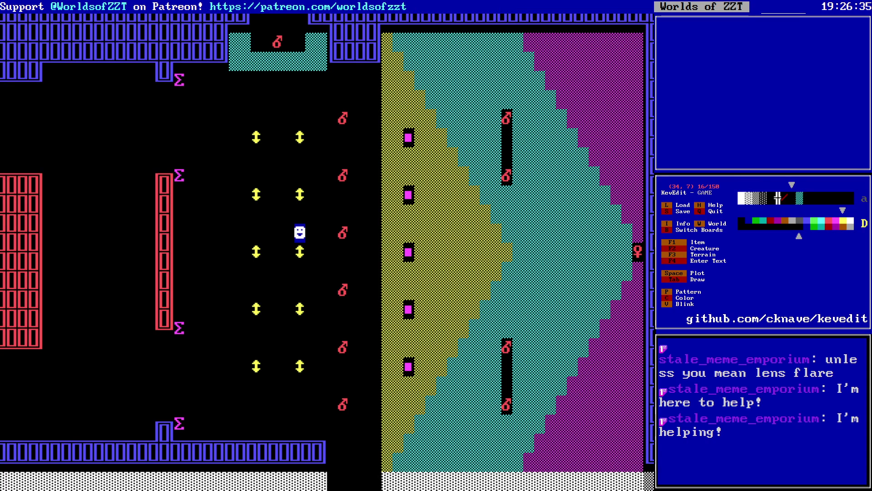
Step: Briefly switch to the Chaos of Colors board and back to The Other Puzzle Board
{"action": "key", "text": "Left"}
{"action": "key", "text": "Left"}
{"action": "key", "text": "Left"}
{"action": "key", "text": "Up"}
{"action": "key", "text": "Up"}
{"action": "key", "text": "Up"}
{"action": "key", "text": "Right"}
{"action": "key", "text": "Right"}
{"action": "key", "text": "Page_Down"}
{"action": "key", "text": "Down"}
{"action": "key", "text": "Down"}
{"action": "key", "text": "Down"}
{"action": "key", "text": "Down"}
{"action": "key", "text": "Down"}
{"action": "key", "text": "Down"}
{"action": "key", "text": "Up"}
{"action": "key", "text": "Delete"}
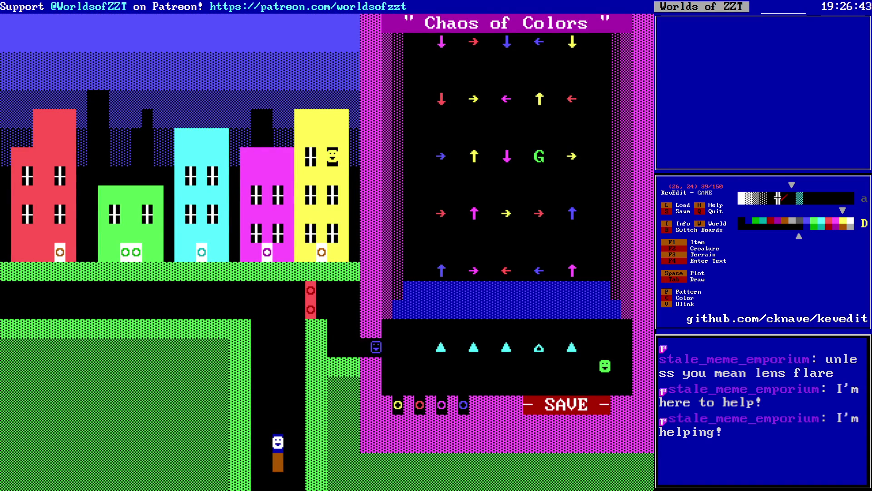
{"action": "key", "text": "Page_Down"}
{"action": "key", "text": "Up"}
{"action": "key", "text": "Up"}
{"action": "key", "text": "Up"}
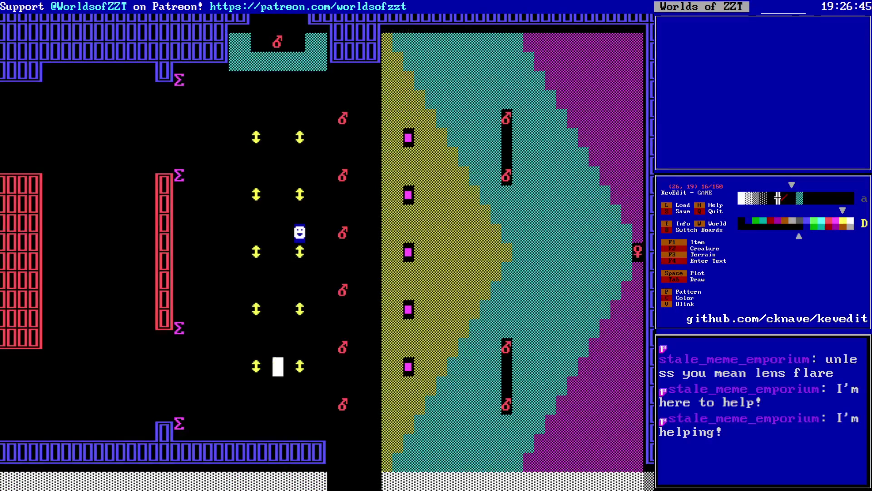
Step: Fill the two cells under the top alcove with cyan tiles
{"action": "key", "text": "Up"}
{"action": "key", "text": "Left"}
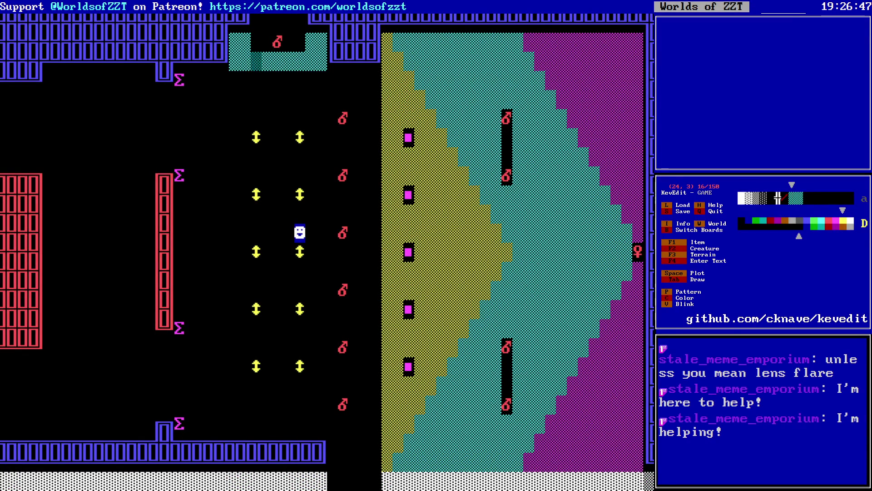
{"action": "key", "text": "Left"}
{"action": "key", "text": "Left"}
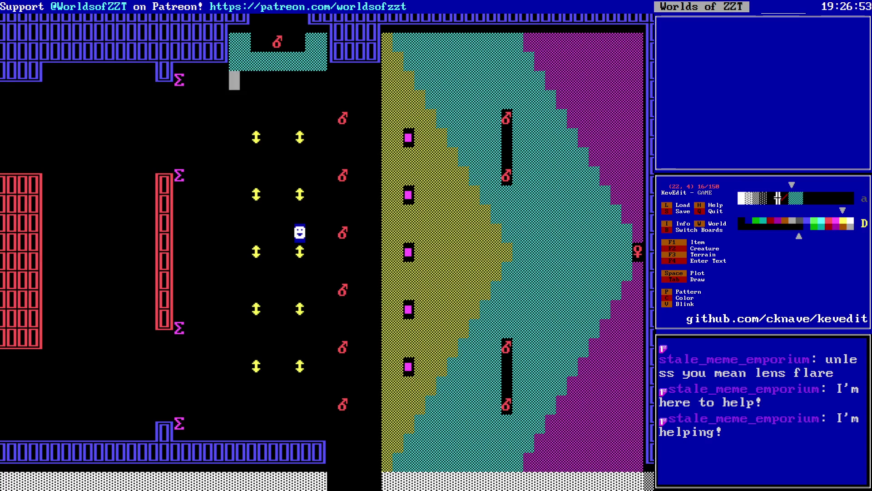
{"action": "key", "text": "Up"}
{"action": "key", "text": "Left"}
{"action": "key", "text": "Up"}
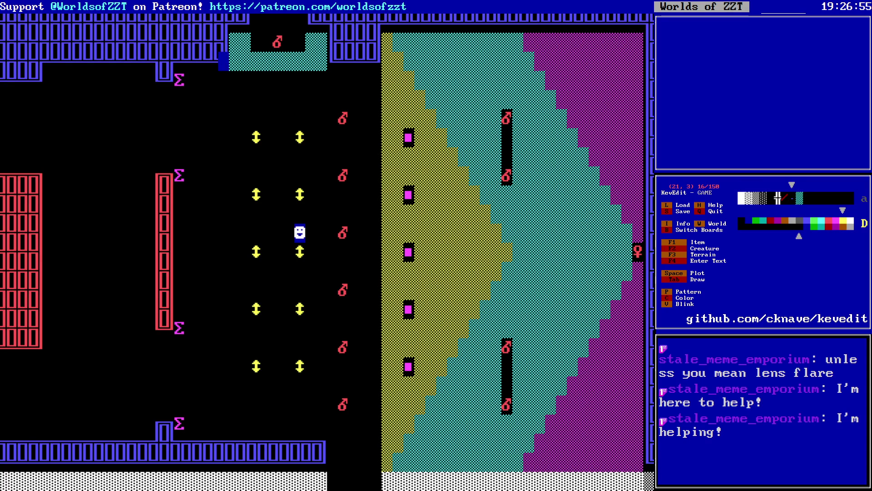
{"action": "key", "text": "Right"}
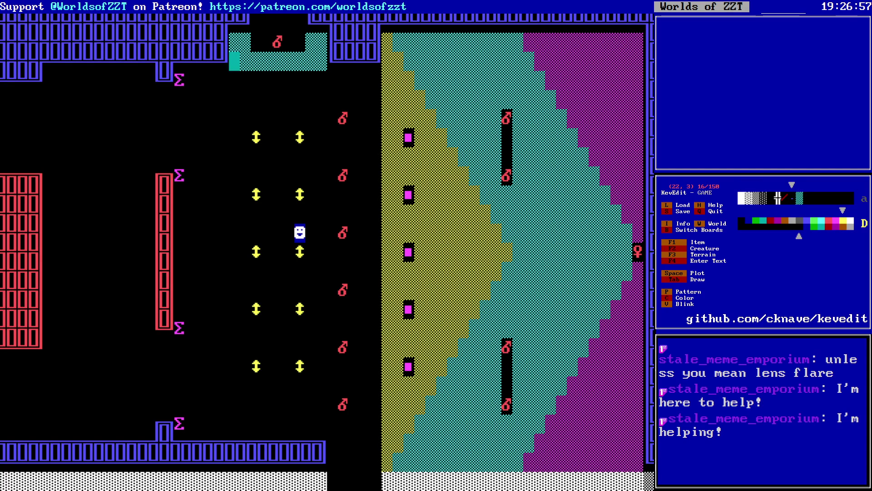
{"action": "key", "text": "Right"}
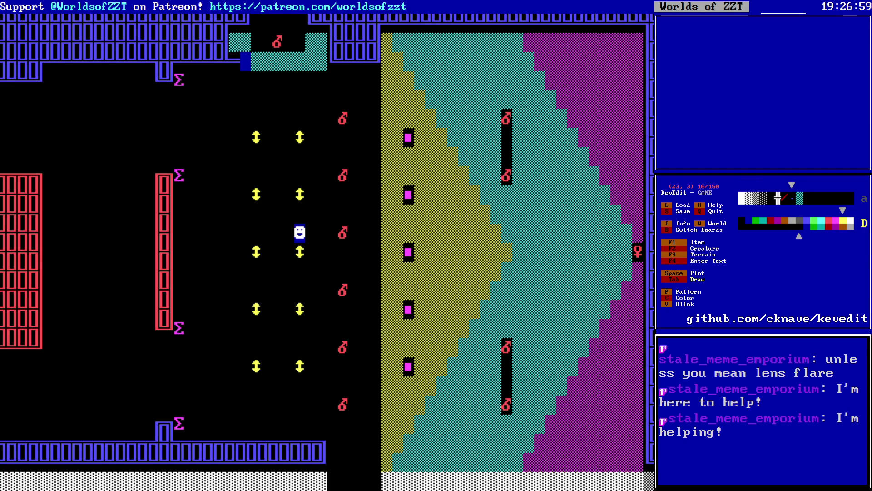
{"action": "key", "text": "space"}
{"action": "key", "text": "Left"}
{"action": "key", "text": "space"}
{"action": "key", "text": "Right"}
{"action": "key", "text": "Up"}
Step: Turn the top-row wall into line walls, restore the top-left solid wall, and save the world
{"action": "key", "text": "Right"}
{"action": "key", "text": "Right"}
{"action": "key", "text": "Right"}
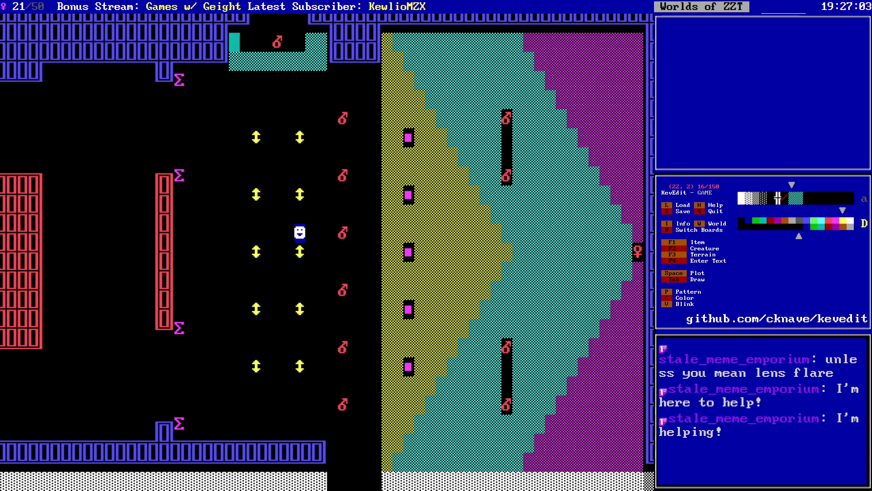
{"action": "key", "text": "Left"}
{"action": "key", "text": "Left"}
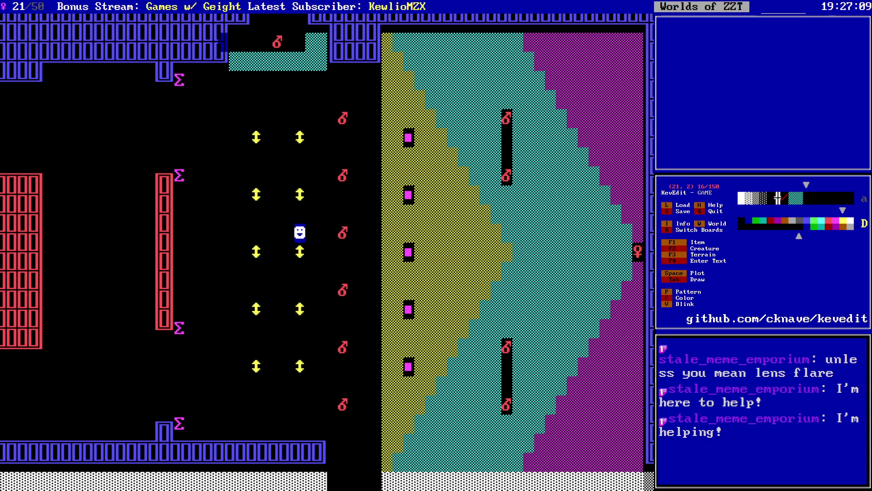
{"action": "key", "text": "Left"}
{"action": "key", "text": "Left"}
{"action": "key", "text": "Left"}
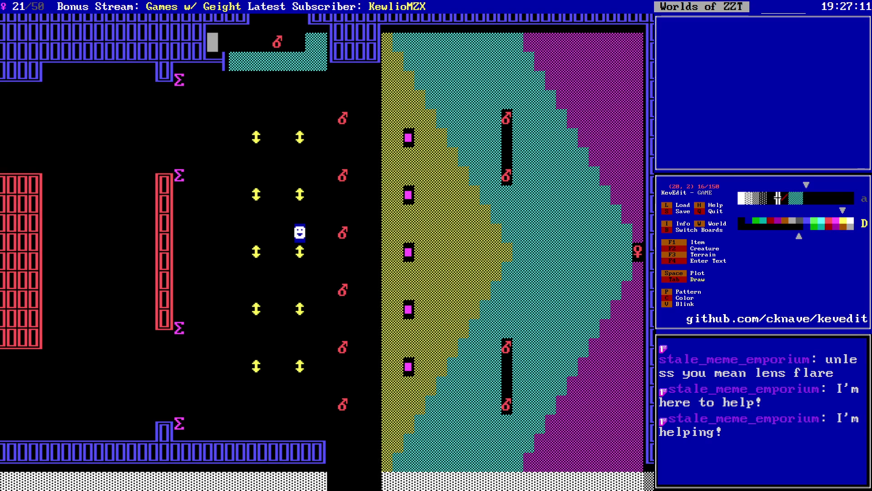
{"action": "key", "text": "Left"}
{"action": "key", "text": "Left"}
{"action": "key", "text": "Left"}
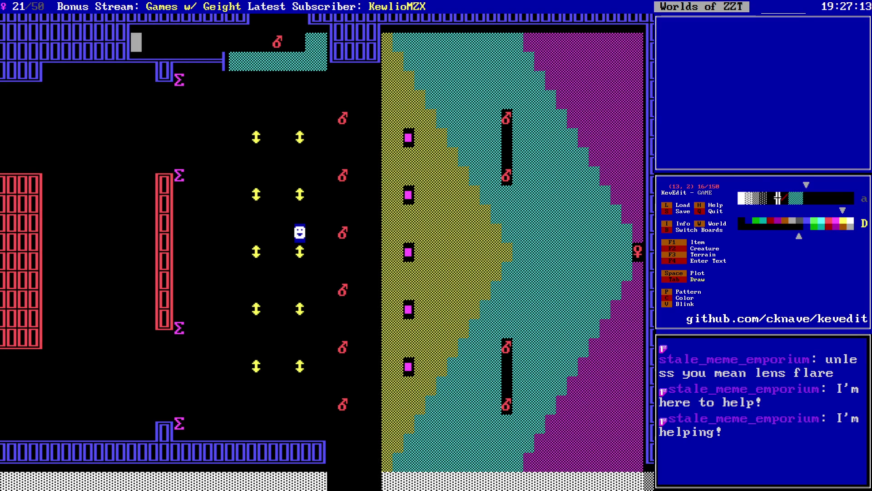
{"action": "key", "text": "Down"}
{"action": "key", "text": "Down"}
{"action": "key", "text": "Down"}
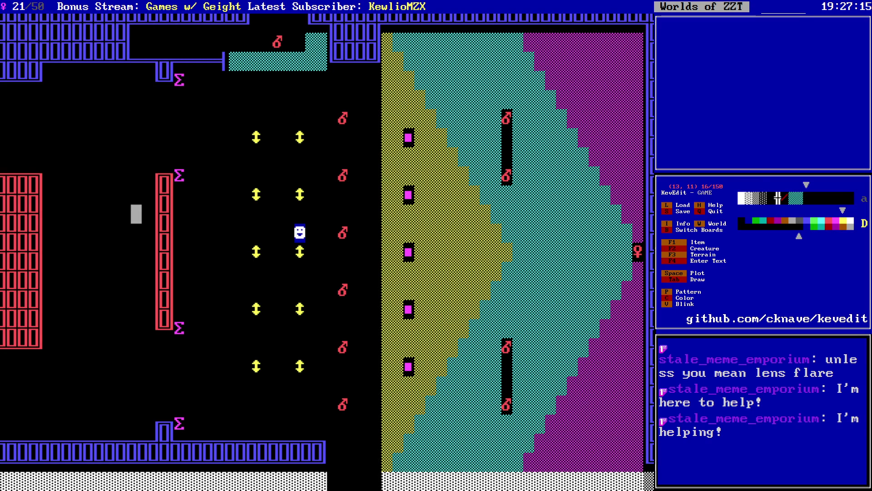
{"action": "key", "text": "Up"}
{"action": "key", "text": "Up"}
{"action": "key", "text": "Up"}
{"action": "key", "text": "Up"}
{"action": "key", "text": "Right"}
{"action": "key", "text": "Down"}
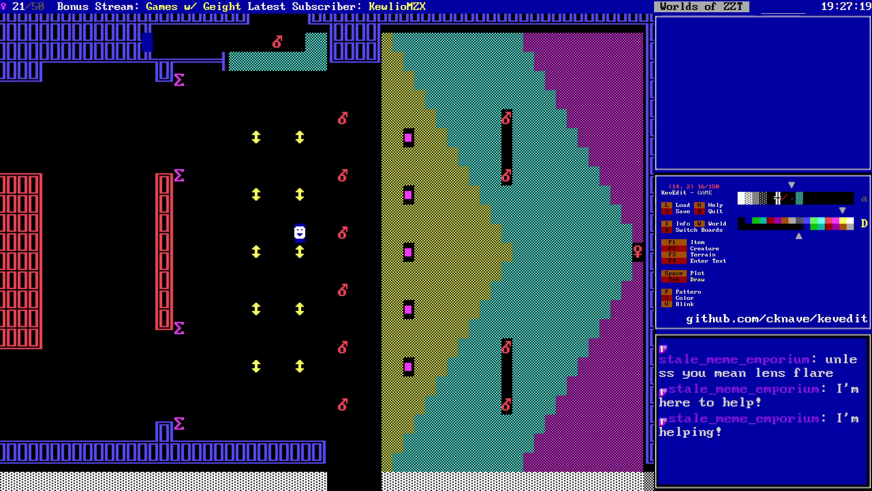
{"action": "key", "text": "Right"}
{"action": "key", "text": "Right"}
{"action": "key", "text": "Right"}
{"action": "key", "text": "Down"}
{"action": "key", "text": "Down"}
{"action": "key", "text": "Down"}
{"action": "key", "text": "s"}
{"action": "key", "text": "Return"}
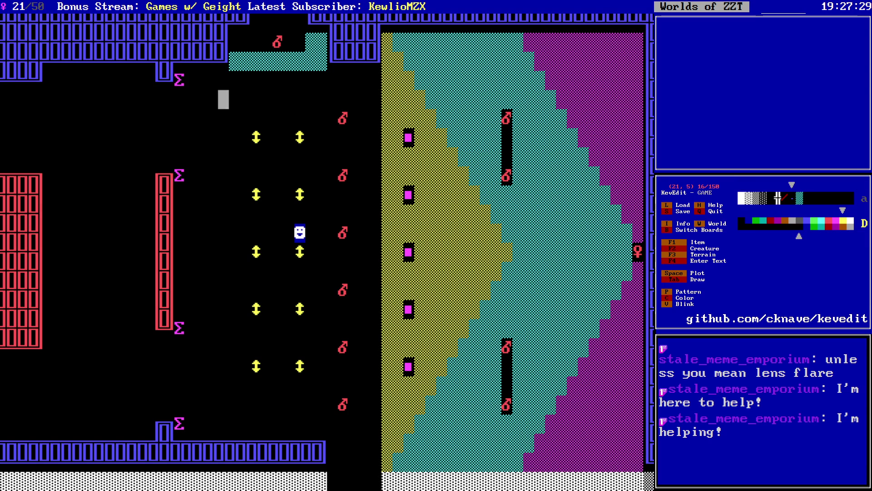
Step: Fill the alcove cell with teal fabric
{"action": "key", "text": "Right"}
{"action": "key", "text": "Right"}
{"action": "key", "text": "Up"}
{"action": "key", "text": "Up"}
{"action": "key", "text": "Left"}
{"action": "key", "text": "Up"}
{"action": "key", "text": "space"}
{"action": "key", "text": "Right"}
{"action": "key", "text": "Down"}
{"action": "key", "text": "Down"}
{"action": "key", "text": "Down"}
{"action": "key", "text": "Left"}
{"action": "key", "text": "Left"}
{"action": "key", "text": "Left"}
{"action": "key", "text": "Up"}
Step: Copy the red ♂ object for reuse and delete it from the alcove
{"action": "key", "text": "Left"}
{"action": "key", "text": "Left"}
{"action": "key", "text": "Left"}
{"action": "key", "text": "Up"}
{"action": "key", "text": "Up"}
{"action": "key", "text": "Up"}
{"action": "key", "text": "Right"}
{"action": "key", "text": "Right"}
{"action": "key", "text": "Right"}
{"action": "key", "text": "Left"}
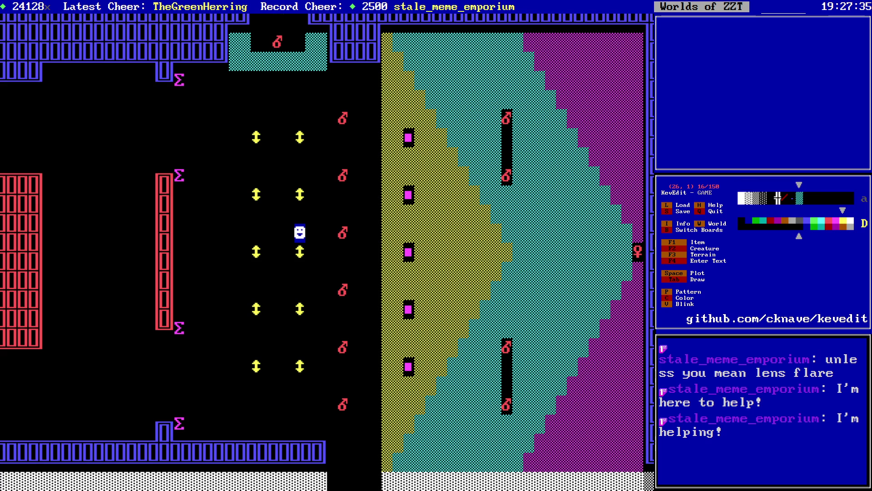
{"action": "key", "text": "Down"}
{"action": "key", "text": "Down"}
{"action": "key", "text": "Down"}
{"action": "key", "text": "Up"}
{"action": "key", "text": "Up"}
{"action": "key", "text": "Up"}
{"action": "key", "text": "Return"}
{"action": "key", "text": "Delete"}
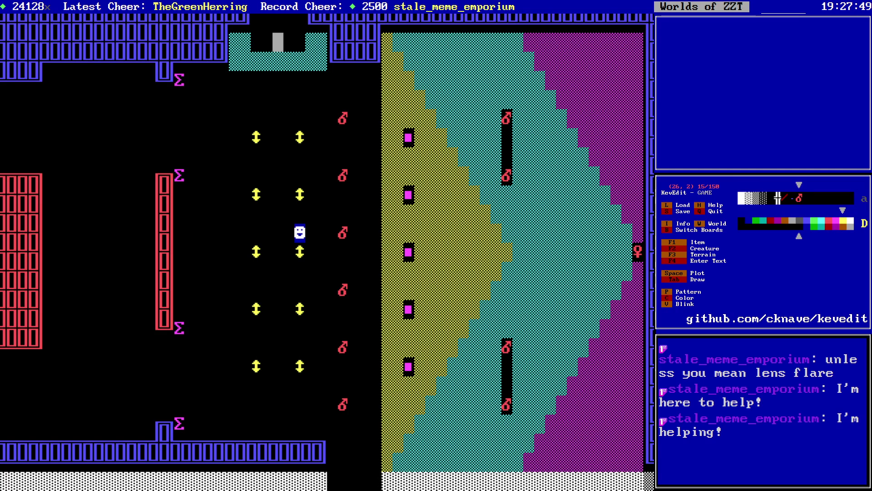
Step: Erase the teal fabric tiles in the alcove
{"action": "key", "text": "Left"}
{"action": "key", "text": "Left"}
{"action": "key", "text": "Left"}
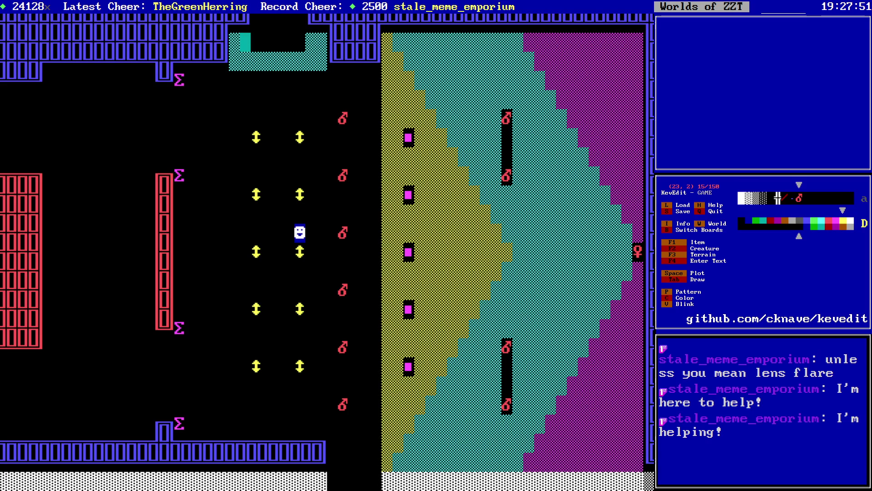
{"action": "key", "text": "Down"}
{"action": "key", "text": "Up"}
{"action": "key", "text": "Delete"}
{"action": "key", "text": "Left"}
{"action": "key", "text": "Delete"}
{"action": "key", "text": "Down"}
{"action": "key", "text": "Left"}
Step: Draw a line wall across the alcove floor, erasing the teal tile at its right end
{"action": "key", "text": "Right"}
{"action": "key", "text": "Right"}
{"action": "key", "text": "Right"}
{"action": "key", "text": "Tab"}
{"action": "key", "text": "Right"}
{"action": "key", "text": "Right"}
{"action": "key", "text": "Right"}
{"action": "key", "text": "Tab"}
{"action": "key", "text": "Right"}
{"action": "key", "text": "Up"}
{"action": "key", "text": "Delete"}
{"action": "key", "text": "Right"}
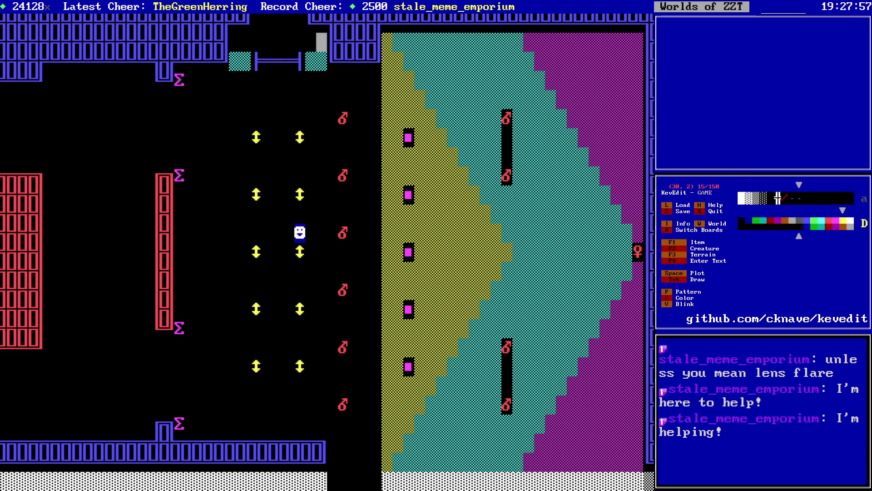
{"action": "key", "text": "F3"}
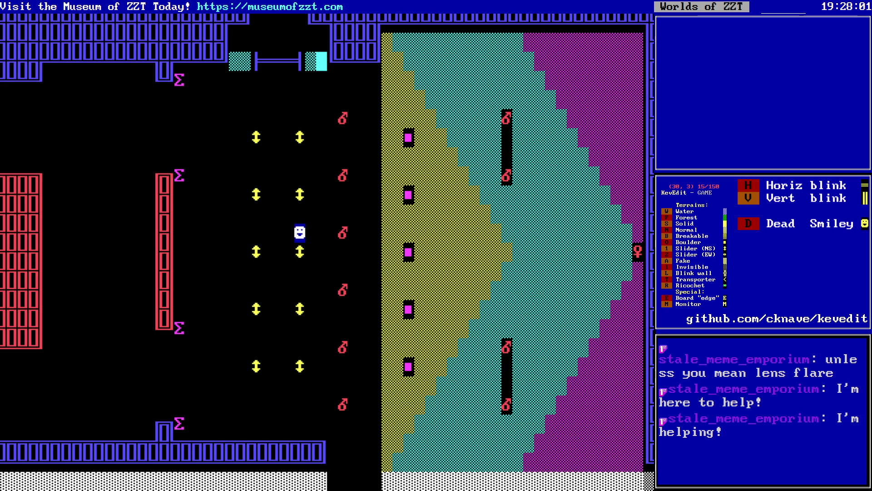
Step: Place two north-facing transporters at the passage's right end
{"action": "key", "text": "s"}
{"action": "key", "text": "F1"}
{"action": "key", "text": "t"}
{"action": "key", "text": "Return"}
{"action": "key", "text": "Left"}
{"action": "key", "text": "Left"}
{"action": "key", "text": "Left"}
{"action": "key", "text": "Left"}
{"action": "key", "text": "Left"}
{"action": "key", "text": "Left"}
Step: Place two south-facing transporters at the passage's left end, then drop the transporter from stored patterns
{"action": "key", "text": "F1"}
{"action": "key", "text": "t"}
{"action": "key", "text": "Right"}
{"action": "key", "text": "Escape"}
{"action": "key", "text": "space"}
{"action": "key", "text": "Right"}
{"action": "key", "text": "Down"}
{"action": "key", "text": "Down"}
{"action": "key", "text": "Right"}
{"action": "key", "text": "F1"}
{"action": "key", "text": "Escape"}
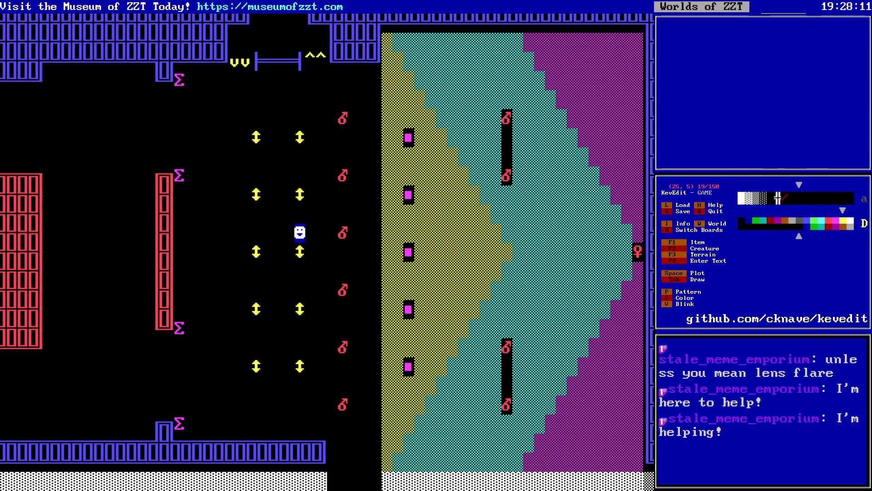
Step: Return to the alcove's top and switch to the Chaos of Colors board
{"action": "key", "text": "Left"}
{"action": "key", "text": "Left"}
{"action": "key", "text": "Up"}
{"action": "key", "text": "Left"}
{"action": "key", "text": "Left"}
{"action": "key", "text": "Right"}
{"action": "key", "text": "Right"}
{"action": "key", "text": "Right"}
{"action": "key", "text": "Right"}
{"action": "key", "text": "Up"}
{"action": "key", "text": "Up"}
{"action": "key", "text": "Left"}
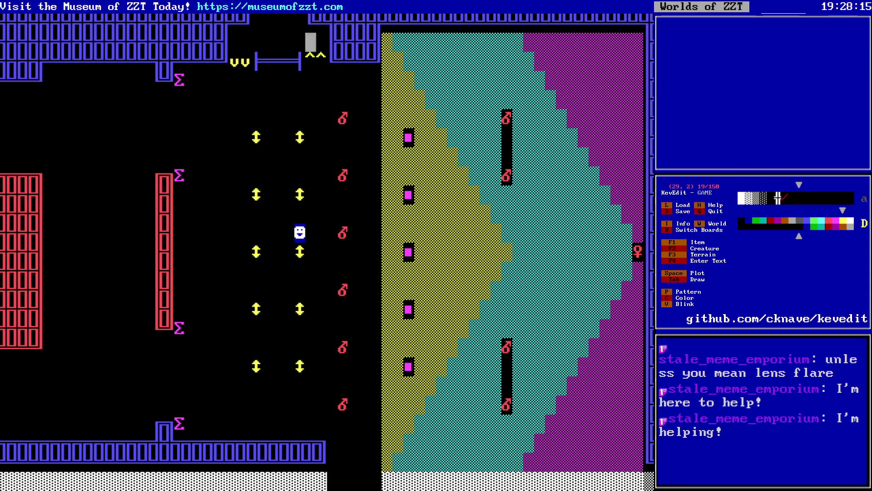
{"action": "key", "text": "Left"}
{"action": "key", "text": "Left"}
{"action": "key", "text": "Left"}
{"action": "key", "text": "Return"}
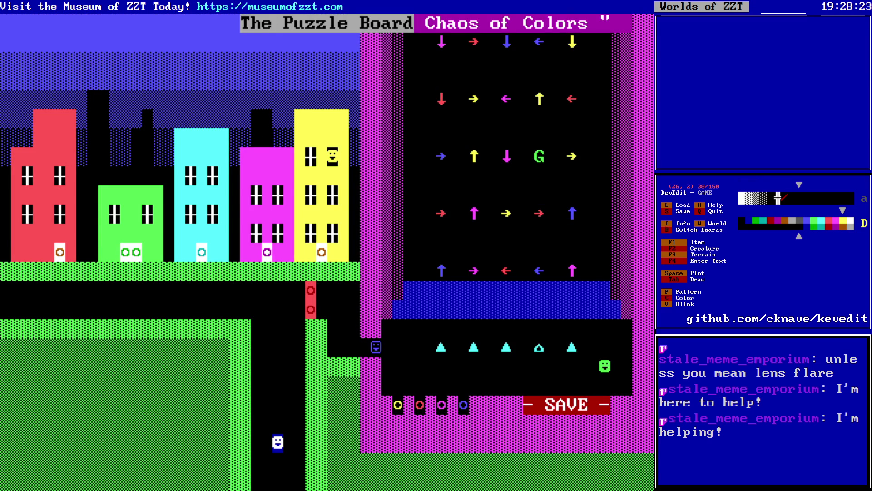
Step: Check The Other Puzzle Board's upper wall, then go back to the Chaos of Colors board
{"action": "key", "text": "Return"}
{"action": "key", "text": "Left"}
{"action": "key", "text": "Left"}
{"action": "key", "text": "Left"}
{"action": "key", "text": "Left"}
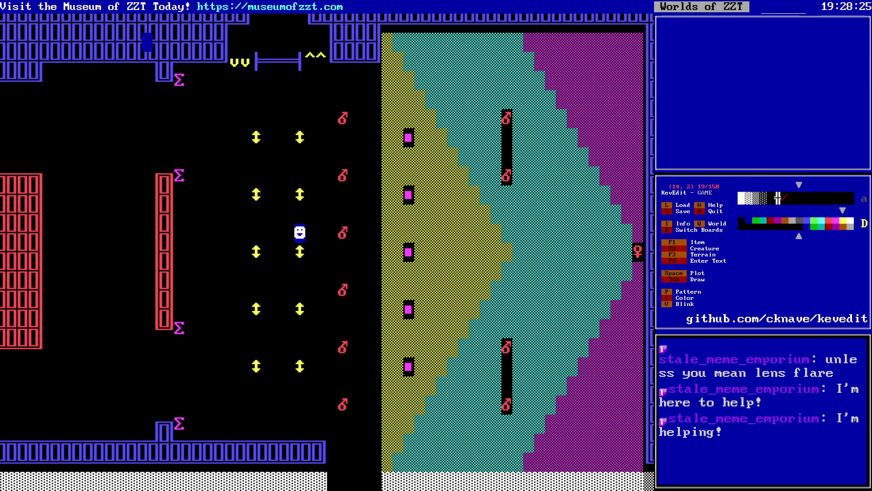
{"action": "key", "text": "Down"}
{"action": "key", "text": "Right"}
{"action": "key", "text": "Right"}
{"action": "key", "text": "Right"}
{"action": "key", "text": "Left"}
{"action": "key", "text": "Left"}
{"action": "key", "text": "Left"}
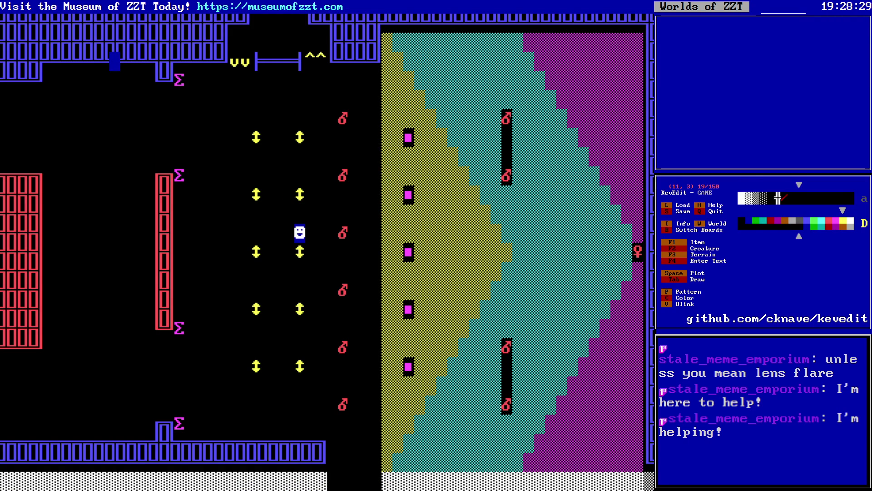
{"action": "key", "text": "Up"}
{"action": "key", "text": "Down"}
{"action": "key", "text": "Up"}
{"action": "key", "text": "Left"}
{"action": "key", "text": "Down"}
{"action": "key", "text": "Left"}
{"action": "key", "text": "Left"}
{"action": "key", "text": "Left"}
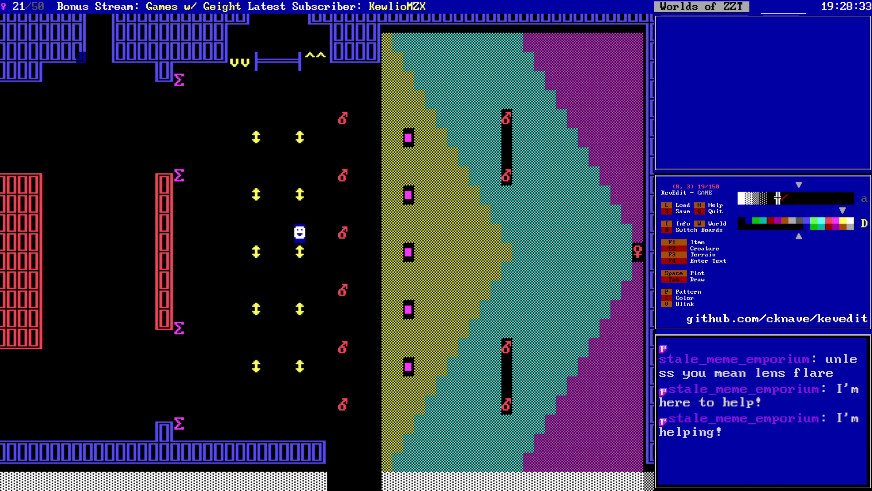
{"action": "key", "text": "Left"}
{"action": "key", "text": "Left"}
{"action": "key", "text": "Left"}
{"action": "key", "text": "Up"}
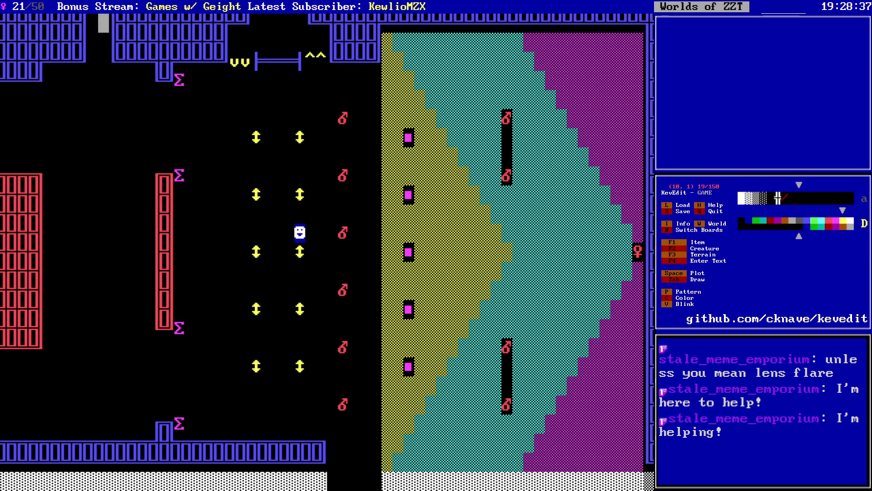
{"action": "key", "text": "Up"}
{"action": "key", "text": "Down"}
{"action": "key", "text": "Down"}
{"action": "key", "text": "Down"}
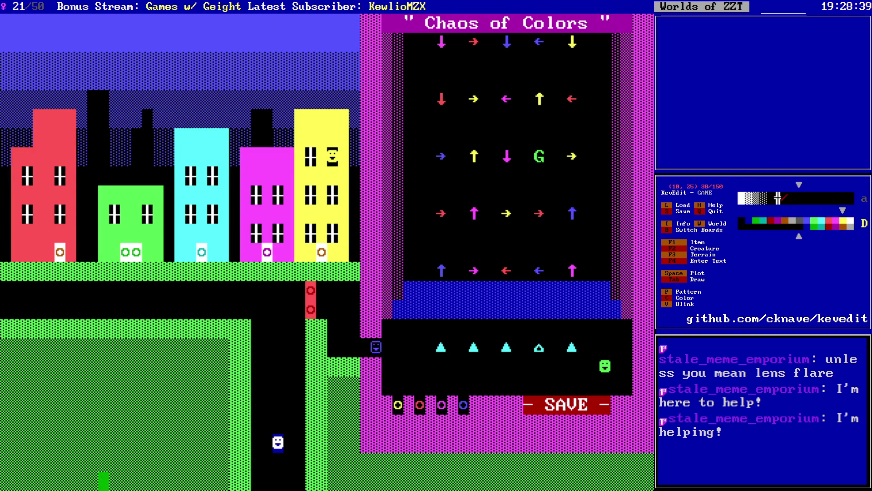
Step: Clear a path up from the bottom edge and pick up green grass
{"action": "key", "text": "Tab"}
{"action": "key", "text": "Right"}
{"action": "key", "text": "Up"}
{"action": "key", "text": "Up"}
{"action": "key", "text": "Up"}
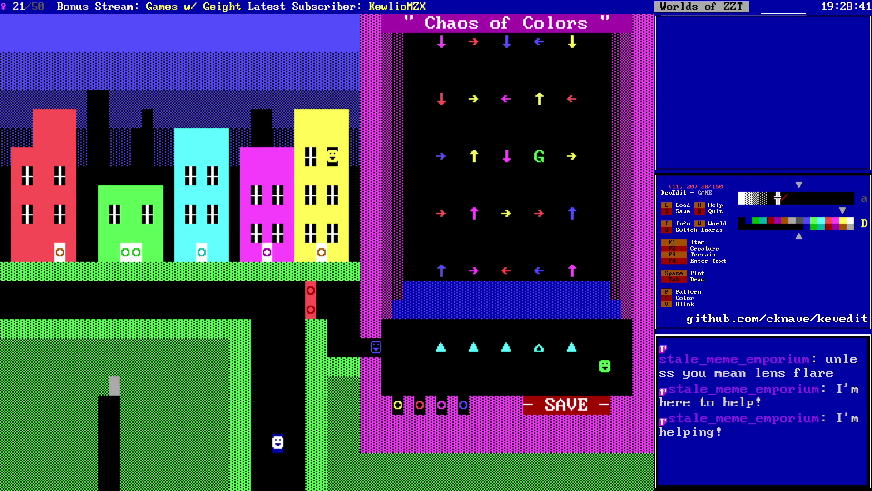
{"action": "key", "text": "Left"}
{"action": "key", "text": "Up"}
{"action": "key", "text": "Right"}
{"action": "key", "text": "Right"}
{"action": "key", "text": "Return"}
{"action": "key", "text": "Down"}
Step: Draw green grass along and around the cleared path
{"action": "key", "text": "Down"}
{"action": "key", "text": "Down"}
{"action": "key", "text": "Down"}
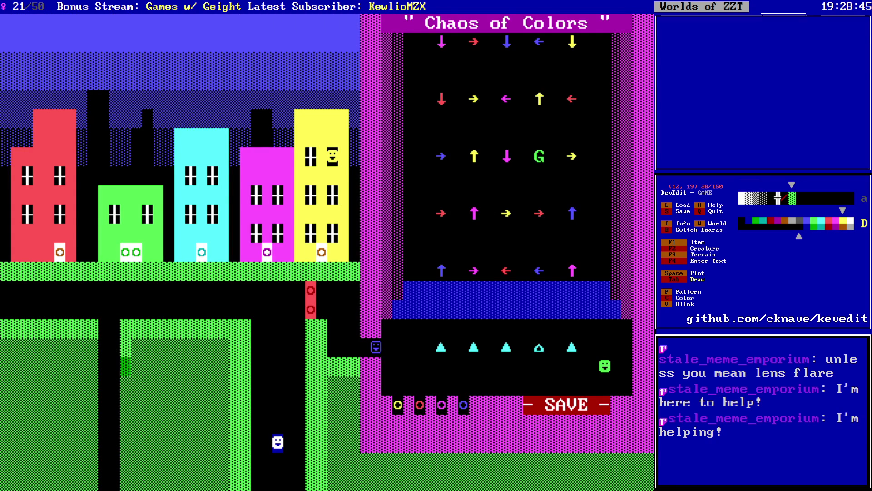
{"action": "key", "text": "Right"}
{"action": "key", "text": "Up"}
{"action": "key", "text": "Up"}
{"action": "key", "text": "Up"}
{"action": "key", "text": "Up"}
{"action": "key", "text": "Up"}
{"action": "key", "text": "Up"}
{"action": "key", "text": "Left"}
{"action": "key", "text": "Left"}
{"action": "key", "text": "Left"}
{"action": "key", "text": "Down"}
{"action": "key", "text": "Down"}
{"action": "key", "text": "Down"}
{"action": "key", "text": "Down"}
{"action": "key", "text": "Left"}
{"action": "key", "text": "Up"}
{"action": "key", "text": "Up"}
{"action": "key", "text": "Up"}
Step: Paint green across five road tiles and three tiles down, then open Winding Path - Baby Park
{"action": "left_click", "coordinate": [191, 443]}
{"action": "left_click", "coordinate": [300, 443]}
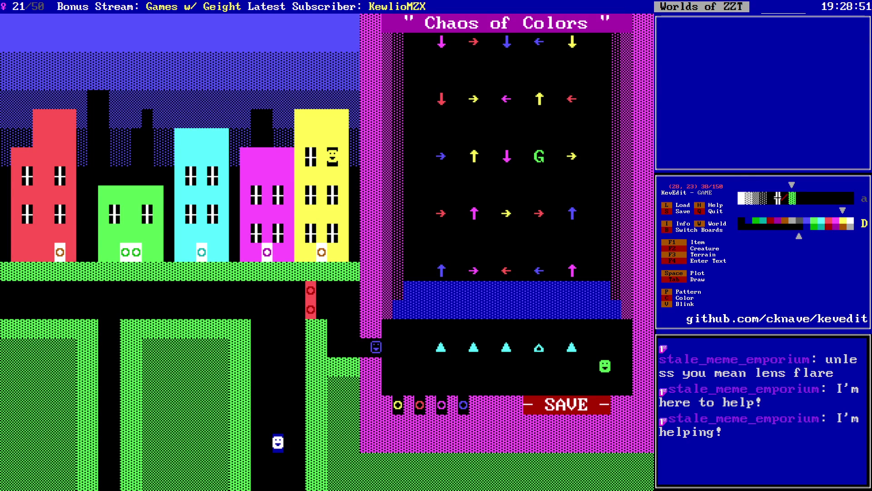
{"action": "key", "text": "Up"}
{"action": "key", "text": "Up"}
{"action": "key", "text": "Up"}
{"action": "key", "text": "Up"}
{"action": "key", "text": "Left"}
{"action": "key", "text": "Left"}
{"action": "key", "text": "Left"}
{"action": "key", "text": "Down"}
{"action": "key", "text": "Left"}
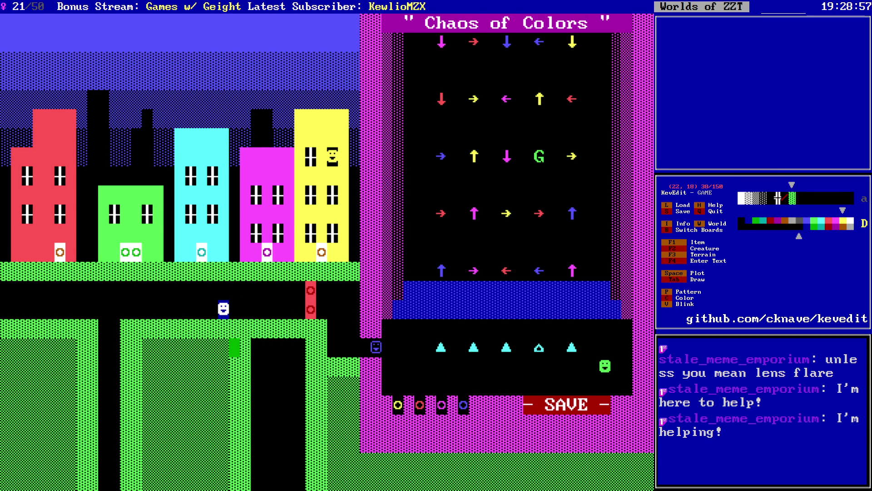
{"action": "key", "text": "Right"}
{"action": "key", "text": "Right"}
{"action": "key", "text": "Right"}
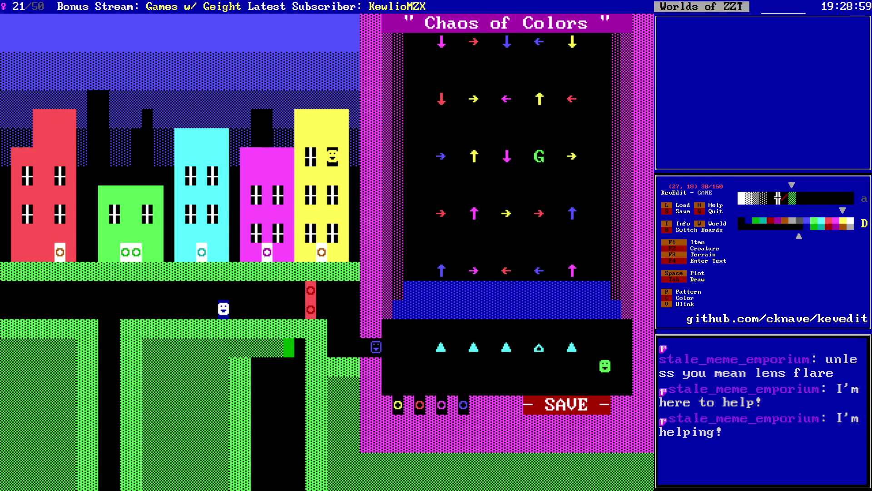
{"action": "key", "text": "Down"}
{"action": "key", "text": "Down"}
{"action": "key", "text": "Down"}
{"action": "key", "text": "Left"}
{"action": "key", "text": "Left"}
{"action": "key", "text": "Left"}
{"action": "key", "text": "Page_Down"}
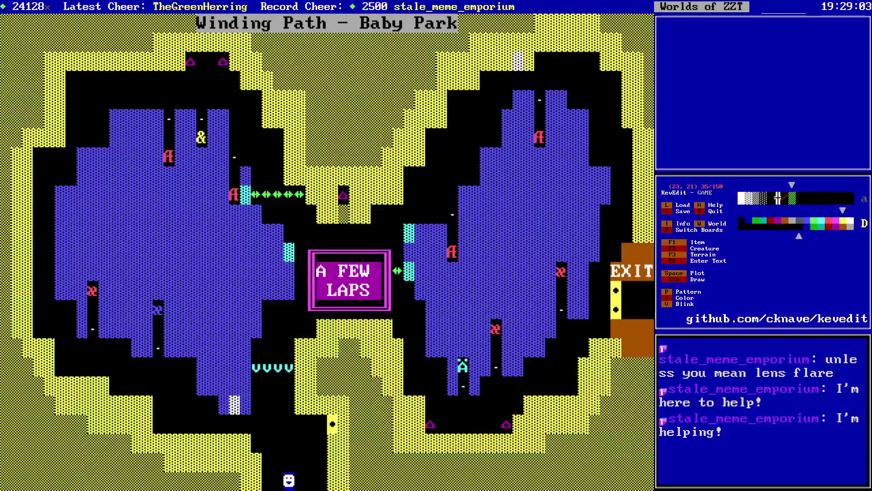
Step: On The Other Puzzle Board, fill the gap in the top wall with wall
{"action": "key", "text": "Page_Down"}
{"action": "key", "text": "Left"}
{"action": "key", "text": "Left"}
{"action": "key", "text": "Left"}
{"action": "key", "text": "Up"}
{"action": "key", "text": "Up"}
{"action": "key", "text": "Up"}
{"action": "key", "text": "Left"}
{"action": "key", "text": "Left"}
{"action": "key", "text": "Left"}
{"action": "key", "text": "Up"}
{"action": "key", "text": "Up"}
{"action": "key", "text": "Up"}
{"action": "key", "text": "Right"}
{"action": "key", "text": "Right"}
{"action": "key", "text": "Right"}
{"action": "key", "text": "Up"}
{"action": "key", "text": "Up"}
{"action": "key", "text": "Up"}
{"action": "key", "text": "Right"}
{"action": "key", "text": "Right"}
{"action": "key", "text": "Right"}
{"action": "key", "text": "Down"}
{"action": "key", "text": "Down"}
{"action": "key", "text": "Right"}
{"action": "key", "text": "Tab"}
{"action": "key", "text": "Right"}
{"action": "key", "text": "Right"}
{"action": "key", "text": "Right"}
Step: Save the world as GAME.zzt, confirming the overwrite
{"action": "key", "text": "Up"}
{"action": "key", "text": "s"}
{"action": "key", "text": "y"}
{"action": "key", "text": "Left"}
{"action": "key", "text": "Left"}
{"action": "key", "text": "Left"}
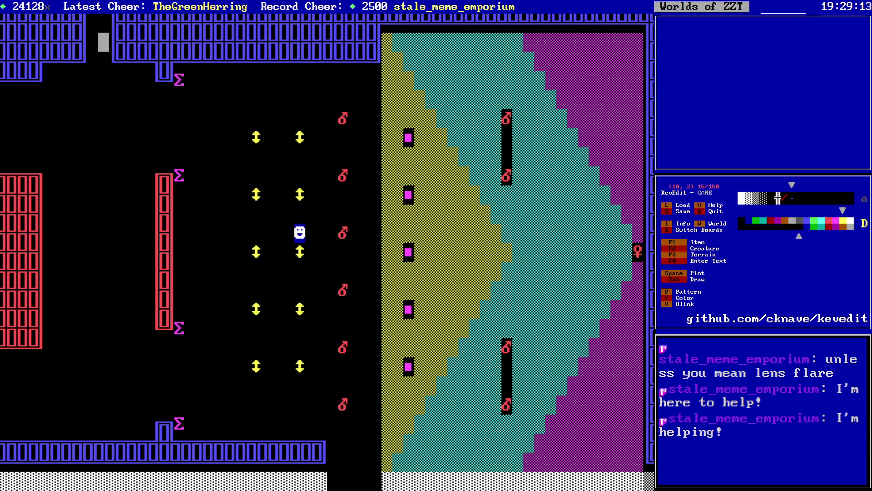
Step: On Chaos of Colors, lay a new vertical road strip in column 13 up toward the street
{"action": "key", "text": "Page_Down"}
{"action": "key", "text": "Down"}
{"action": "key", "text": "Down"}
{"action": "key", "text": "Down"}
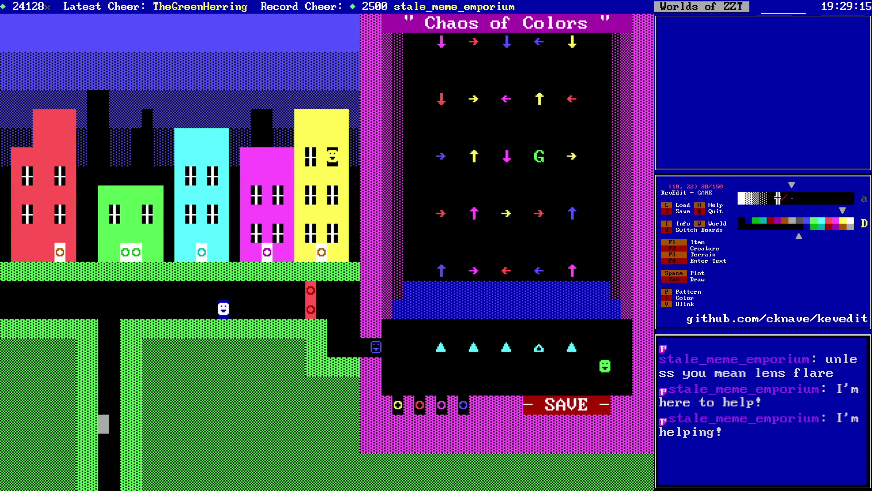
{"action": "key", "text": "Right"}
{"action": "key", "text": "Down"}
{"action": "key", "text": "Down"}
{"action": "key", "text": "Down"}
{"action": "key", "text": "Right"}
{"action": "key", "text": "Right"}
{"action": "key", "text": "Right"}
{"action": "key", "text": "Return"}
{"action": "key", "text": "Left"}
{"action": "key", "text": "Tab"}
{"action": "key", "text": "Up"}
{"action": "key", "text": "Up"}
{"action": "key", "text": "Up"}
Step: Paint row 17 green back to column 8, shifting the road one tile left
{"action": "key", "text": "Left"}
{"action": "key", "text": "Left"}
{"action": "key", "text": "Left"}
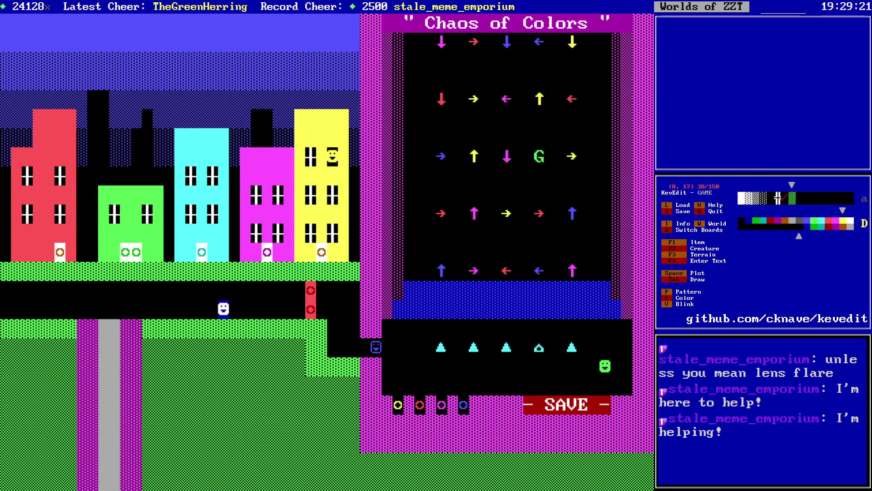
{"action": "key", "text": "Left"}
{"action": "key", "text": "Right"}
{"action": "key", "text": "Right"}
{"action": "key", "text": "Right"}
{"action": "key", "text": "Up"}
{"action": "key", "text": "Up"}
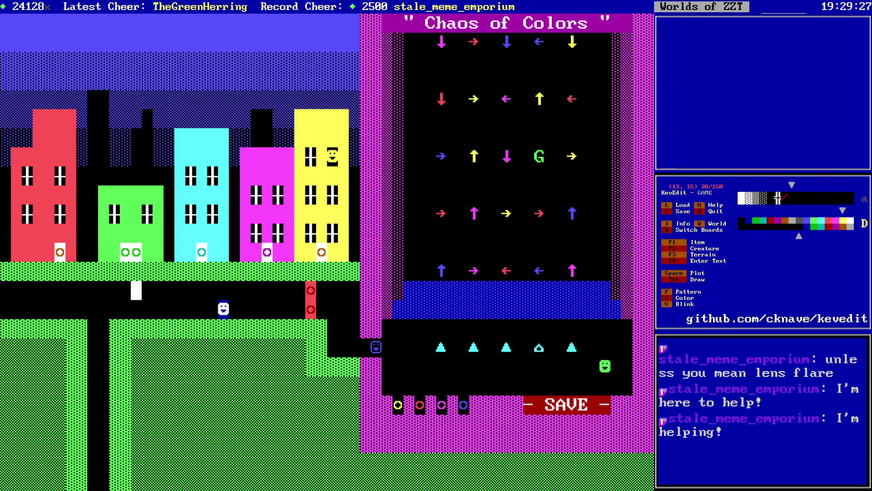
Step: View and close the board information, then save the world
{"action": "key", "text": "i"}
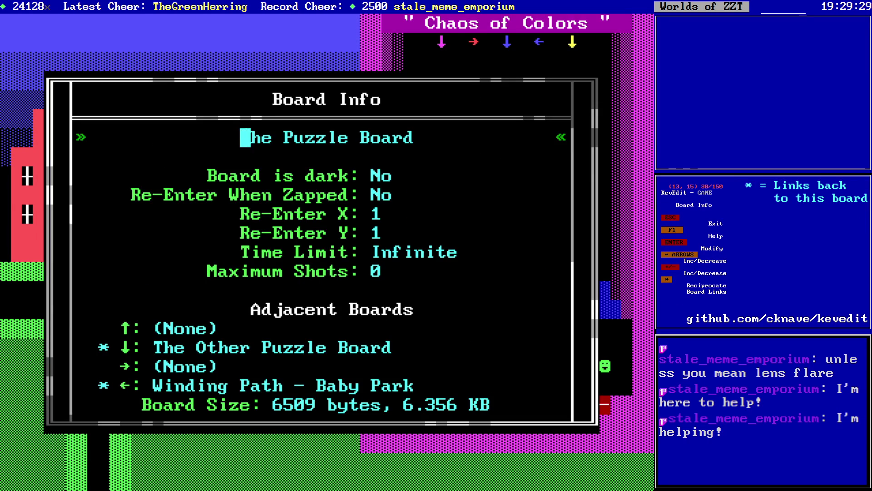
{"action": "key", "text": "Escape"}
{"action": "key", "text": "s"}
{"action": "key", "text": "Return"}
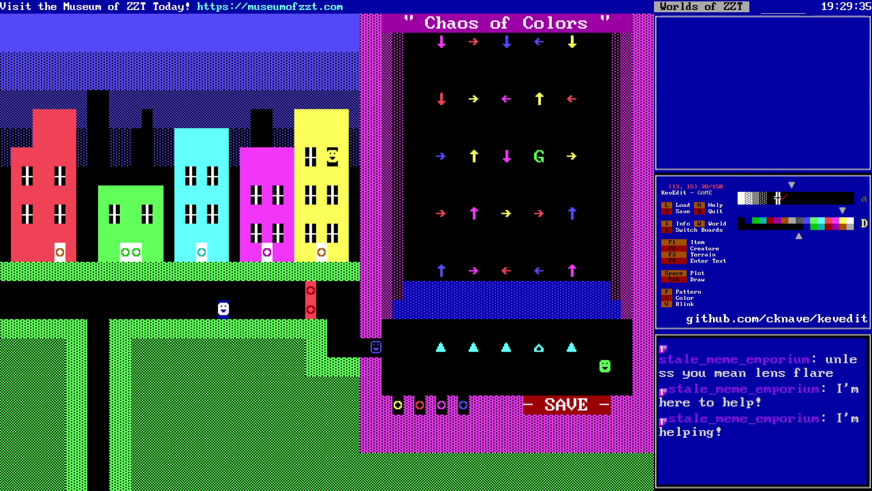
Step: Move the cursor back and forth along the row of triangles to the first triangle
{"action": "key", "text": "Right"}
{"action": "key", "text": "Right"}
{"action": "key", "text": "Right"}
{"action": "key", "text": "Down"}
{"action": "key", "text": "Down"}
{"action": "key", "text": "Down"}
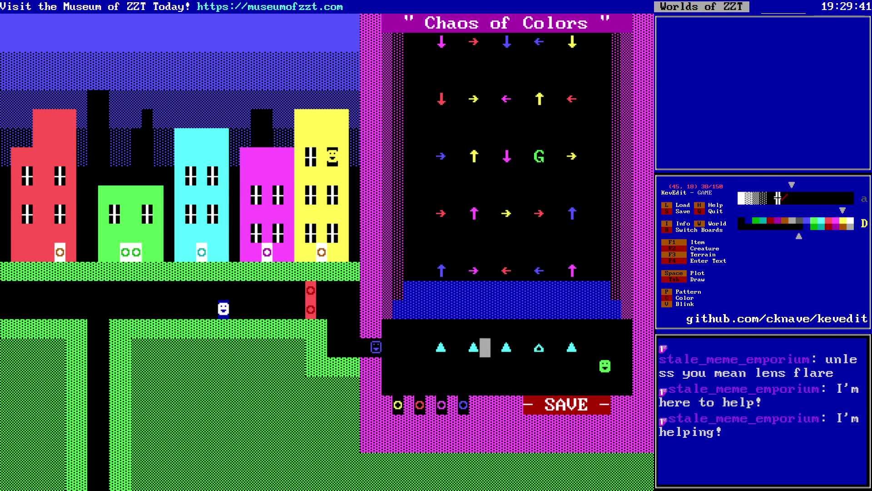
{"action": "key", "text": "Left"}
{"action": "key", "text": "Left"}
{"action": "key", "text": "Left"}
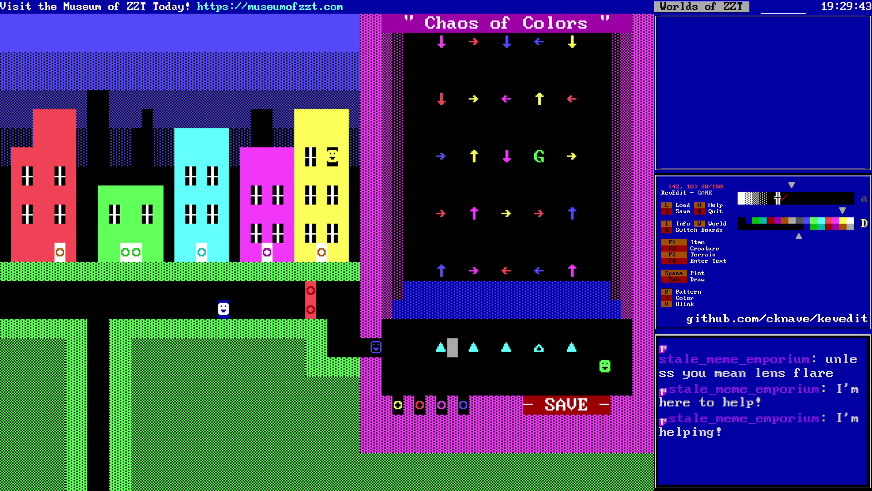
{"action": "key", "text": "Right"}
{"action": "key", "text": "Right"}
{"action": "key", "text": "Right"}
{"action": "key", "text": "Left"}
{"action": "key", "text": "Left"}
{"action": "key", "text": "Left"}
{"action": "key", "text": "Left"}
{"action": "key", "text": "Left"}
{"action": "key", "text": "Left"}
{"action": "key", "text": "Left"}
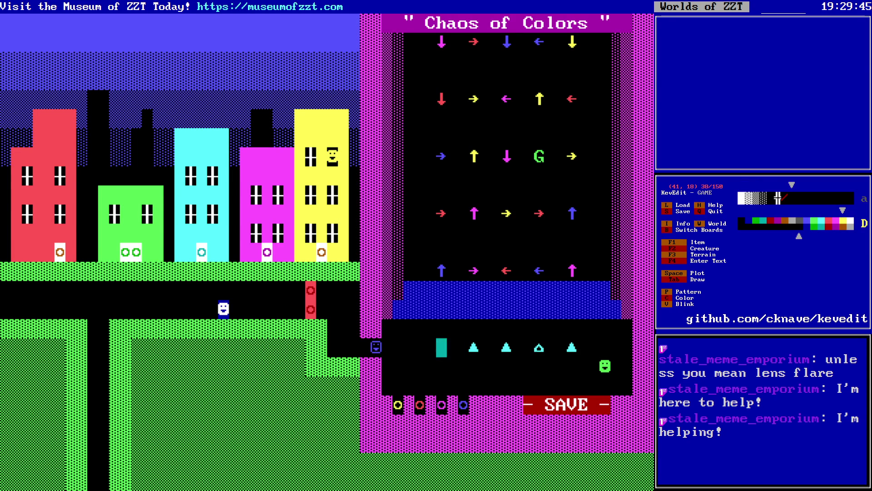
{"action": "key", "text": "Right"}
{"action": "key", "text": "Right"}
{"action": "key", "text": "Right"}
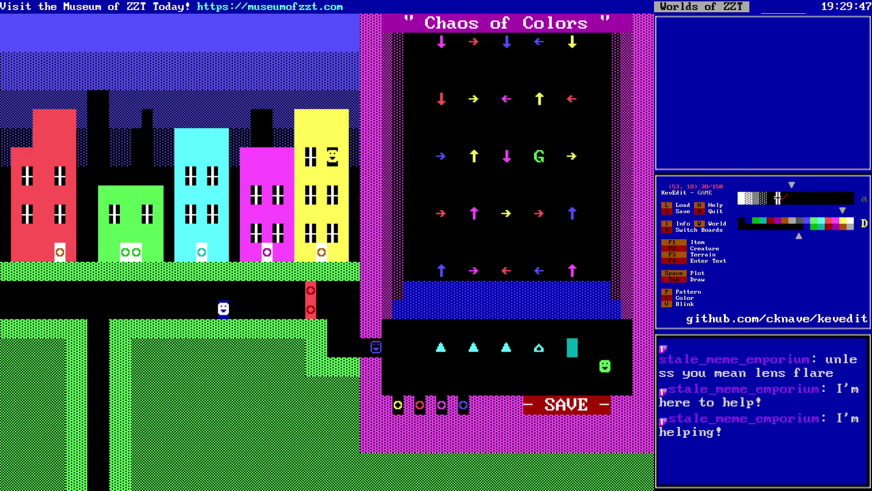
{"action": "key", "text": "Left"}
{"action": "key", "text": "Left"}
{"action": "key", "text": "Left"}
{"action": "key", "text": "Left"}
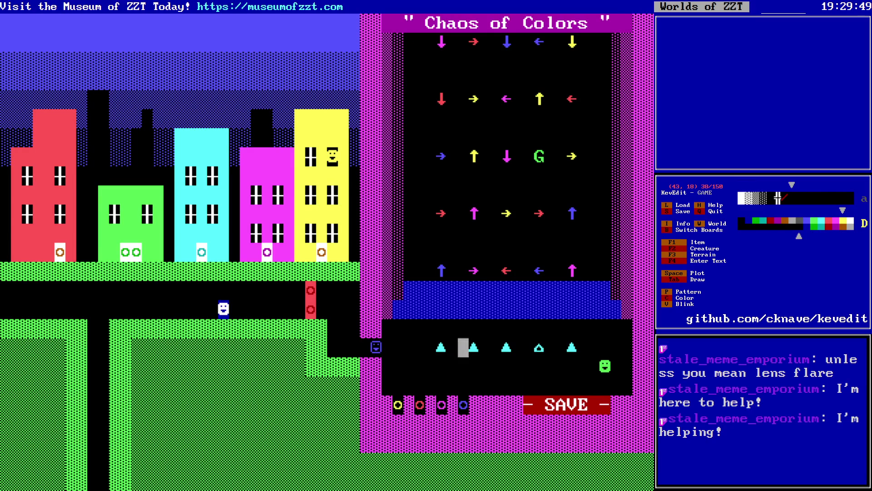
{"action": "key", "text": "Right"}
{"action": "key", "text": "Right"}
{"action": "key", "text": "Right"}
{"action": "key", "text": "Down"}
{"action": "key", "text": "Left"}
{"action": "key", "text": "Left"}
{"action": "key", "text": "Left"}
{"action": "key", "text": "Left"}
{"action": "key", "text": "Up"}
{"action": "key", "text": "Right"}
{"action": "key", "text": "Right"}
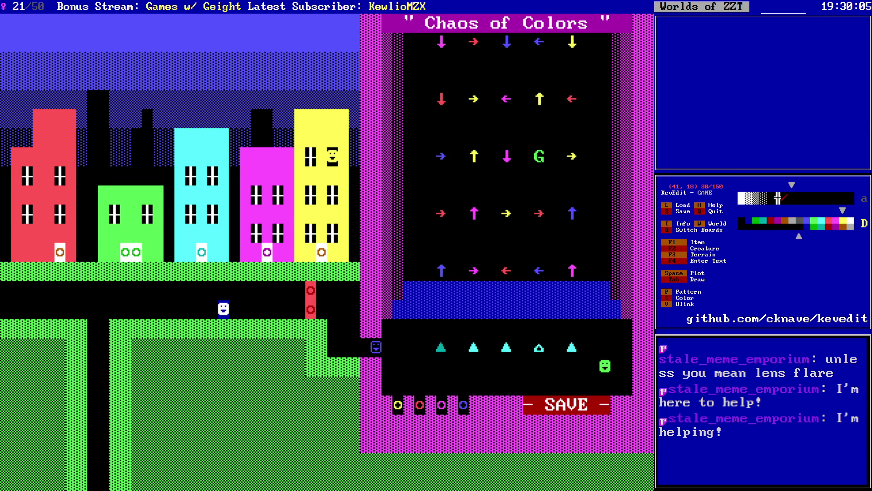
Step: Bring the cursor past the triangles to the street beside the player, then switch to The Other Puzzle Board
{"action": "key", "text": "Down"}
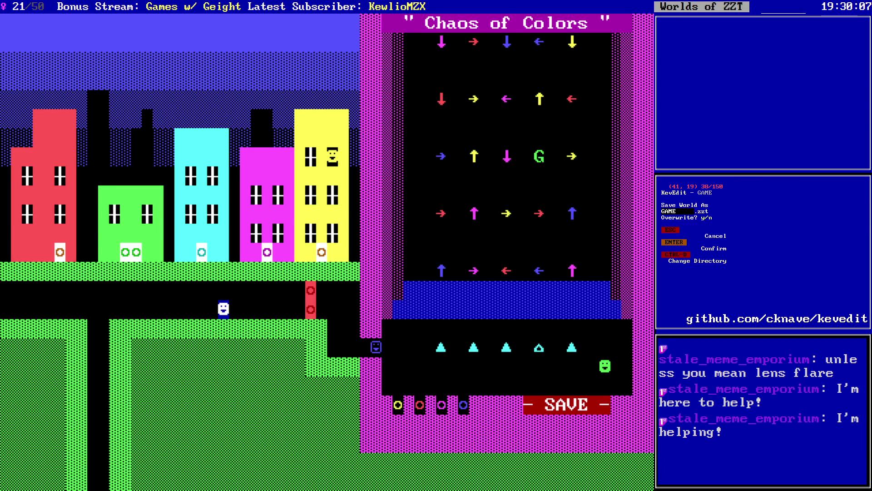
{"action": "key", "text": "Right"}
{"action": "key", "text": "Right"}
{"action": "key", "text": "Right"}
{"action": "key", "text": "Up"}
{"action": "key", "text": "Up"}
{"action": "key", "text": "Up"}
{"action": "key", "text": "Up"}
{"action": "key", "text": "Down"}
{"action": "key", "text": "Down"}
{"action": "key", "text": "Down"}
{"action": "key", "text": "Down"}
{"action": "key", "text": "Down"}
{"action": "key", "text": "Left"}
{"action": "key", "text": "Left"}
{"action": "key", "text": "Left"}
{"action": "key", "text": "Up"}
{"action": "key", "text": "Up"}
{"action": "key", "text": "Up"}
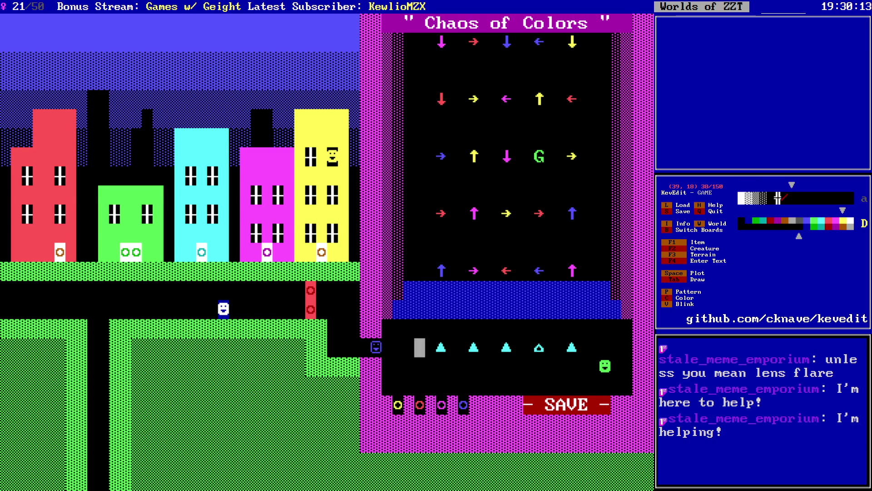
{"action": "key", "text": "Left"}
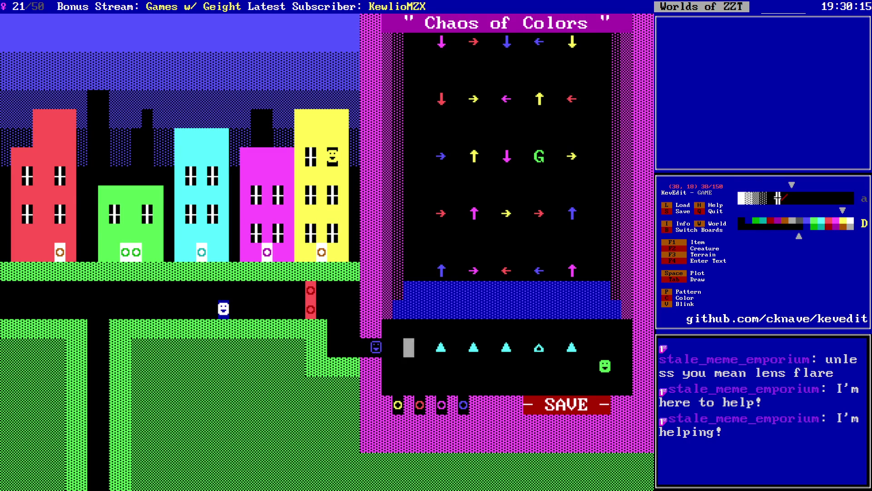
{"action": "key", "text": "Left"}
{"action": "key", "text": "Left"}
{"action": "key", "text": "Left"}
{"action": "key", "text": "Up"}
{"action": "key", "text": "Up"}
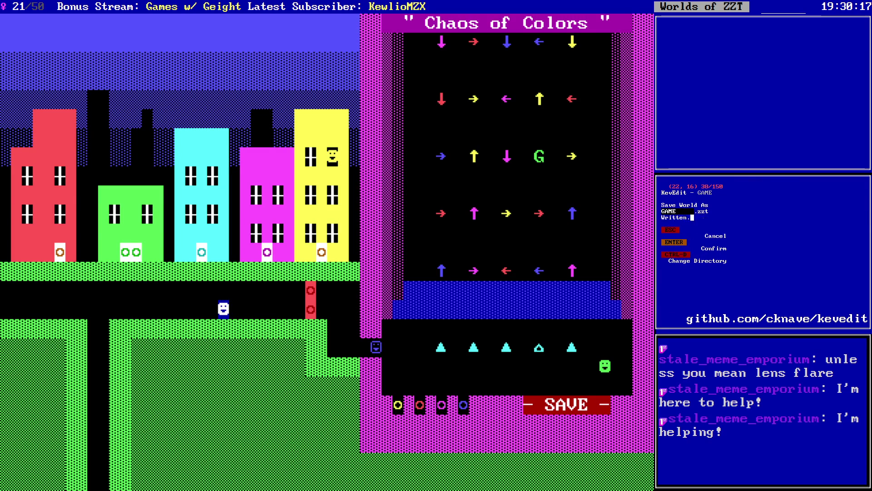
{"action": "key", "text": "b"}
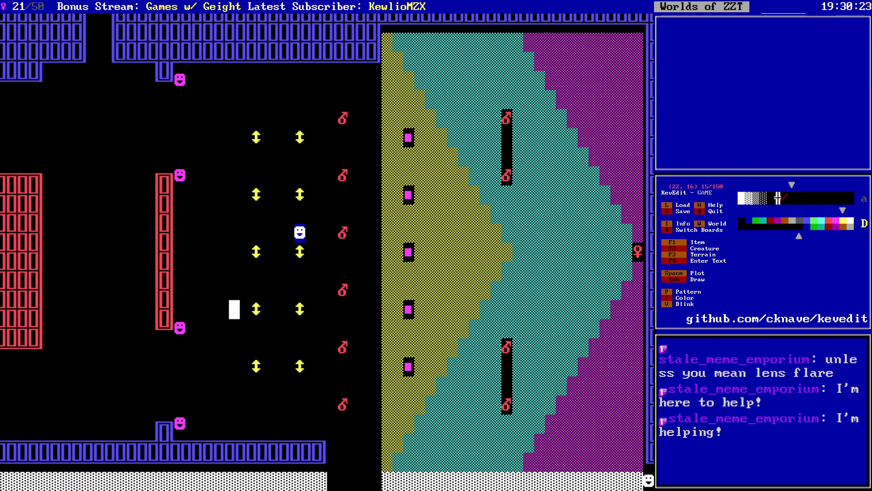
{"action": "key", "text": "alt+Right"}
{"action": "key", "text": "alt+Right"}
{"action": "key", "text": "alt+Right"}
{"action": "key", "text": "alt+Right"}
{"action": "key", "text": "alt+Down"}
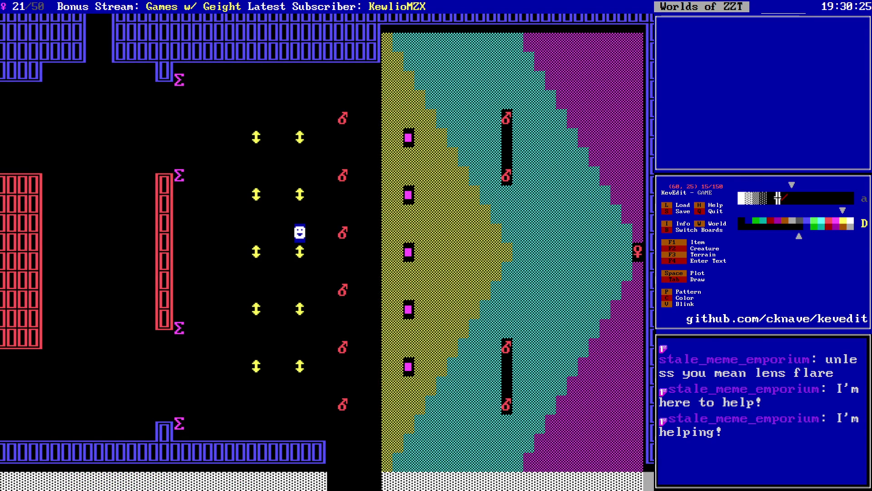
{"action": "key", "text": "Return"}
{"action": "key", "text": "Down"}
{"action": "key", "text": "Down"}
{"action": "key", "text": "Down"}
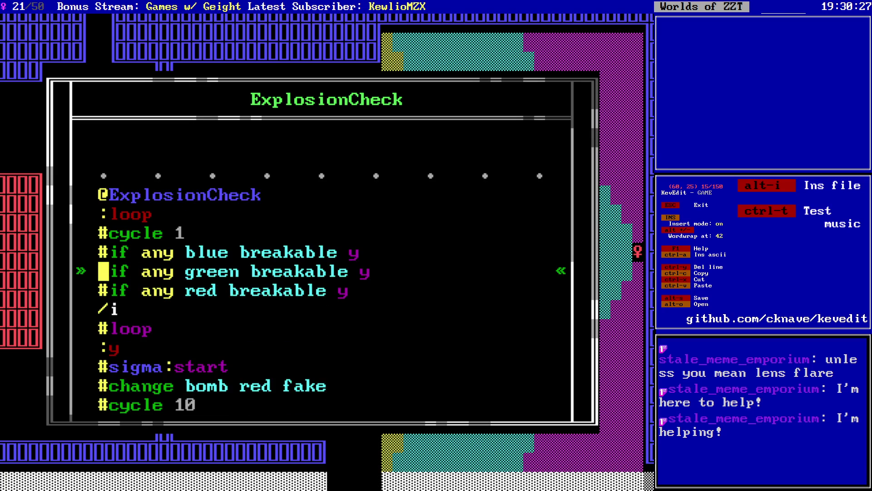
{"action": "key", "text": "Escape"}
{"action": "key", "text": "Return"}
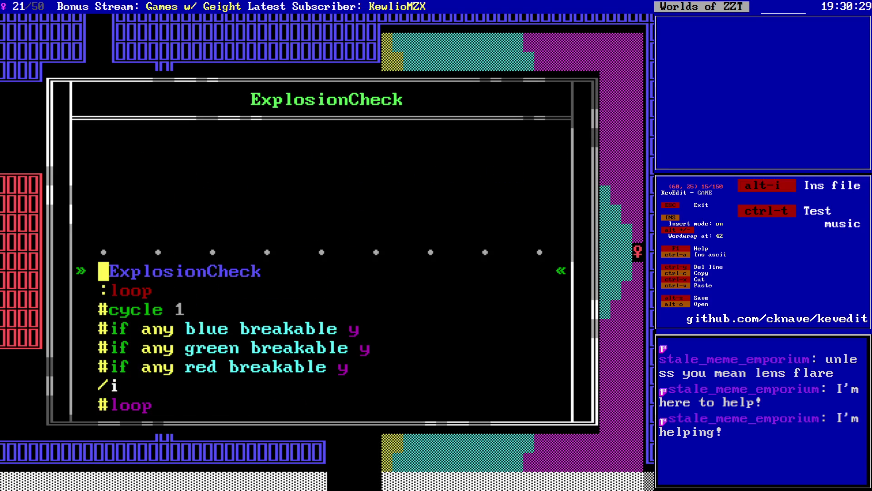
{"action": "key", "text": "Down"}
{"action": "key", "text": "Down"}
{"action": "key", "text": "Down"}
{"action": "key", "text": "Down"}
{"action": "key", "text": "Down"}
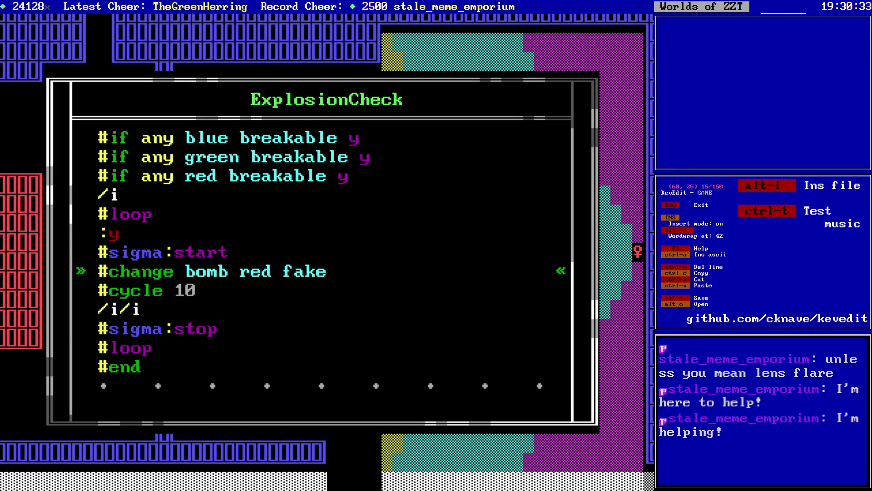
{"action": "key", "text": "Escape"}
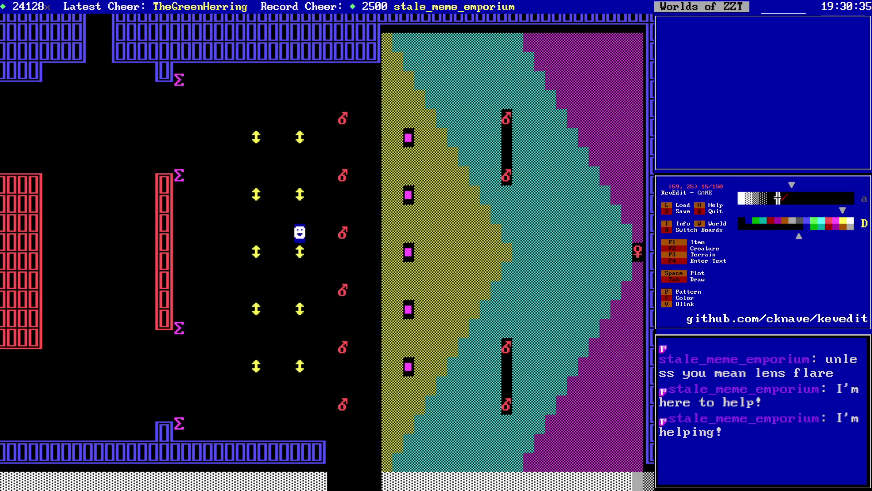
{"action": "left_click", "coordinate": [431, 291]}
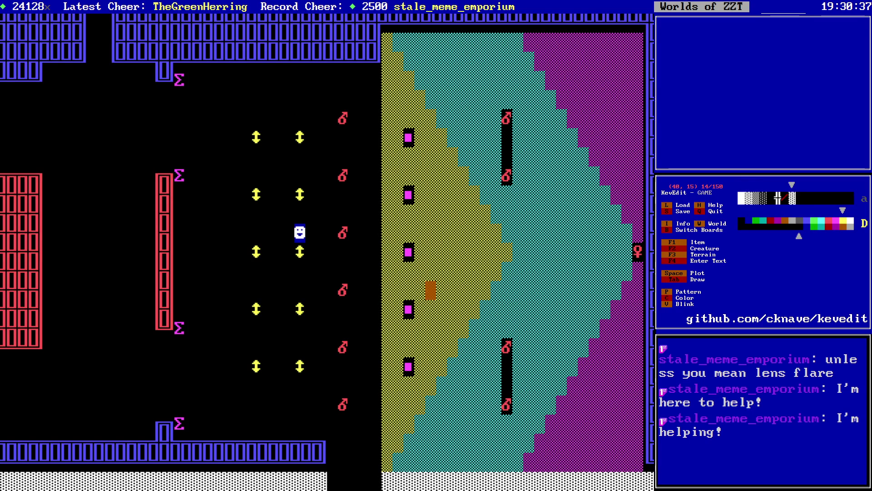
{"action": "key", "text": "alt+Right"}
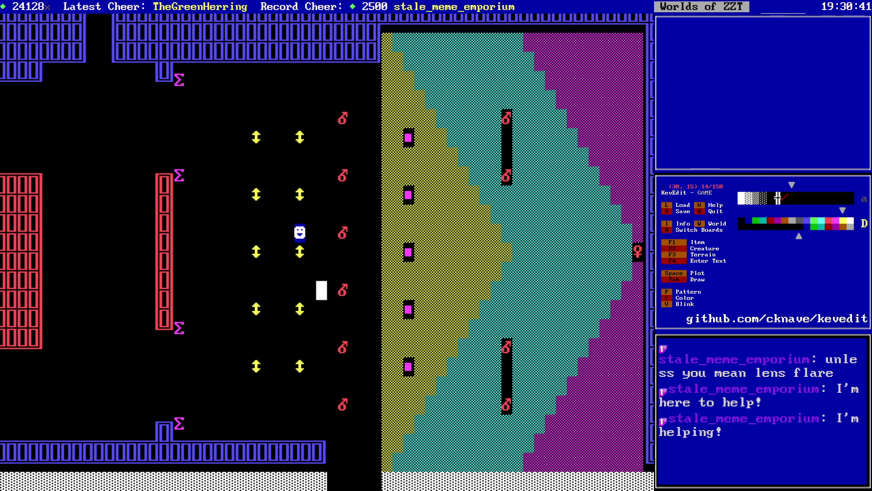
{"action": "key", "text": "Up"}
{"action": "key", "text": "Up"}
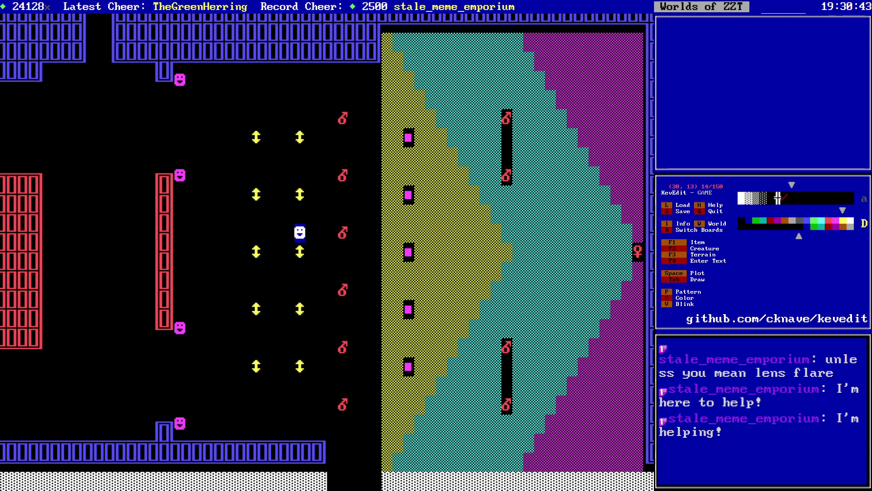
{"action": "key", "text": "Right"}
{"action": "key", "text": "Right"}
{"action": "key", "text": "Right"}
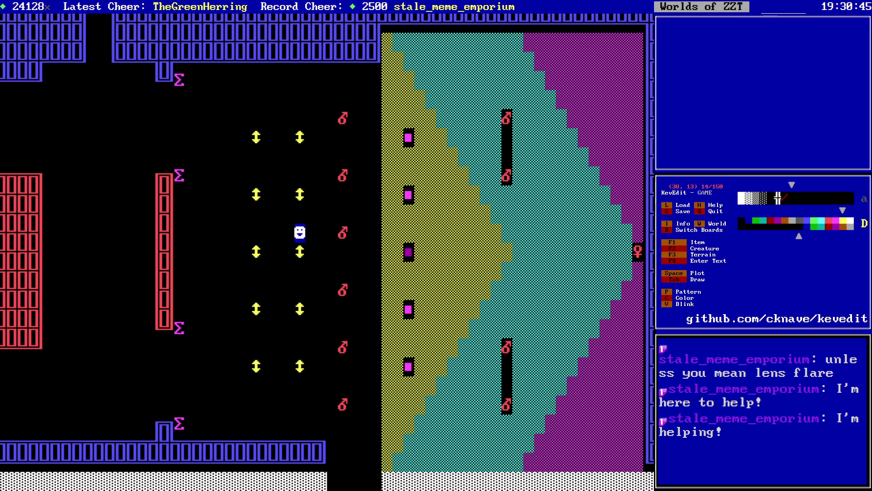
{"action": "key", "text": "Up"}
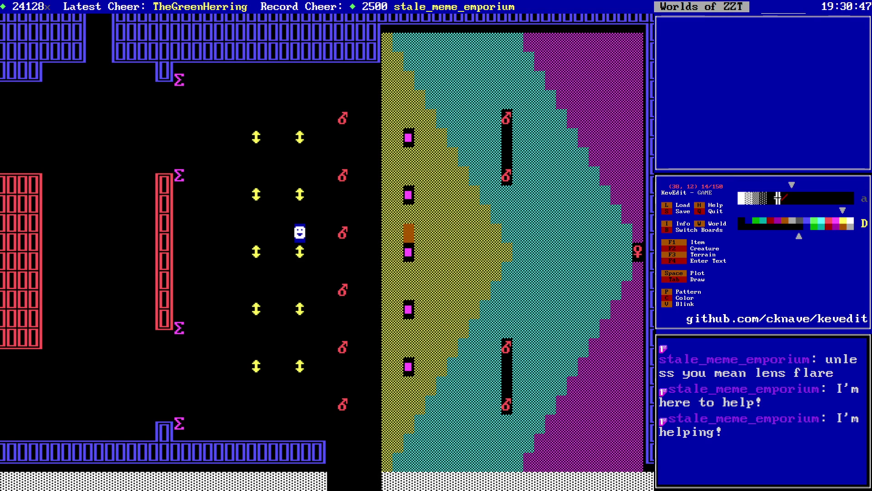
{"action": "left_click", "coordinate": [409, 119]}
{"action": "left_click", "coordinate": [409, 137]}
{"action": "left_click", "coordinate": [300, 138]}
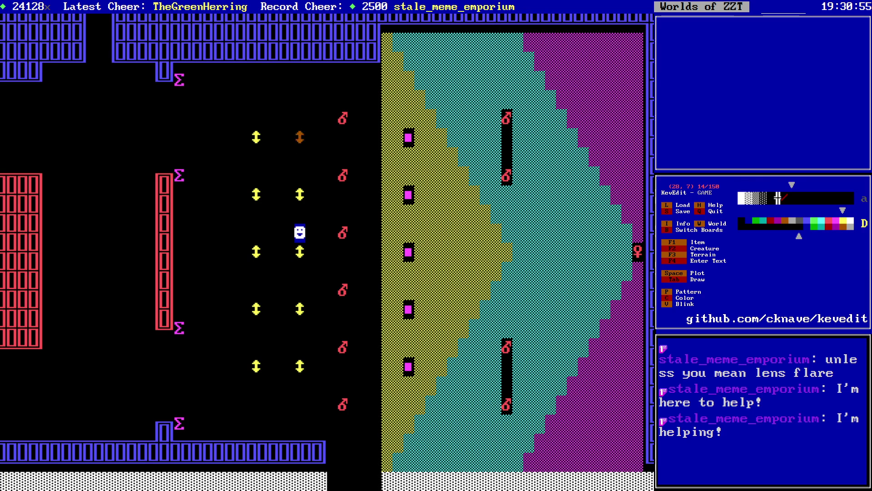
{"action": "left_click", "coordinate": [300, 157]}
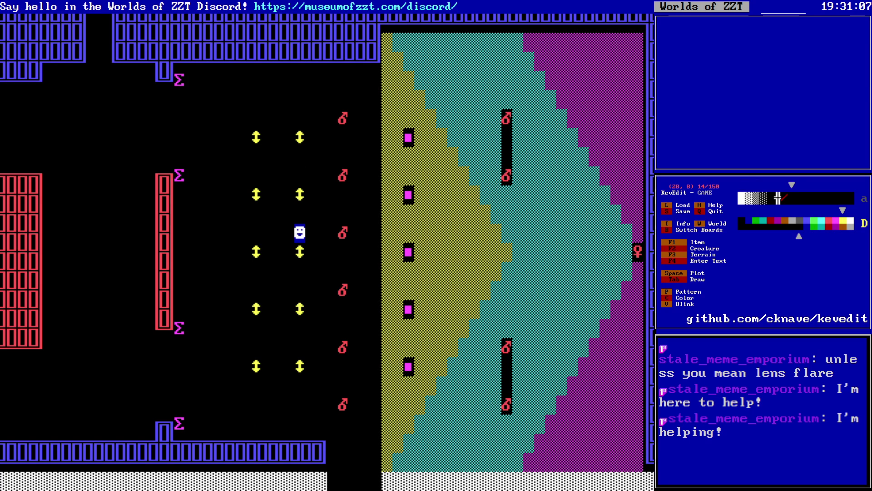
Step: Fill the magenta strip in the top wall row with wall
{"action": "key", "text": "Up"}
{"action": "key", "text": "Up"}
{"action": "key", "text": "Up"}
{"action": "key", "text": "Up"}
{"action": "key", "text": "Right"}
{"action": "key", "text": "Right"}
{"action": "key", "text": "Right"}
{"action": "key", "text": "Tab"}
{"action": "key", "text": "Right"}
{"action": "key", "text": "Right"}
{"action": "key", "text": "Right"}
{"action": "key", "text": "Right"}
{"action": "key", "text": "Right"}
{"action": "key", "text": "Right"}
{"action": "key", "text": "Right"}
{"action": "key", "text": "Right"}
{"action": "key", "text": "Up"}
{"action": "key", "text": "Left"}
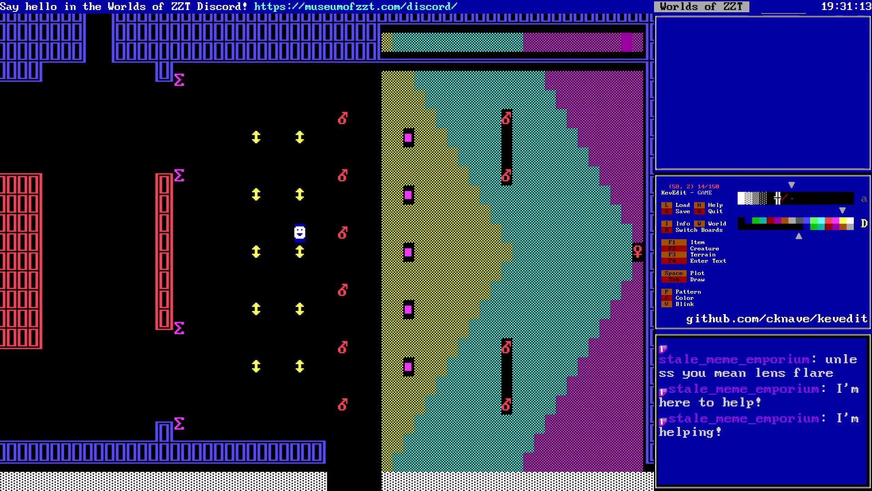
{"action": "key", "text": "f"}
{"action": "key", "text": "Left"}
{"action": "key", "text": "Left"}
{"action": "key", "text": "Left"}
{"action": "key", "text": "Left"}
{"action": "key", "text": "Left"}
{"action": "key", "text": "Left"}
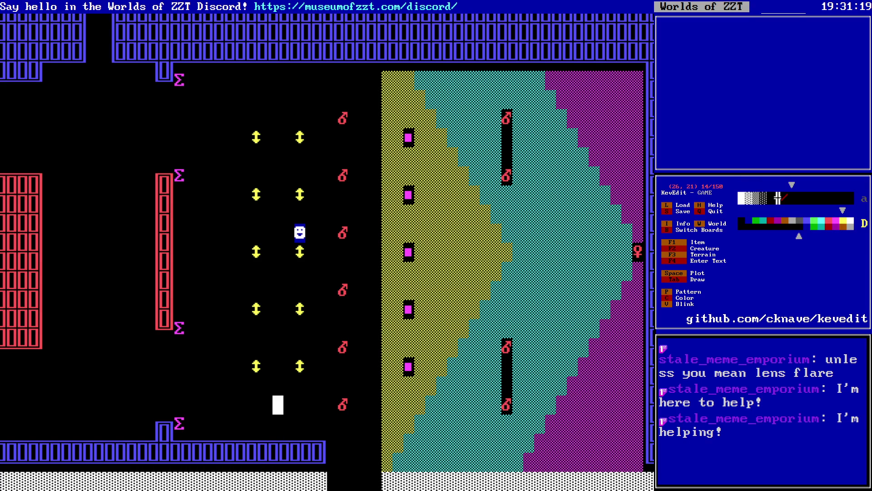
Step: Draw a wall line along rows 23–24, turning the remaining magenta cells into wall
{"action": "key", "text": "Right"}
{"action": "key", "text": "Right"}
{"action": "key", "text": "Right"}
{"action": "key", "text": "Right"}
{"action": "key", "text": "Down"}
{"action": "key", "text": "Down"}
{"action": "key", "text": "Right"}
{"action": "key", "text": "Right"}
{"action": "key", "text": "Right"}
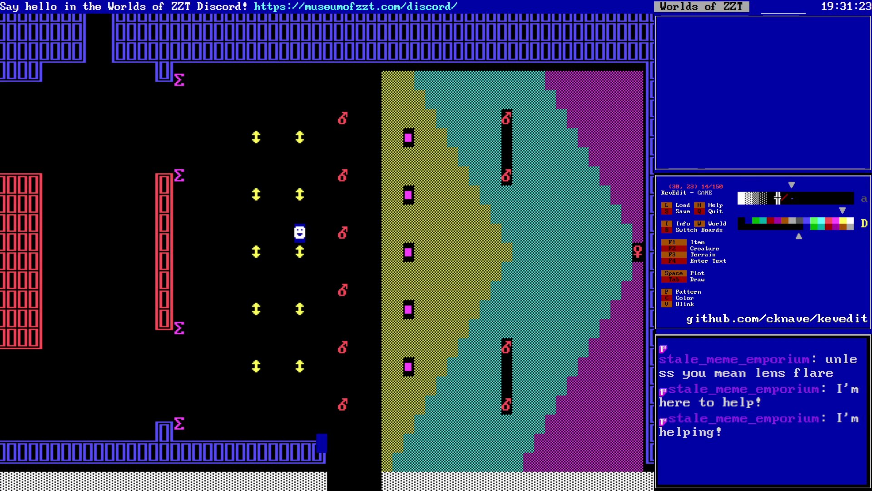
{"action": "key", "text": "Left"}
{"action": "key", "text": "Left"}
{"action": "key", "text": "Left"}
{"action": "key", "text": "Tab"}
{"action": "key", "text": "Right"}
{"action": "key", "text": "Right"}
{"action": "key", "text": "Right"}
{"action": "key", "text": "Down"}
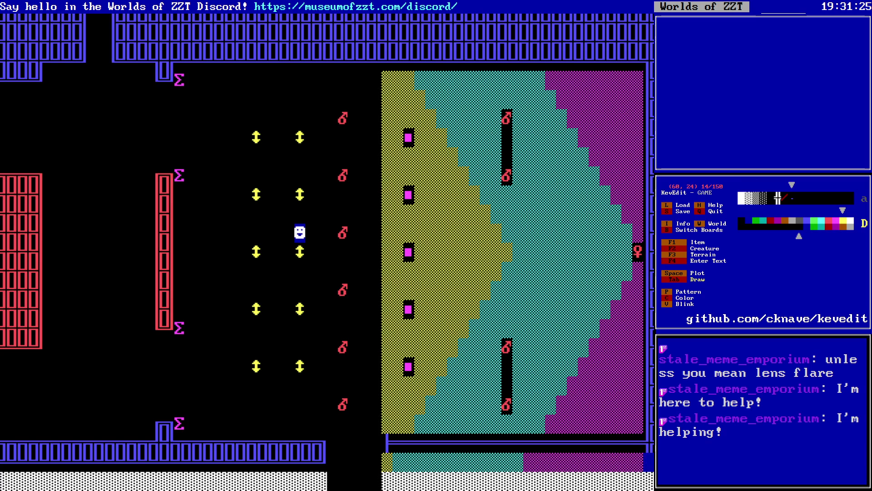
{"action": "key", "text": "Left"}
{"action": "key", "text": "Left"}
{"action": "key", "text": "Left"}
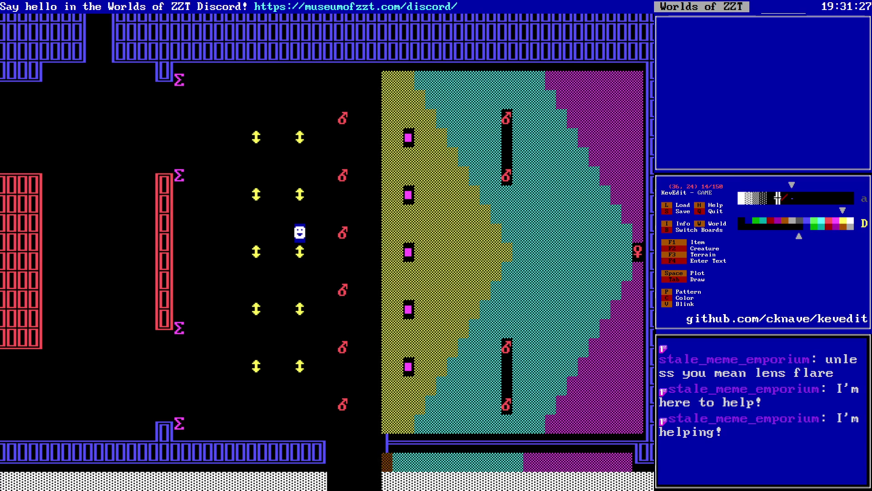
{"action": "key", "text": "Tab"}
{"action": "key", "text": "Right"}
{"action": "key", "text": "Right"}
{"action": "key", "text": "Right"}
{"action": "key", "text": "Left"}
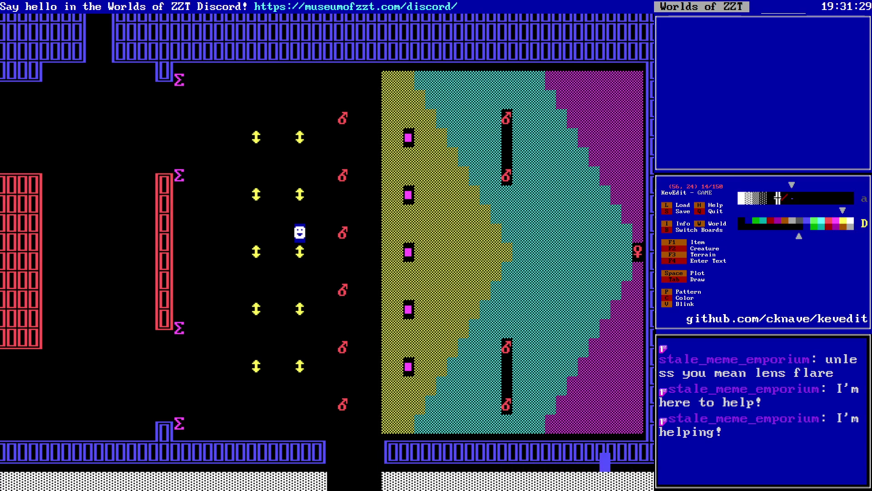
{"action": "key", "text": "Left"}
{"action": "key", "text": "Left"}
{"action": "key", "text": "Left"}
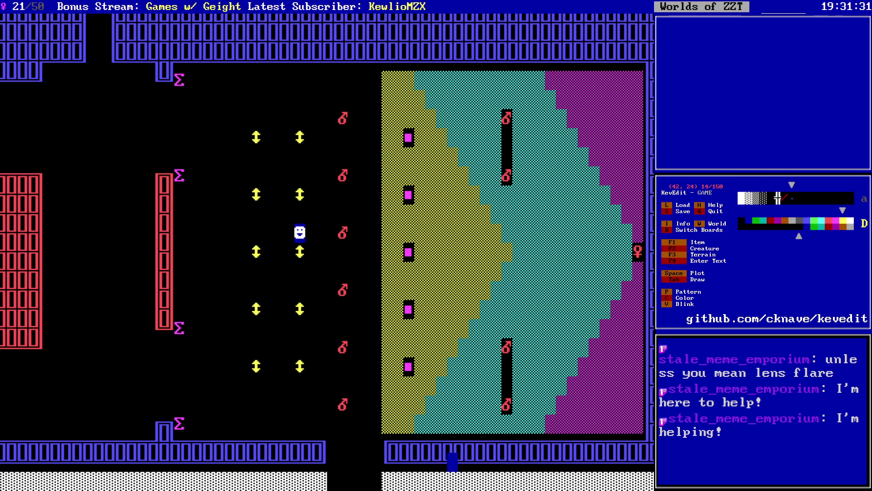
{"action": "key", "text": "Up"}
{"action": "key", "text": "Left"}
{"action": "key", "text": "Left"}
{"action": "key", "text": "Left"}
{"action": "key", "text": "Left"}
{"action": "key", "text": "Left"}
{"action": "key", "text": "Left"}
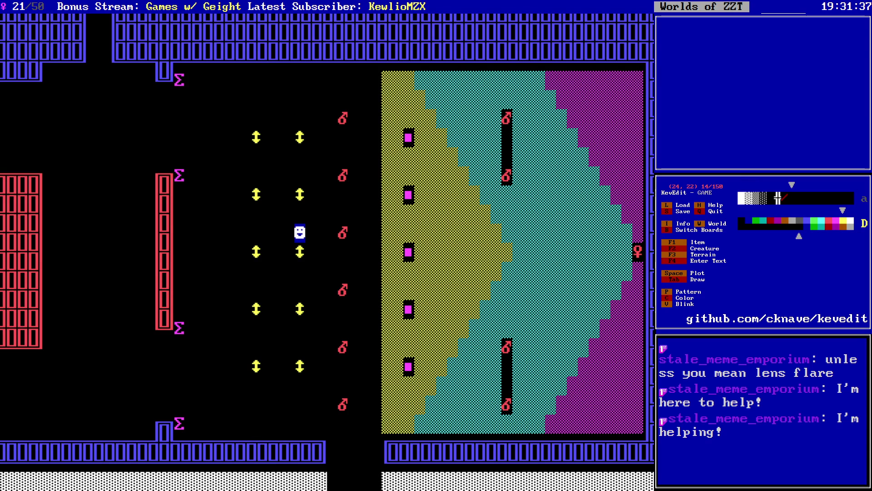
Step: Cancel a save and set up Transfer Board to export the board as backup.brd
{"action": "key", "text": "Right"}
{"action": "key", "text": "Right"}
{"action": "key", "text": "Right"}
{"action": "key", "text": "Right"}
{"action": "key", "text": "Up"}
{"action": "key", "text": "Up"}
{"action": "key", "text": "Right"}
{"action": "key", "text": "Right"}
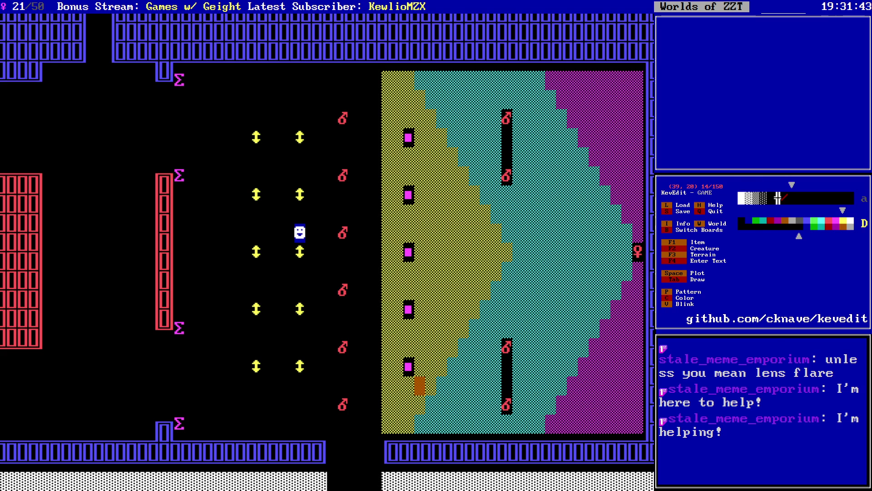
{"action": "key", "text": "s"}
{"action": "key", "text": "Escape"}
{"action": "key", "text": "t"}
{"action": "key", "text": "Down"}
{"action": "key", "text": "Down"}
{"action": "key", "text": "Return"}
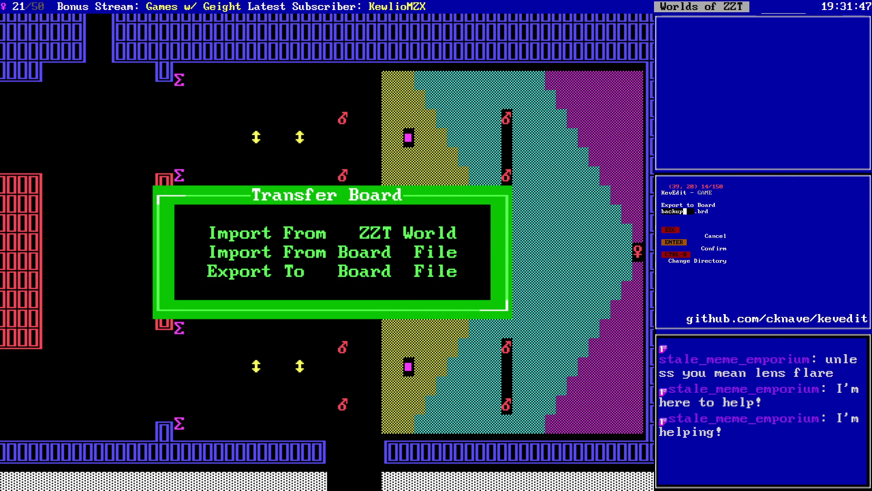
Step: Export backup.brd, then clear the yellow, teal and purple checkered fills to black
{"action": "key", "text": "Return"}
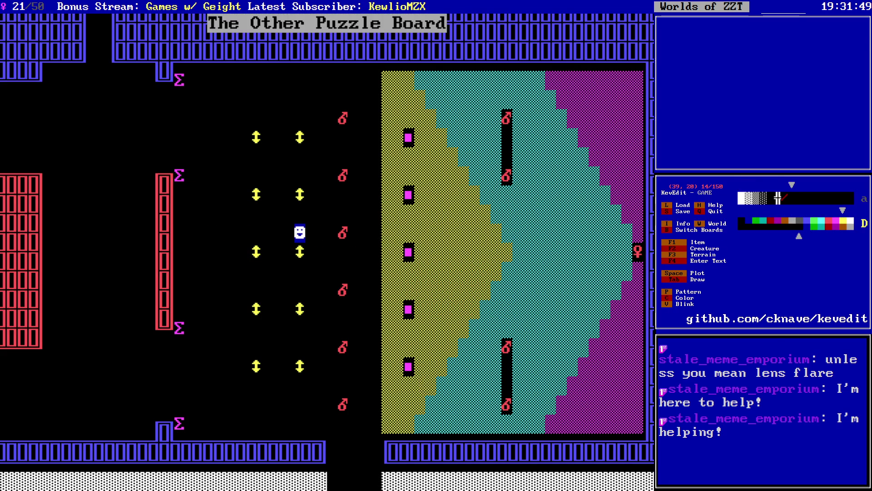
{"action": "key", "text": "f"}
{"action": "key", "text": "Right"}
{"action": "key", "text": "Right"}
{"action": "key", "text": "Right"}
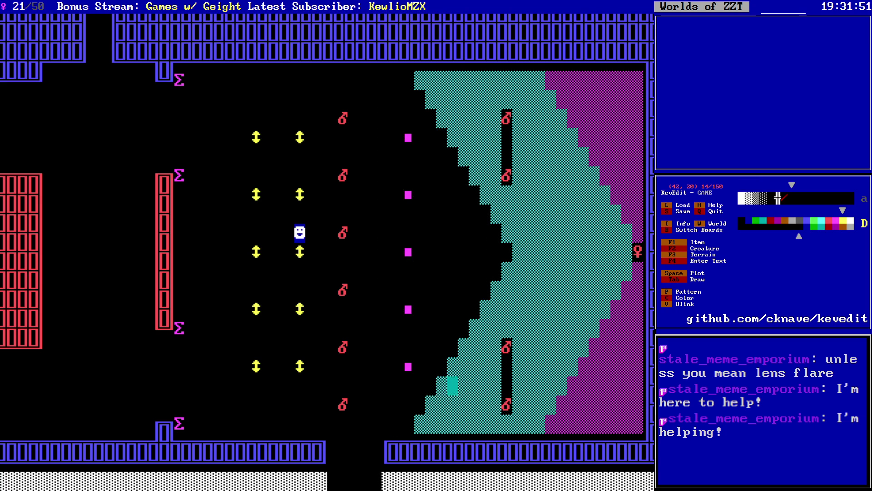
{"action": "key", "text": "f"}
{"action": "key", "text": "Right"}
{"action": "key", "text": "Right"}
{"action": "key", "text": "Right"}
{"action": "key", "text": "f"}
{"action": "key", "text": "Up"}
{"action": "key", "text": "Up"}
{"action": "key", "text": "Up"}
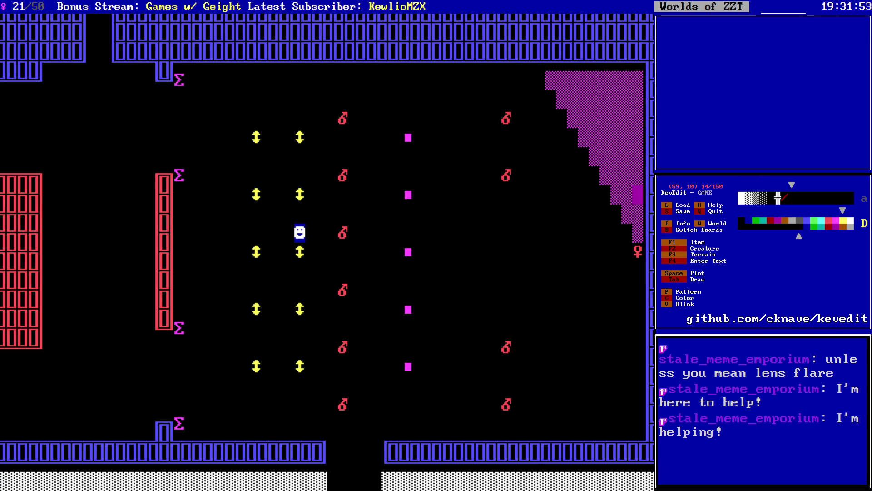
{"action": "key", "text": "f"}
{"action": "key", "text": "Left"}
{"action": "key", "text": "Left"}
{"action": "key", "text": "Left"}
{"action": "key", "text": "Up"}
{"action": "key", "text": "Up"}
{"action": "key", "text": "Up"}
Step: Mark a block over the sliders, red markers and pink blocks and delete it
{"action": "key", "text": "Right"}
{"action": "key", "text": "Right"}
{"action": "key", "text": "Right"}
{"action": "key", "text": "shift+Left"}
{"action": "key", "text": "shift+Left"}
{"action": "key", "text": "shift+Left"}
{"action": "key", "text": "shift+Down"}
{"action": "key", "text": "shift+Down"}
{"action": "key", "text": "shift+Down"}
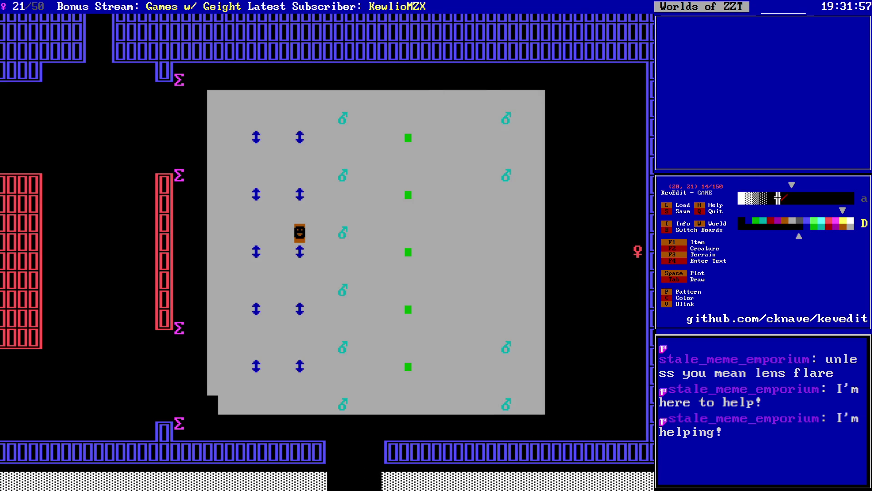
{"action": "key", "text": "shift+Down"}
{"action": "key", "text": "Delete"}
{"action": "key", "text": "Left"}
{"action": "key", "text": "Left"}
{"action": "key", "text": "Left"}
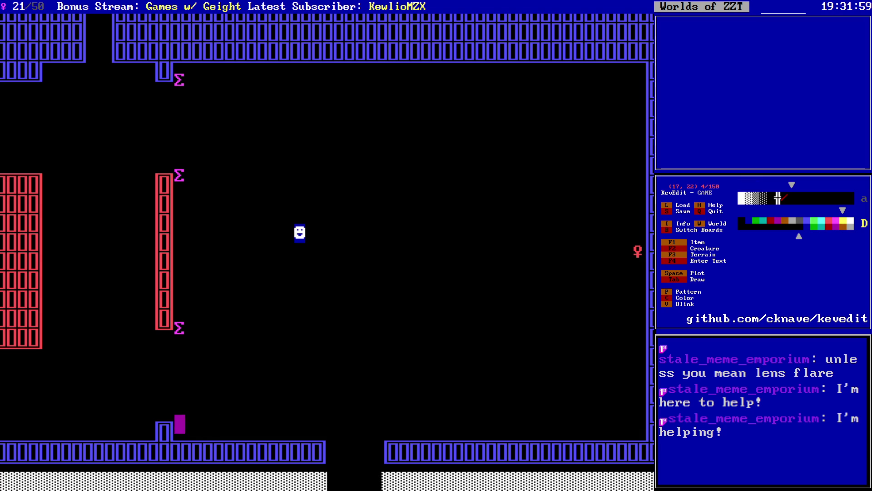
{"action": "key", "text": "Return"}
{"action": "key", "text": "Return"}
{"action": "key", "text": "Escape"}
{"action": "key", "text": "Escape"}
{"action": "key", "text": "Up"}
{"action": "key", "text": "Up"}
{"action": "key", "text": "Up"}
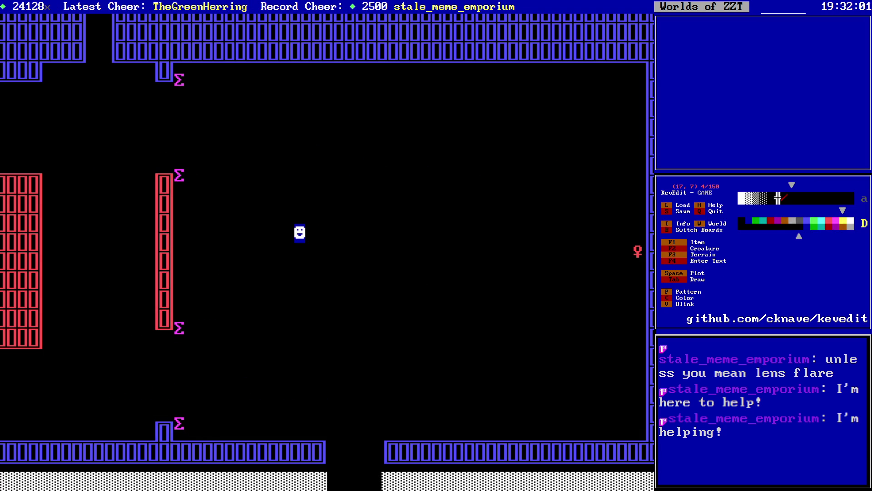
{"action": "key", "text": "Return"}
{"action": "key", "text": "Return"}
{"action": "key", "text": "Escape"}
{"action": "key", "text": "Escape"}
{"action": "key", "text": "Down"}
{"action": "key", "text": "Down"}
{"action": "key", "text": "Down"}
{"action": "key", "text": "Down"}
{"action": "key", "text": "Return"}
{"action": "key", "text": "Return"}
{"action": "key", "text": "Down"}
{"action": "key", "text": "Down"}
{"action": "key", "text": "Down"}
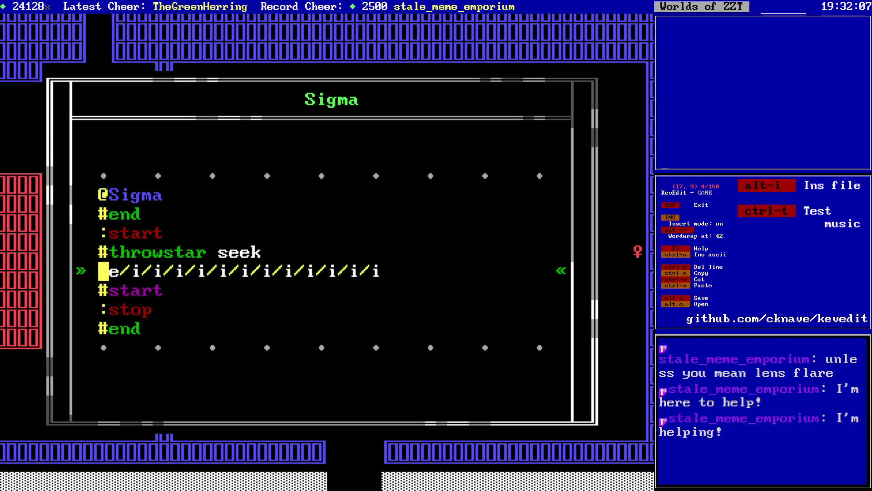
{"action": "key", "text": "Escape"}
{"action": "key", "text": "Escape"}
{"action": "key", "text": "Right"}
{"action": "key", "text": "Right"}
{"action": "key", "text": "Right"}
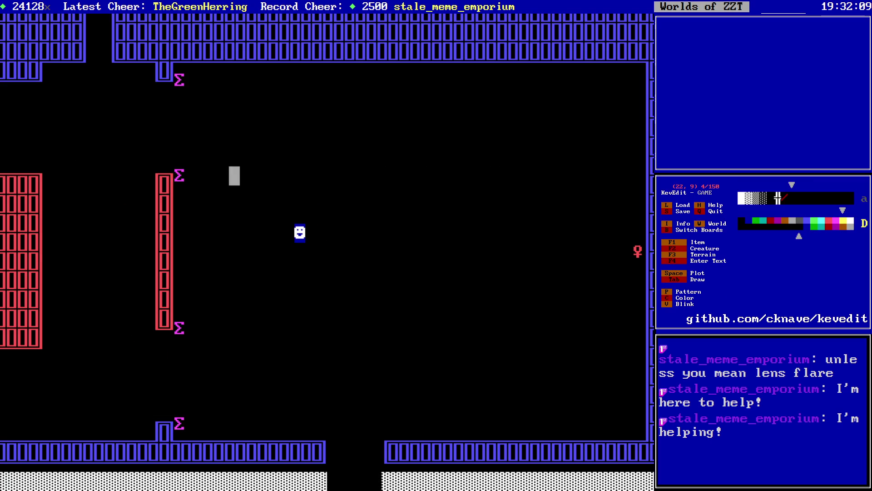
{"action": "key", "text": "l"}
{"action": "key", "text": "Escape"}
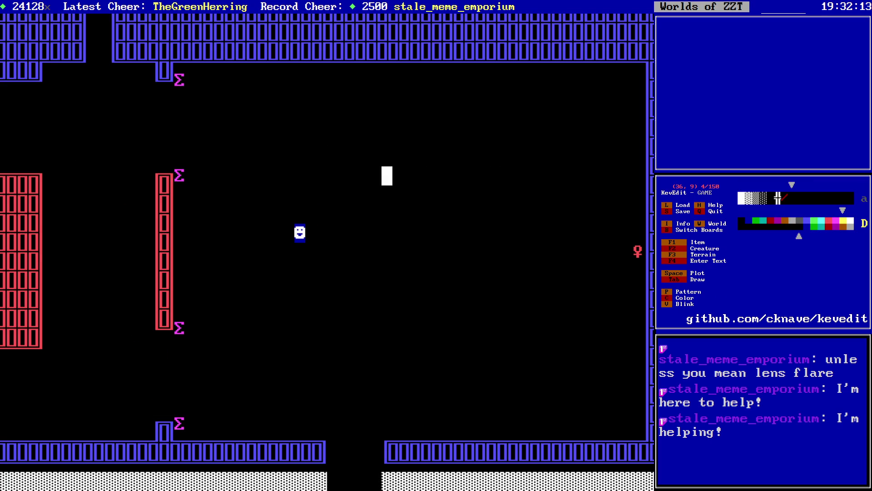
{"action": "key", "text": "Page_Down"}
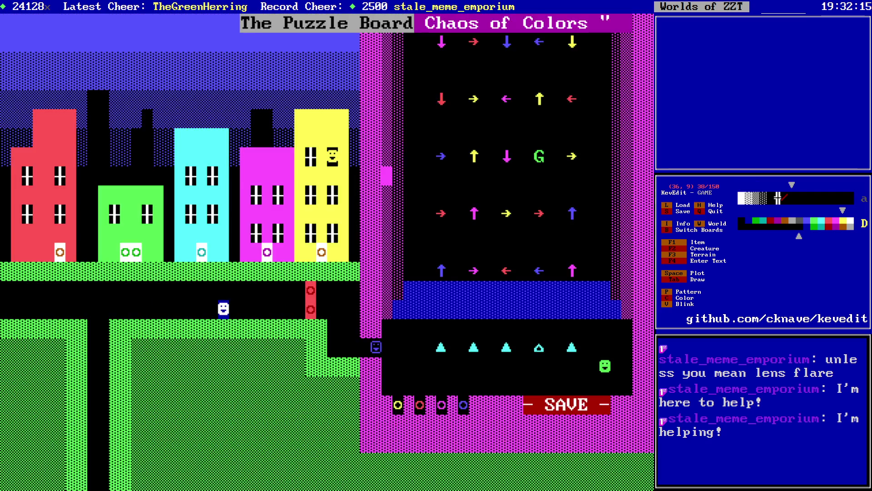
{"action": "key", "text": "Page_Down"}
{"action": "key", "text": "Page_Down"}
{"action": "key", "text": "Page_Down"}
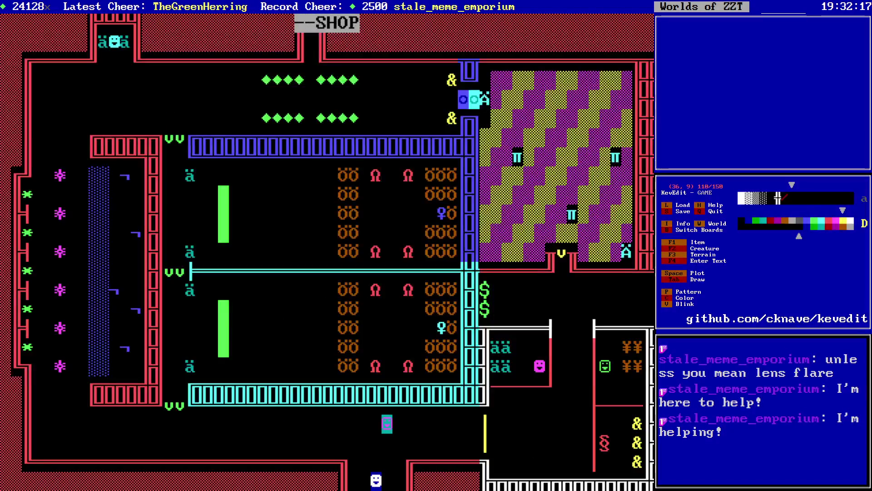
{"action": "key", "text": "Page_Down"}
{"action": "key", "text": "Page_Down"}
{"action": "key", "text": "Page_Down"}
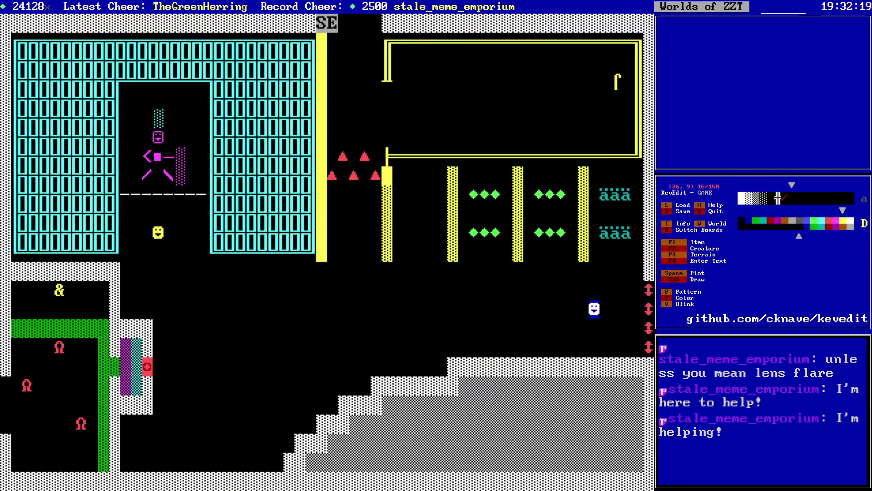
{"action": "key", "text": "Page_Down"}
{"action": "key", "text": "Page_Down"}
{"action": "key", "text": "Page_Down"}
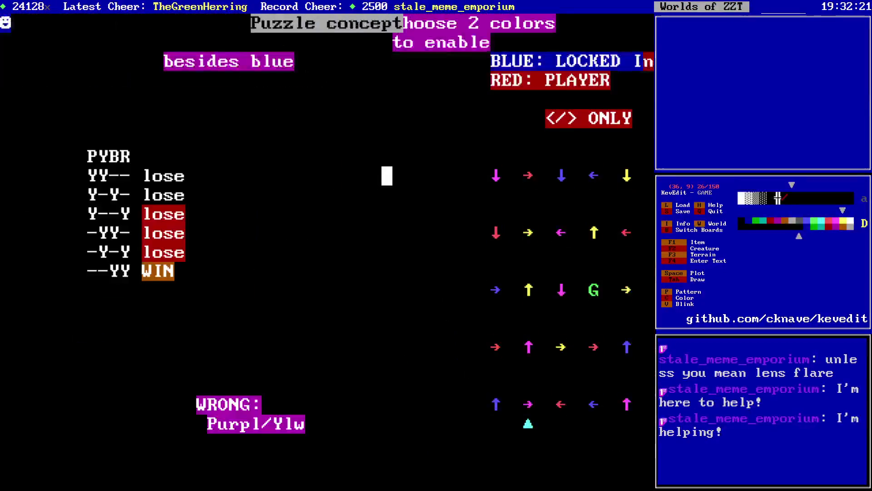
{"action": "key", "text": "alt+Left"}
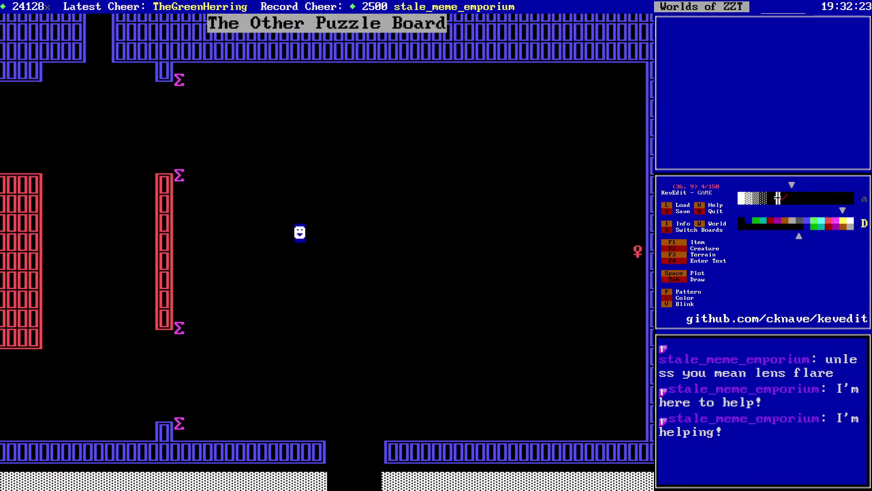
{"action": "key", "text": "alt+Left"}
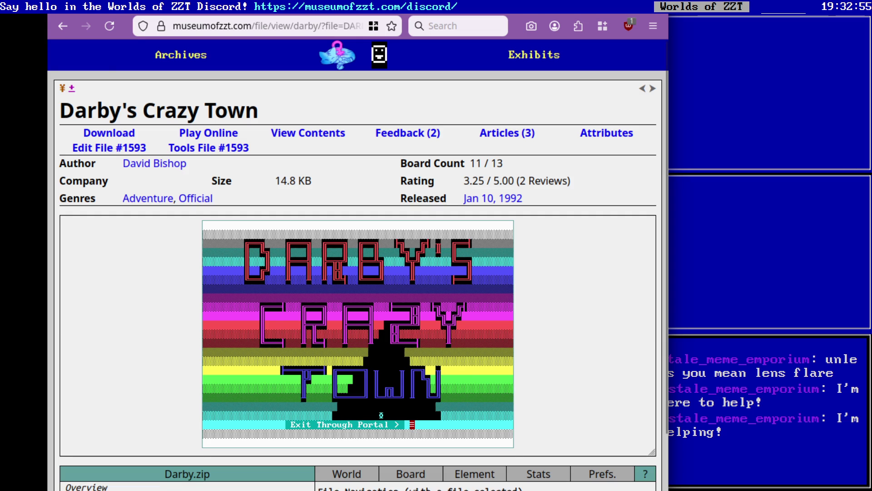
Step: Preview the City Center Square, photo store, hardware store, Lakeview and cathedral boards
{"action": "scroll", "coordinate": [357, 273], "scroll_direction": "down", "scroll_amount": 2}
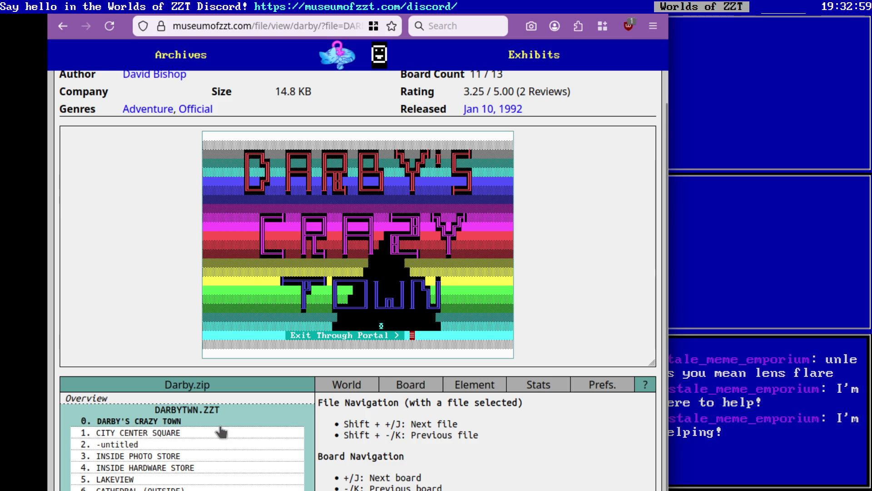
{"action": "left_click", "coordinate": [219, 436]}
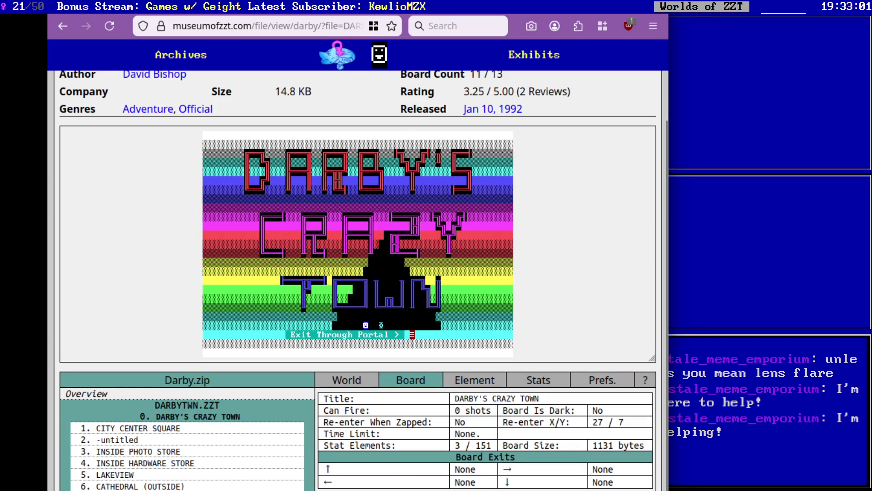
{"action": "left_click", "coordinate": [131, 429]}
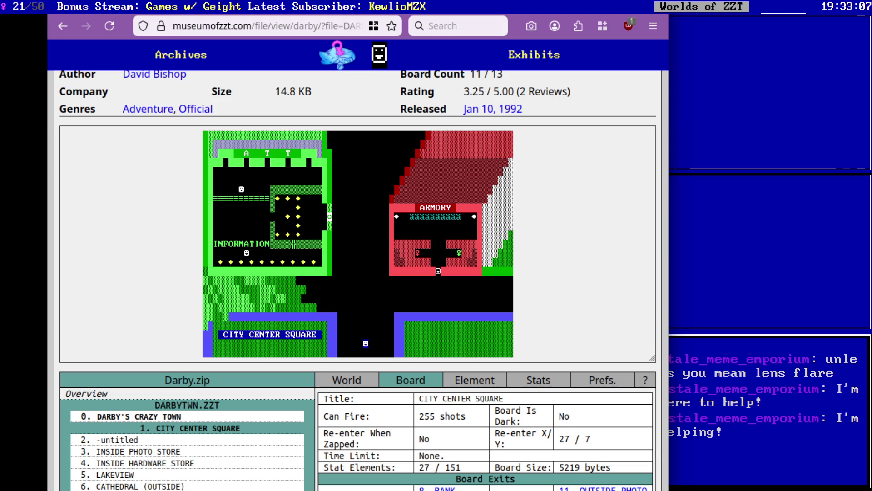
{"action": "key", "text": "Down"}
{"action": "key", "text": "Down"}
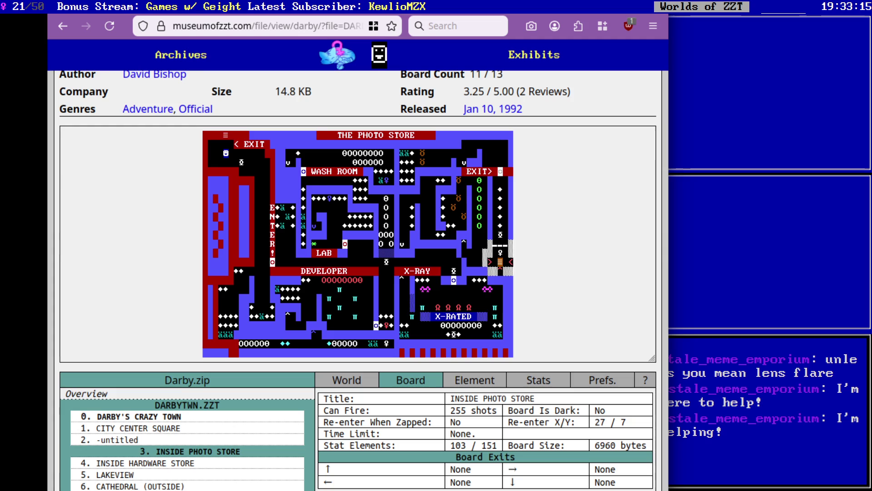
{"action": "left_click", "coordinate": [188, 463]}
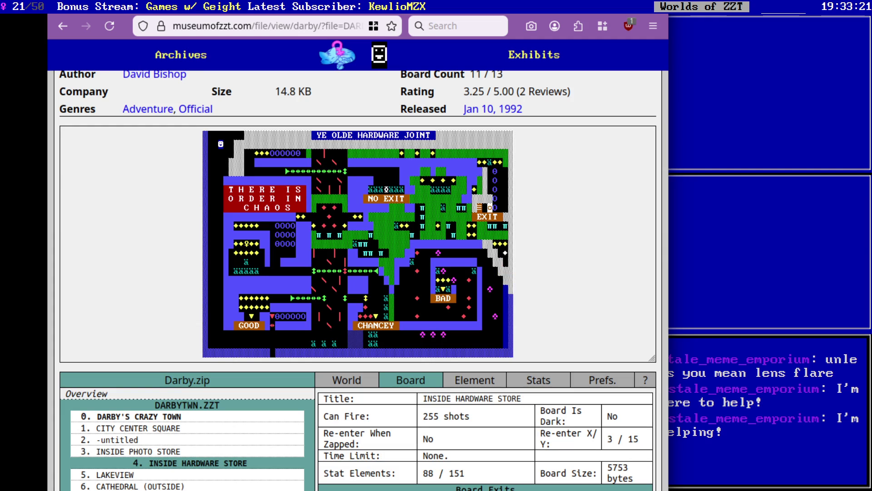
{"action": "left_click", "coordinate": [187, 474]}
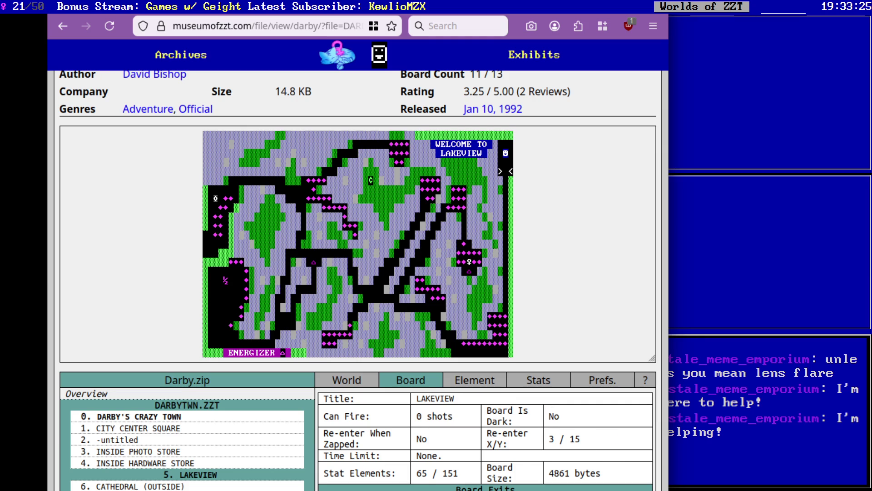
{"action": "left_click", "coordinate": [188, 486]}
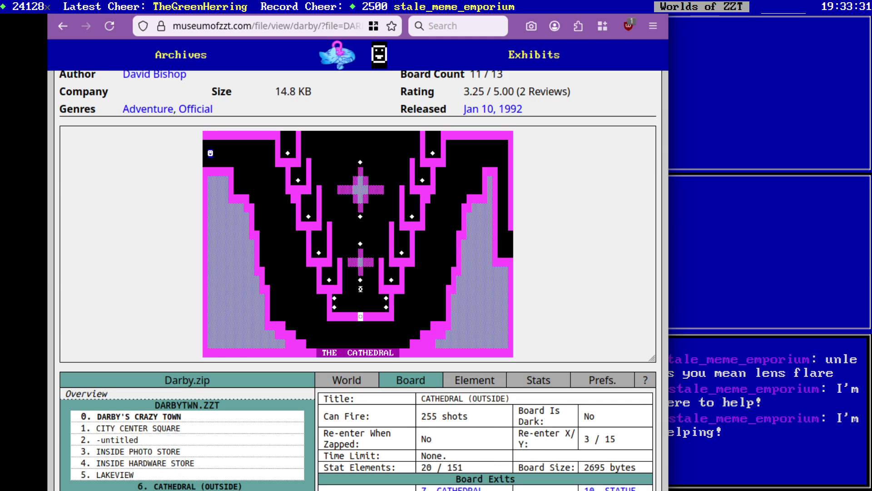
{"action": "key", "text": "Down"}
{"action": "key", "text": "Down"}
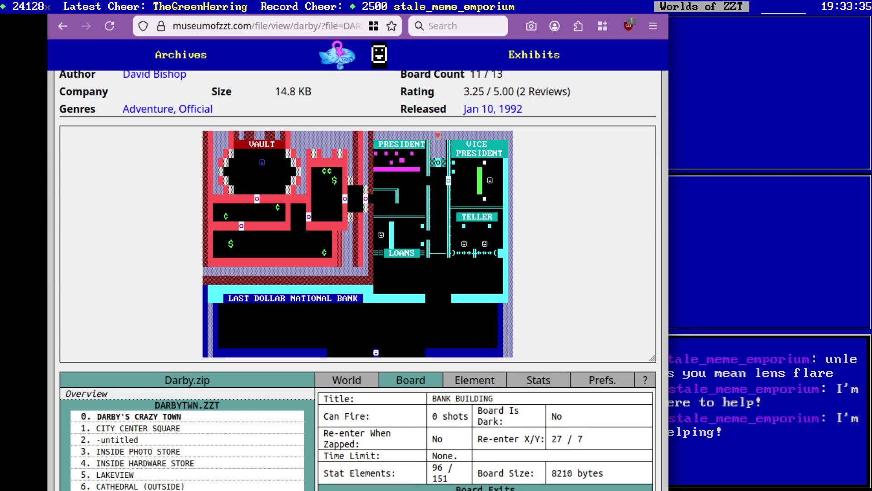
{"action": "key", "text": "Down"}
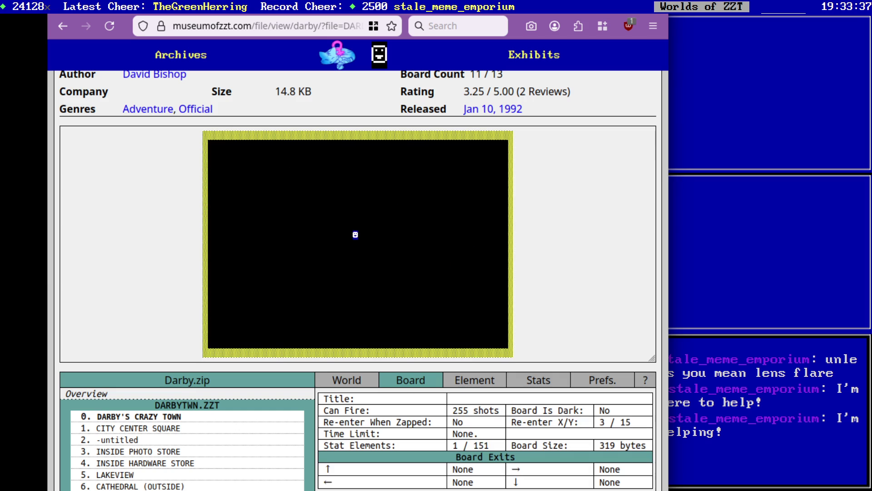
Step: Step through the Statue, outside hardware store, City Center and inside store boards
{"action": "key", "text": "Down"}
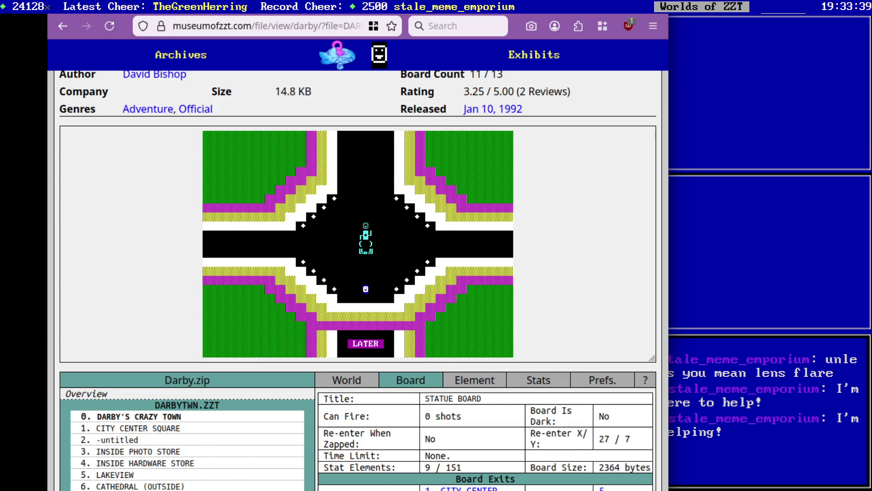
{"action": "key", "text": "Down"}
{"action": "key", "text": "Down"}
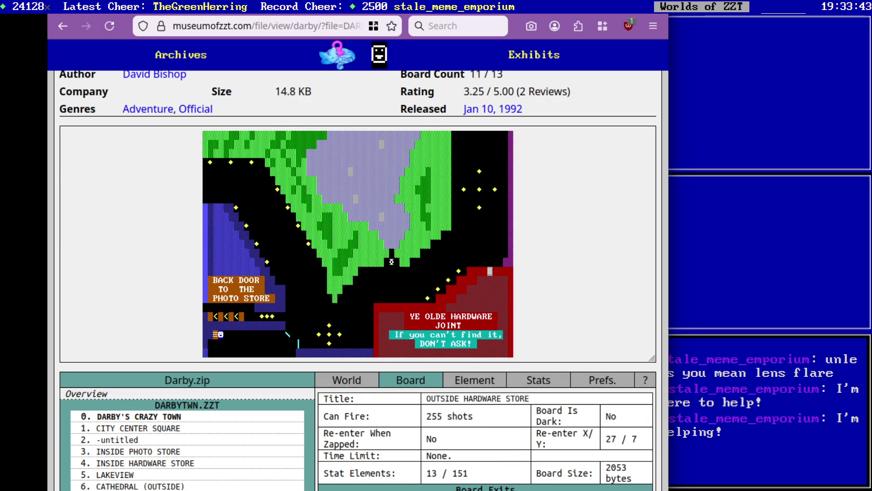
{"action": "key", "text": "Up"}
{"action": "key", "text": "Up"}
{"action": "key", "text": "Up"}
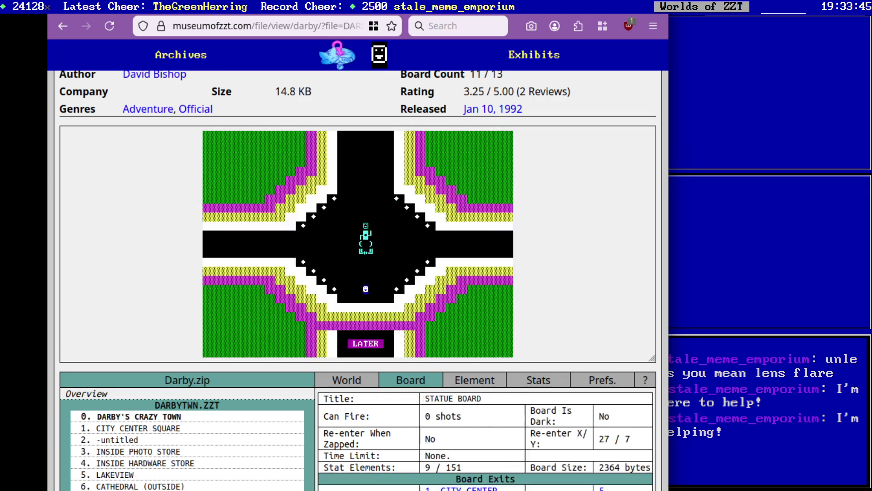
{"action": "key", "text": "Up"}
{"action": "key", "text": "Up"}
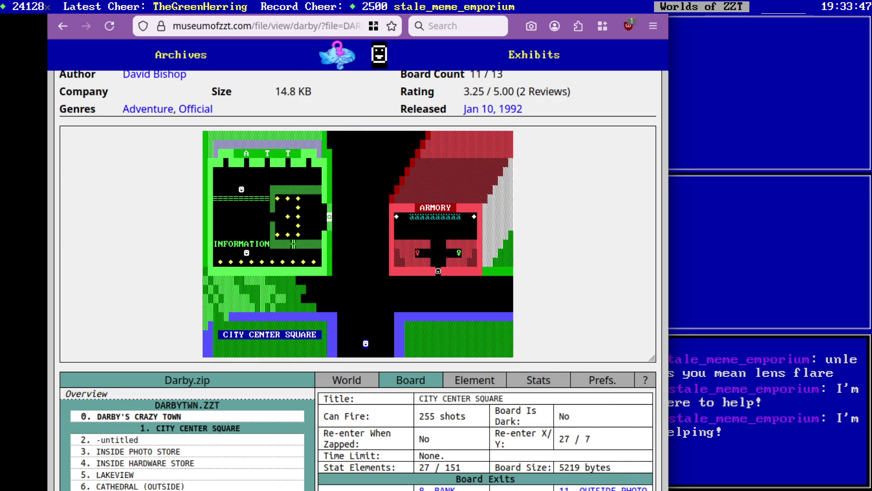
{"action": "key", "text": "Down"}
{"action": "key", "text": "Down"}
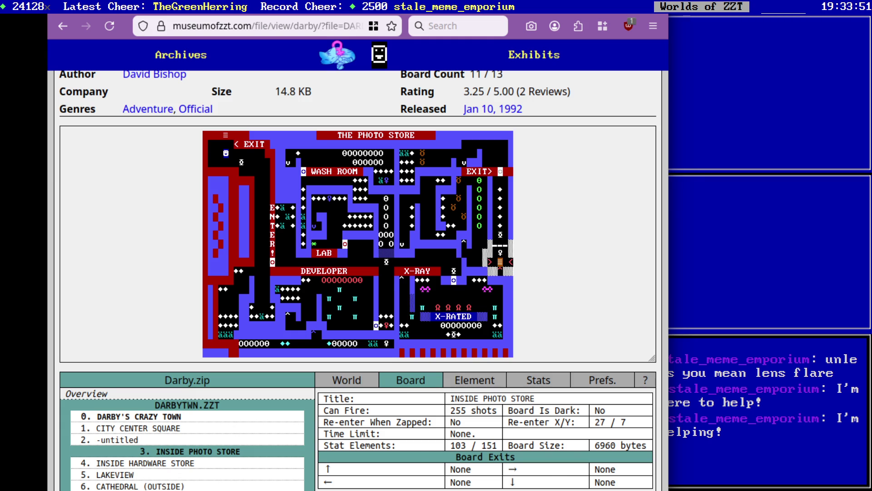
{"action": "key", "text": "Down"}
{"action": "key", "text": "Up"}
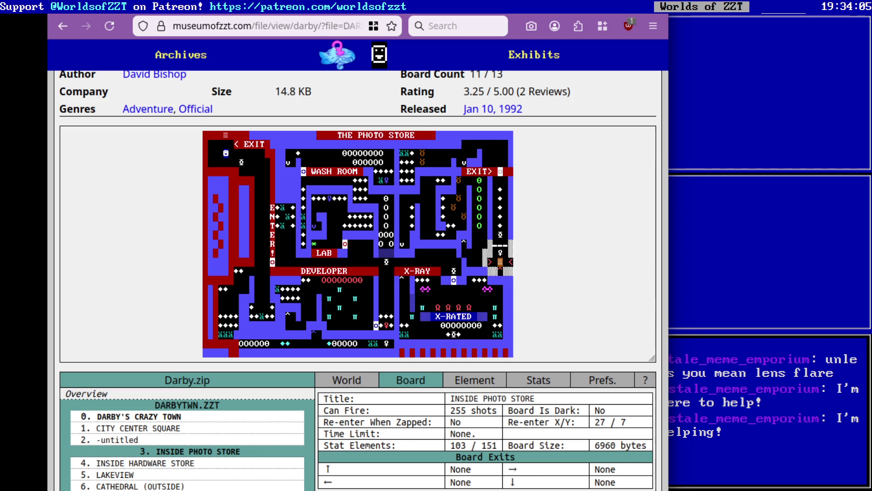
Step: Preview Lakeview and the outside photo store board, then switch back to KevEdit
{"action": "left_click", "coordinate": [136, 462]}
{"action": "left_click", "coordinate": [183, 474]}
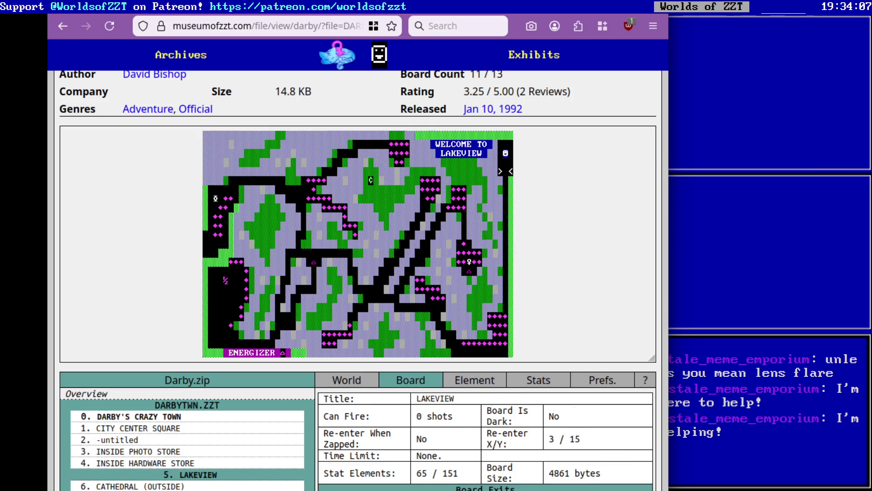
{"action": "key", "text": "Down"}
{"action": "key", "text": "Down"}
{"action": "key", "text": "Down"}
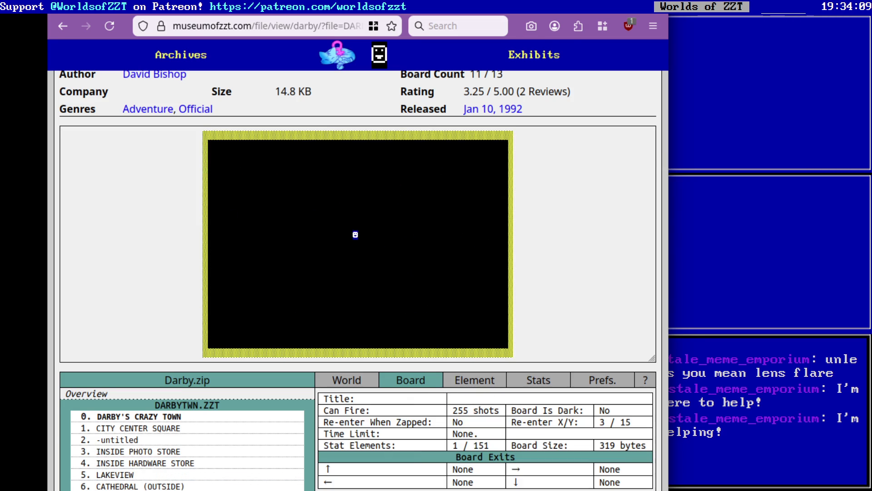
{"action": "key", "text": "Down"}
{"action": "key", "text": "Down"}
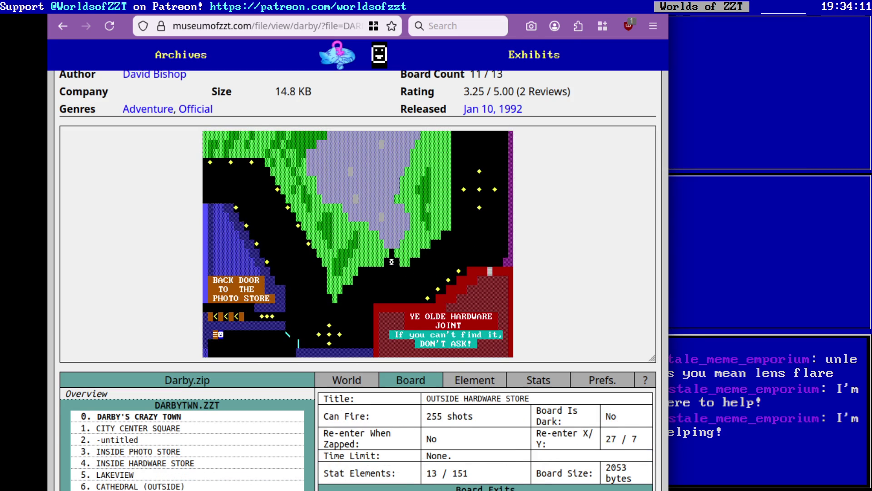
{"action": "key", "text": "Up"}
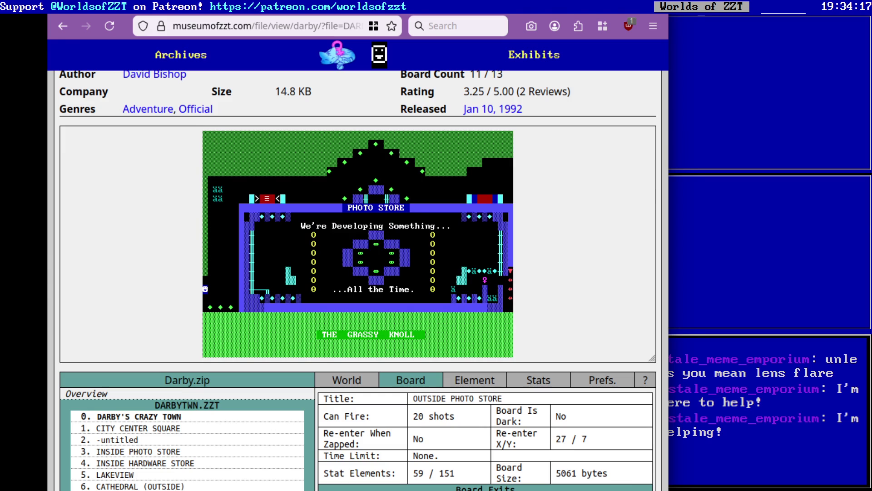
{"action": "key", "text": "alt+Tab"}
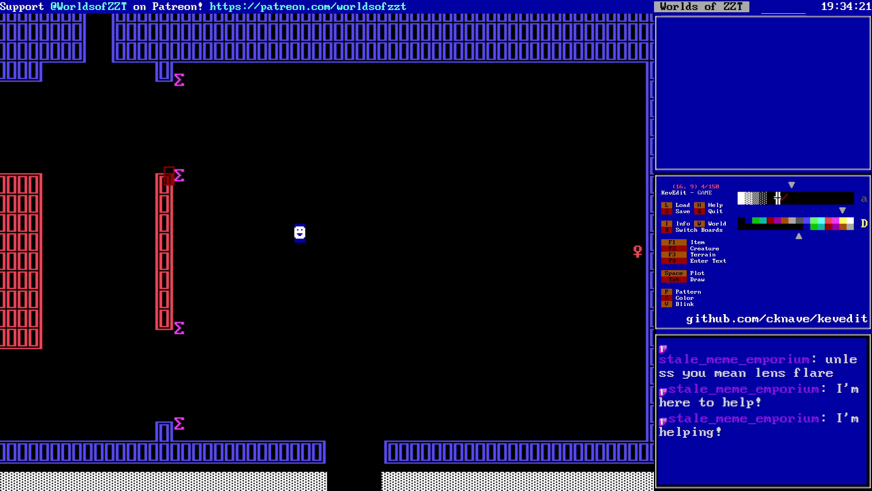
Step: Save the world, move to position 19, 11, and show the Items and Creatures lists
{"action": "key", "text": "s"}
{"action": "key", "text": "Return"}
{"action": "key", "text": "Down"}
{"action": "key", "text": "Down"}
{"action": "key", "text": "Right"}
{"action": "key", "text": "Right"}
{"action": "key", "text": "Right"}
{"action": "key", "text": "F1"}
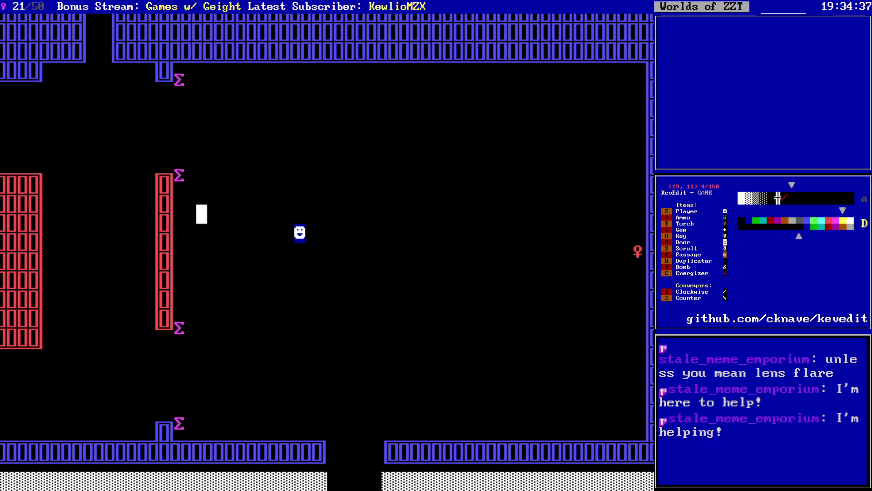
{"action": "key", "text": "F2"}
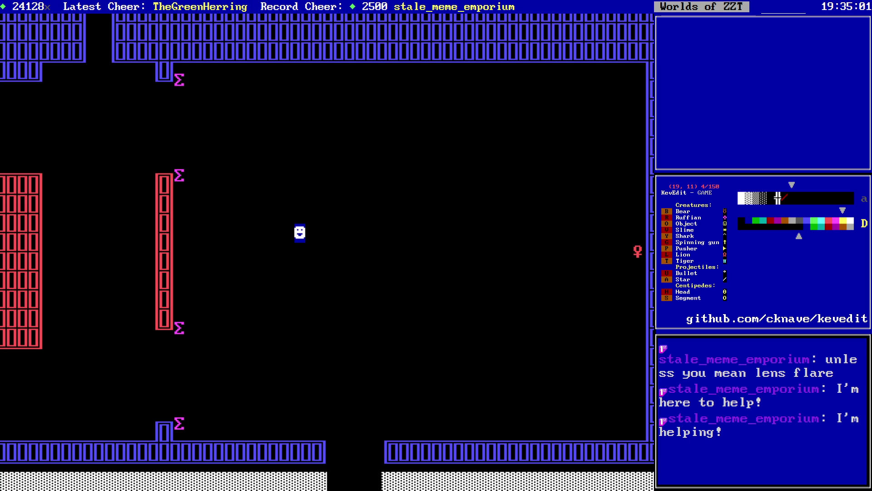
Step: Close the creatures list and look over the top Sigma object's program
{"action": "key", "text": "Escape"}
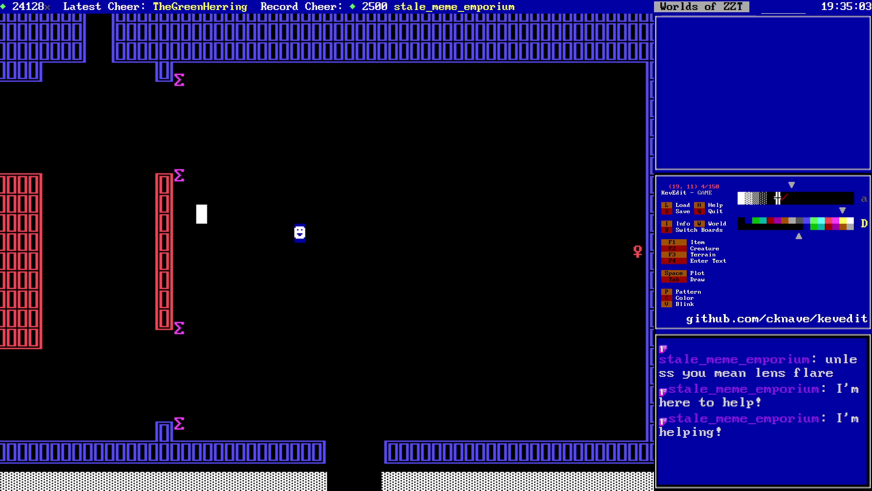
{"action": "key", "text": "Up"}
{"action": "key", "text": "Up"}
{"action": "key", "text": "Up"}
{"action": "key", "text": "Left"}
{"action": "key", "text": "Up"}
{"action": "key", "text": "Up"}
{"action": "key", "text": "Up"}
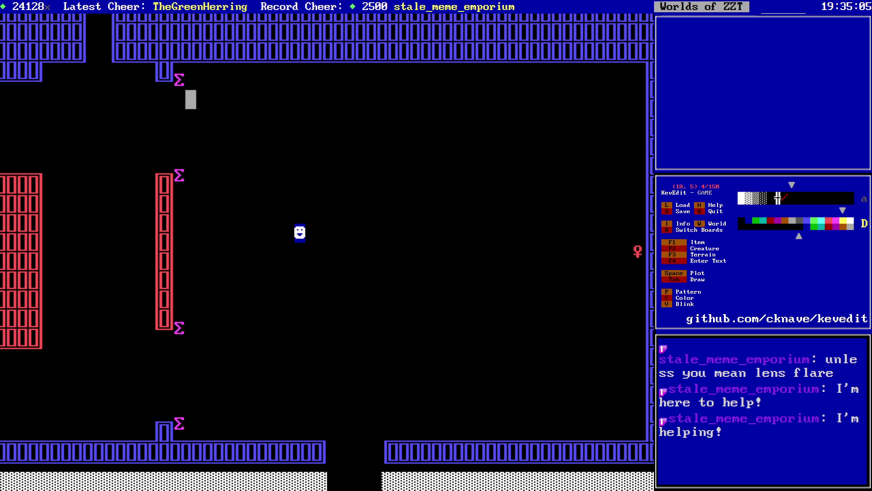
{"action": "key", "text": "Up"}
{"action": "key", "text": "Left"}
{"action": "key", "text": "Return"}
{"action": "key", "text": "Return"}
{"action": "key", "text": "Escape"}
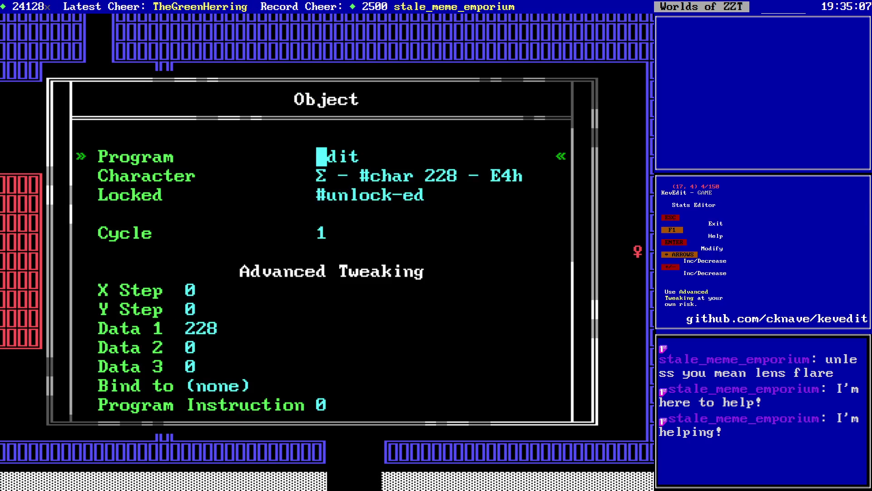
{"action": "key", "text": "Escape"}
Step: Place a copy of the Sigma object just below the top Sigma
{"action": "key", "text": "Down"}
{"action": "key", "text": "Down"}
{"action": "key", "text": "Down"}
{"action": "key", "text": "space"}
{"action": "key", "text": "Up"}
{"action": "key", "text": "Up"}
{"action": "key", "text": "Up"}
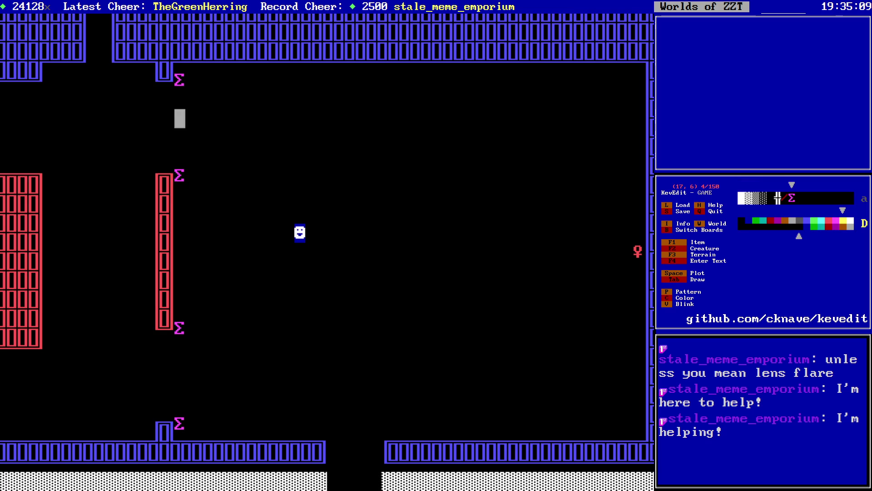
{"action": "key", "text": "Down"}
{"action": "key", "text": "Down"}
{"action": "key", "text": "Down"}
{"action": "key", "text": "Up"}
{"action": "key", "text": "Up"}
{"action": "key", "text": "Up"}
Step: Change the top Sigma's '#throwstar seek' line to '#put e green slime' and save the world
{"action": "key", "text": "s"}
{"action": "key", "text": "Escape"}
{"action": "key", "text": "Up"}
{"action": "key", "text": "Up"}
{"action": "key", "text": "Up"}
{"action": "key", "text": "Return"}
{"action": "key", "text": "Return"}
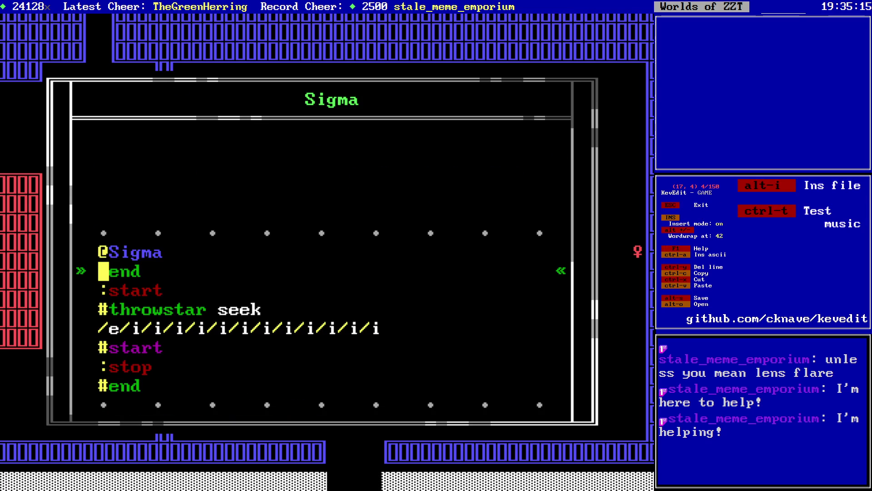
{"action": "key", "text": "Down"}
{"action": "key", "text": "Down"}
{"action": "key", "text": "End"}
{"action": "key", "text": "BackSpace"}
{"action": "key", "text": "BackSpace"}
{"action": "key", "text": "BackSpace"}
{"action": "type", "text": "put e "}
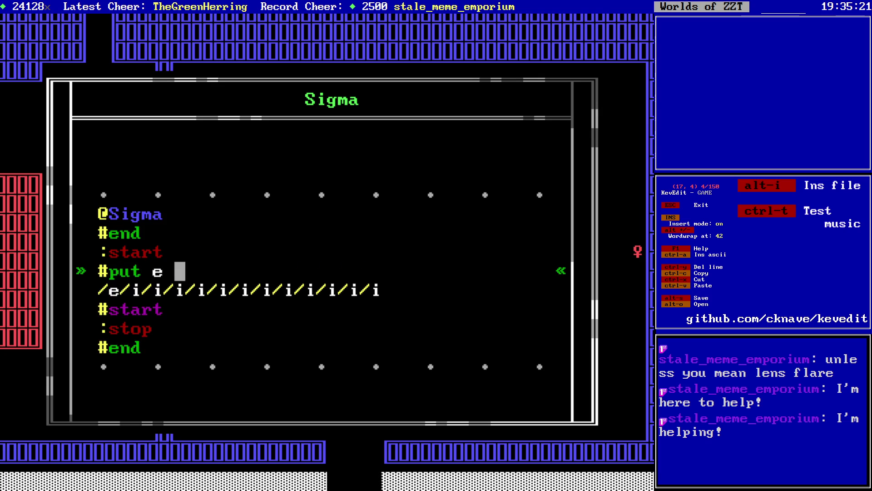
{"action": "type", "text": "green slime"}
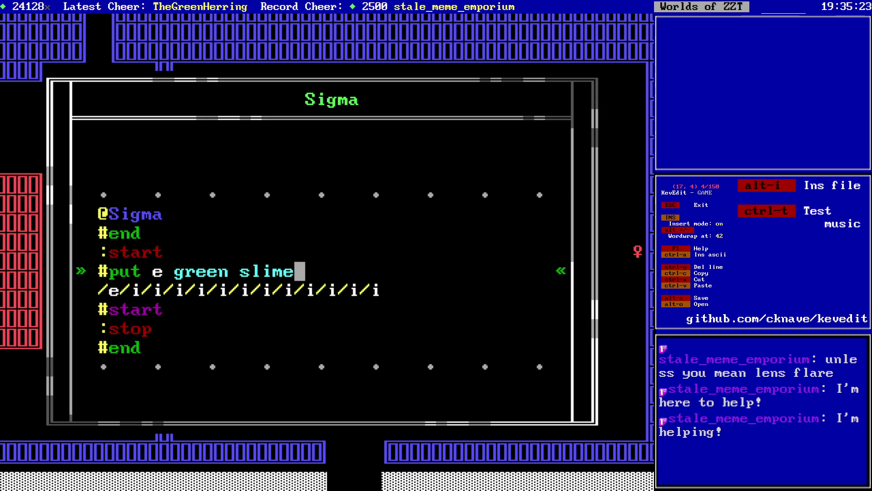
{"action": "key", "text": "Escape"}
{"action": "key", "text": "alt+s"}
{"action": "key", "text": "Return"}
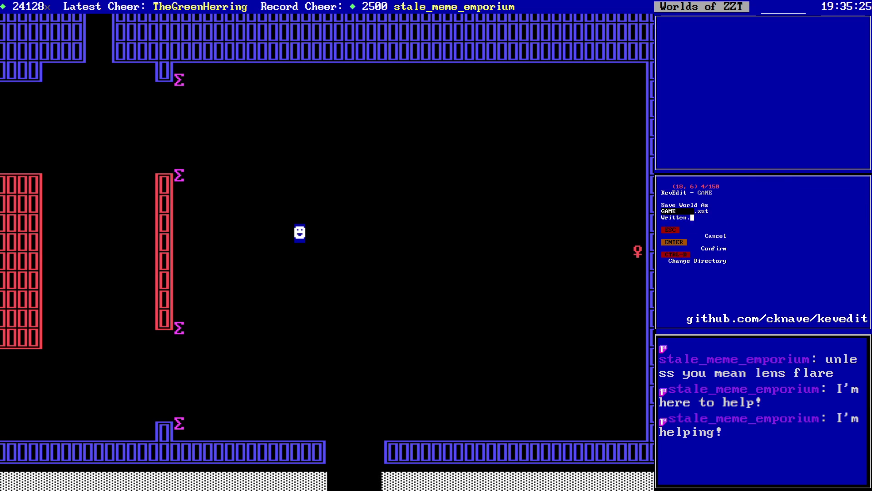
Step: Delete the upper and lower Sigma objects beside the red pillar
{"action": "key", "text": "Down"}
{"action": "key", "text": "Down"}
{"action": "key", "text": "Down"}
{"action": "key", "text": "Right"}
{"action": "key", "text": "Right"}
{"action": "key", "text": "Right"}
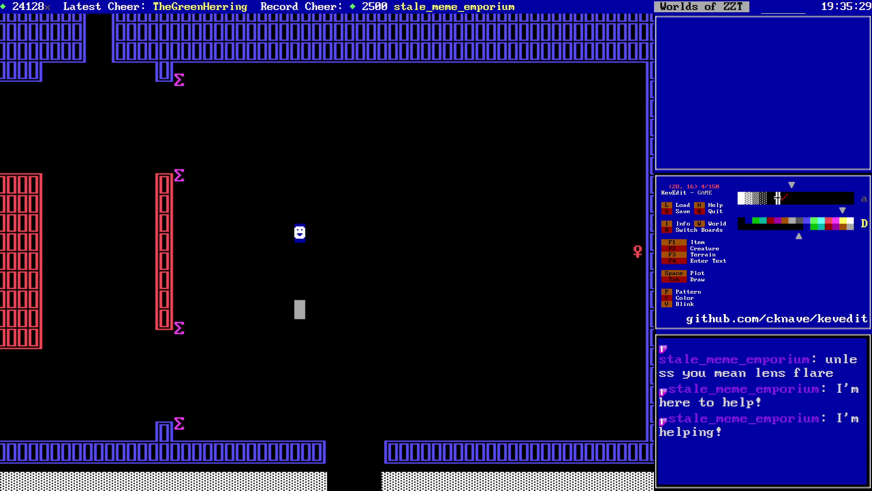
{"action": "key", "text": "Left"}
{"action": "key", "text": "Left"}
{"action": "key", "text": "Left"}
{"action": "key", "text": "Down"}
{"action": "key", "text": "Down"}
{"action": "key", "text": "Down"}
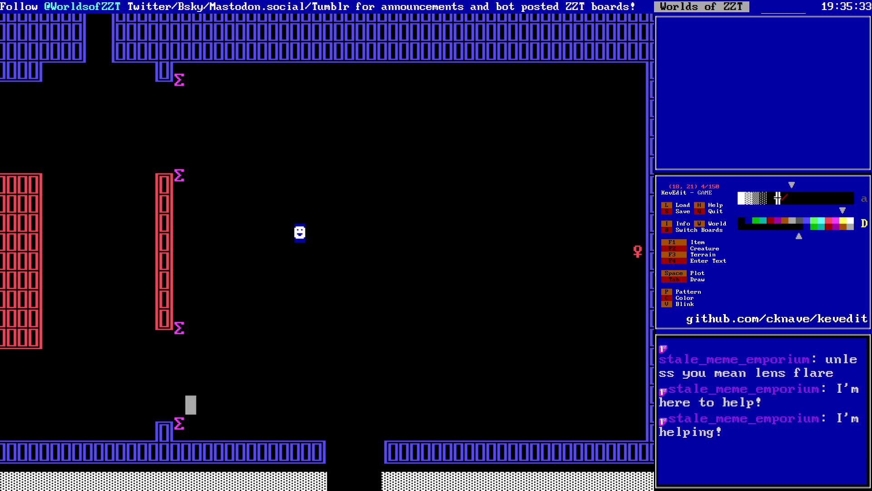
{"action": "key", "text": "alt+Right"}
{"action": "key", "text": "alt+Right"}
{"action": "key", "text": "alt+Right"}
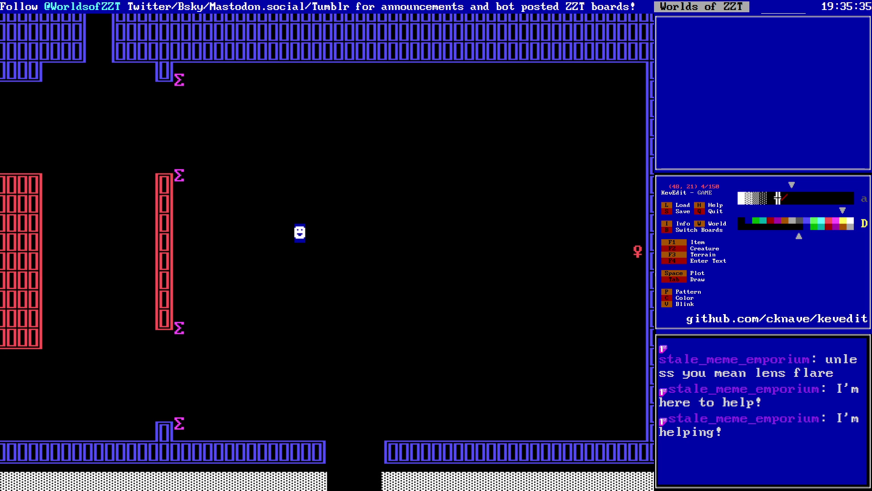
{"action": "key", "text": "Up"}
{"action": "key", "text": "Up"}
{"action": "key", "text": "Up"}
{"action": "key", "text": "alt+Left"}
{"action": "key", "text": "alt+Up"}
{"action": "key", "text": "alt+Left"}
{"action": "key", "text": "F1"}
{"action": "key", "text": "Escape"}
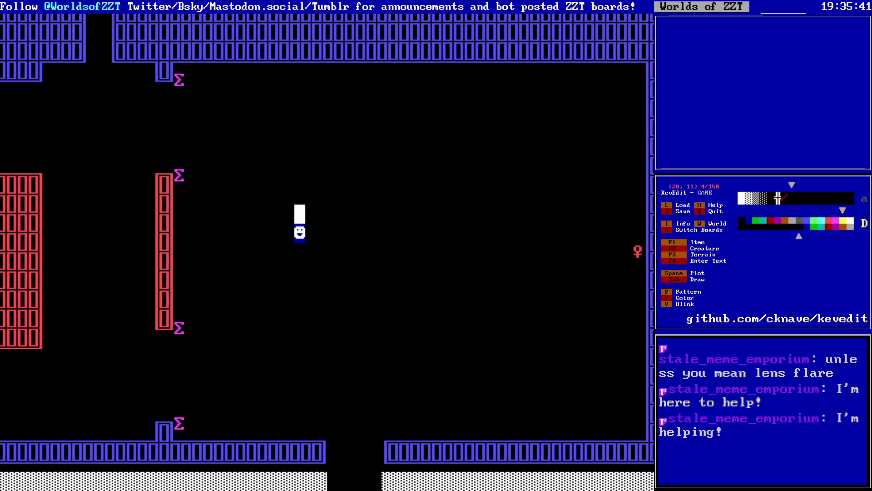
{"action": "key", "text": "alt+Left"}
{"action": "key", "text": "Up"}
{"action": "key", "text": "Up"}
{"action": "key", "text": "Left"}
{"action": "key", "text": "Delete"}
{"action": "key", "text": "Down"}
{"action": "key", "text": "Down"}
{"action": "key", "text": "Down"}
{"action": "key", "text": "Up"}
{"action": "key", "text": "Up"}
{"action": "key", "text": "Return"}
{"action": "key", "text": "Delete"}
{"action": "key", "text": "Down"}
{"action": "key", "text": "Down"}
{"action": "key", "text": "Down"}
Step: Place Sigma copies in the bottom-right and top-right corners
{"action": "key", "text": "alt+Right"}
{"action": "key", "text": "alt+Right"}
{"action": "key", "text": "alt+Right"}
{"action": "key", "text": "alt+Right"}
{"action": "key", "text": "Right"}
{"action": "key", "text": "Right"}
{"action": "key", "text": "space"}
{"action": "key", "text": "alt+Up"}
{"action": "key", "text": "Up"}
{"action": "key", "text": "Up"}
{"action": "key", "text": "Up"}
{"action": "key", "text": "Down"}
{"action": "key", "text": "Down"}
{"action": "key", "text": "space"}
Step: Place Sigma copies midway along the red pillar and at the bottom and top middle walls
{"action": "key", "text": "Left"}
{"action": "key", "text": "alt+Left"}
{"action": "key", "text": "alt+Left"}
{"action": "key", "text": "alt+Left"}
{"action": "key", "text": "Down"}
{"action": "key", "text": "Down"}
{"action": "key", "text": "Down"}
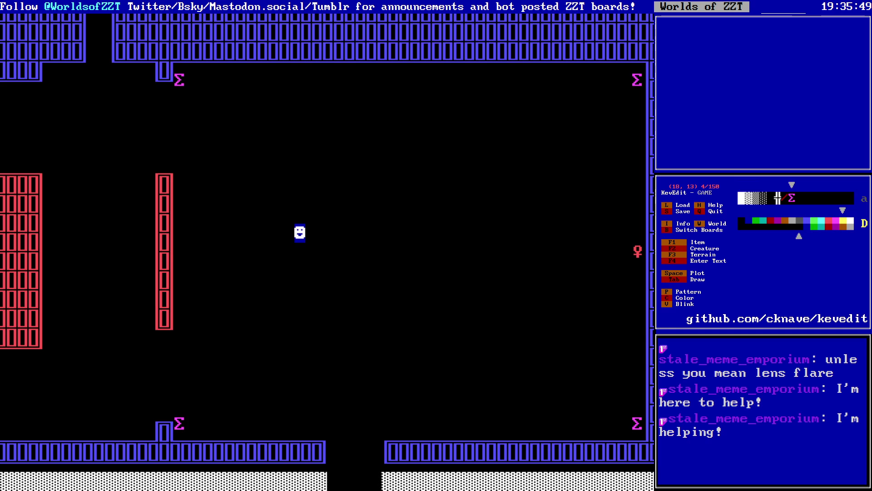
{"action": "key", "text": "space"}
{"action": "key", "text": "alt+Right"}
{"action": "key", "text": "alt+Right"}
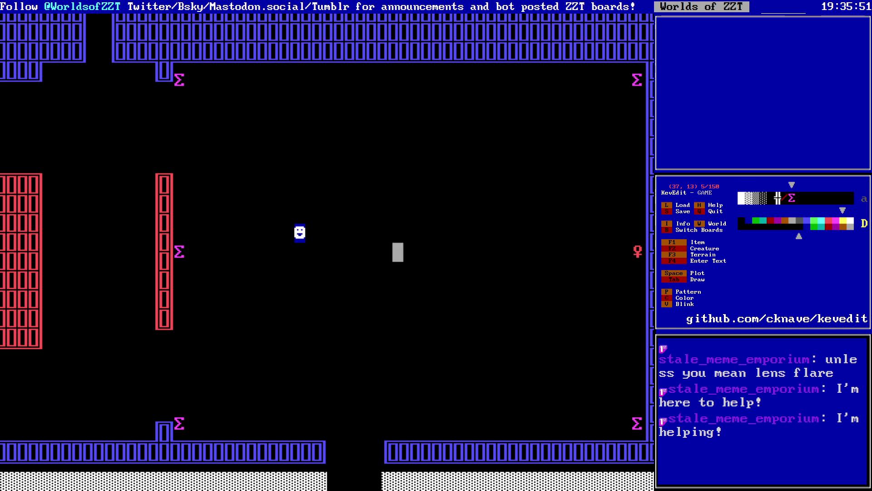
{"action": "key", "text": "Left"}
{"action": "key", "text": "Down"}
{"action": "key", "text": "Down"}
{"action": "key", "text": "Down"}
{"action": "key", "text": "Right"}
{"action": "key", "text": "Up"}
Step: Bring up the colour choices on the red key at the right edge and confirm a colour
{"action": "key", "text": "Right"}
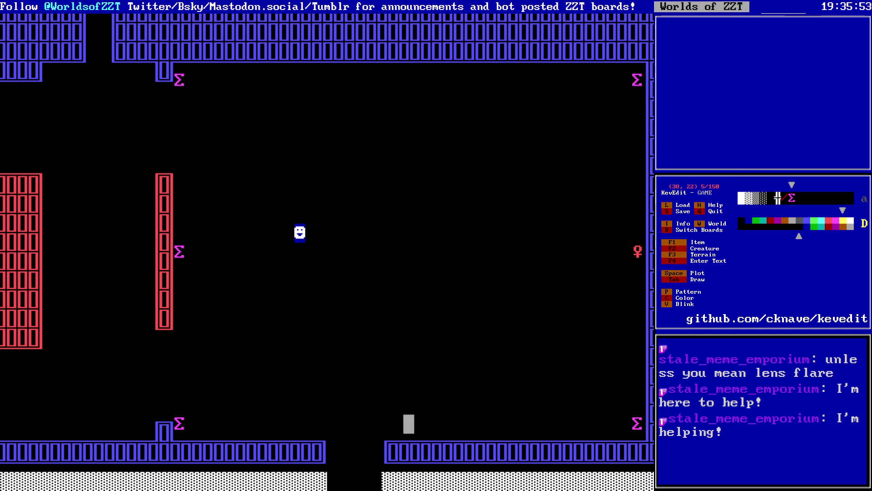
{"action": "key", "text": "space"}
{"action": "key", "text": "Up"}
{"action": "key", "text": "Up"}
{"action": "key", "text": "Up"}
{"action": "key", "text": "space"}
{"action": "key", "text": "Down"}
{"action": "key", "text": "Down"}
{"action": "key", "text": "Down"}
{"action": "key", "text": "Right"}
{"action": "key", "text": "Right"}
{"action": "key", "text": "Right"}
{"action": "key", "text": "Down"}
{"action": "key", "text": "Down"}
{"action": "key", "text": "Down"}
{"action": "key", "text": "Up"}
{"action": "key", "text": "Up"}
{"action": "key", "text": "Right"}
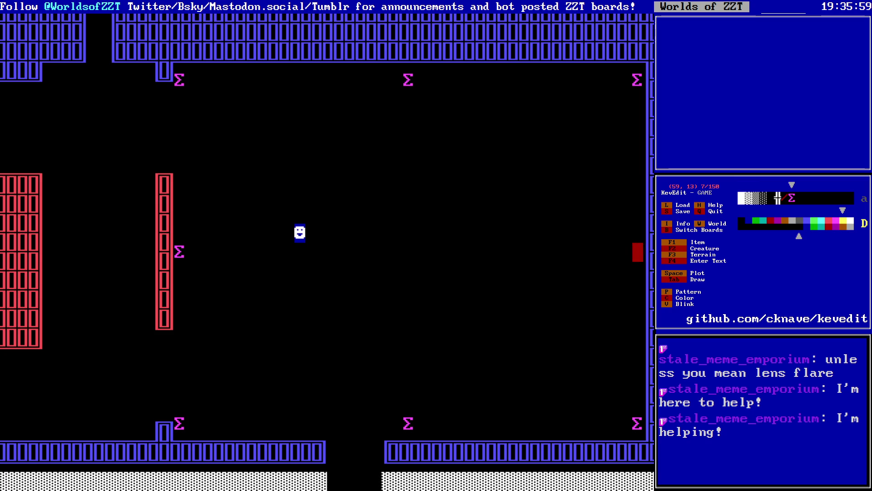
{"action": "key", "text": "c"}
{"action": "key", "text": "Left"}
{"action": "key", "text": "Return"}
{"action": "key", "text": "Left"}
{"action": "key", "text": "Left"}
{"action": "key", "text": "Left"}
{"action": "key", "text": "Up"}
{"action": "key", "text": "Up"}
{"action": "key", "text": "Up"}
Step: Comment out the top-left Sigma's #start line with an apostrophe
{"action": "key", "text": "Left"}
{"action": "key", "text": "Left"}
{"action": "key", "text": "Down"}
{"action": "key", "text": "Return"}
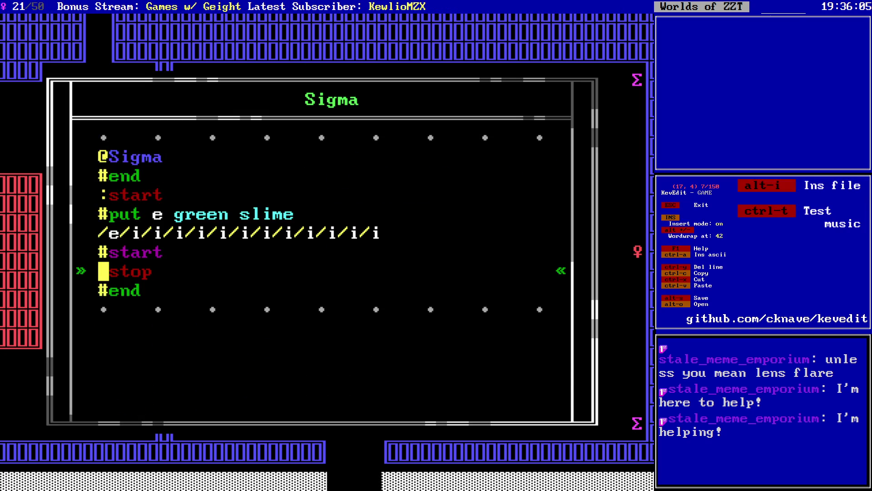
{"action": "key", "text": "Up"}
{"action": "type", "text": "'"}
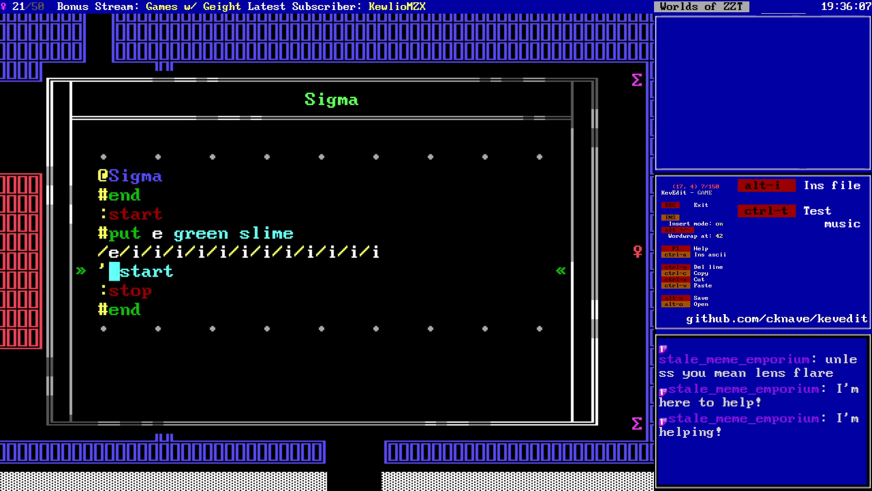
{"action": "key", "text": "Escape"}
Step: Replace the red key with a new object set to cycle 1
{"action": "key", "text": "alt+Right"}
{"action": "key", "text": "alt+Down"}
{"action": "key", "text": "alt+Down"}
{"action": "key", "text": "alt+Right"}
{"action": "key", "text": "Right"}
{"action": "key", "text": "Right"}
{"action": "key", "text": "Up"}
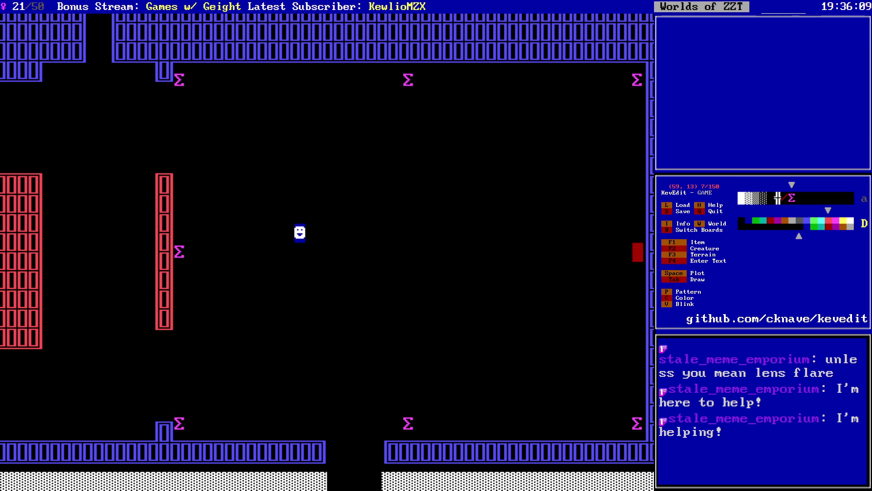
{"action": "key", "text": "F2"}
{"action": "key", "text": "o"}
{"action": "key", "text": "Down"}
{"action": "key", "text": "Down"}
{"action": "key", "text": "Return"}
{"action": "type", "text": "1"}
{"action": "key", "text": "Return"}
{"action": "key", "text": "Up"}
{"action": "key", "text": "Up"}
Step: Give the new object the ♀ character and start its program with #end
{"action": "key", "text": "Return"}
{"action": "key", "text": "Right"}
{"action": "key", "text": "Right"}
{"action": "key", "text": "Right"}
{"action": "key", "text": "Return"}
{"action": "key", "text": "Up"}
{"action": "key", "text": "Return"}
{"action": "type", "text": "#end"}
{"action": "key", "text": "Return"}
Step: Write the :touch script: the strange-noise warning message, /i, #sigma:start and #become red key
{"action": "type", "text": ":touch"}
{"action": "key", "text": "Return"}
{"action": "type", "text": "Just as you're about to "}
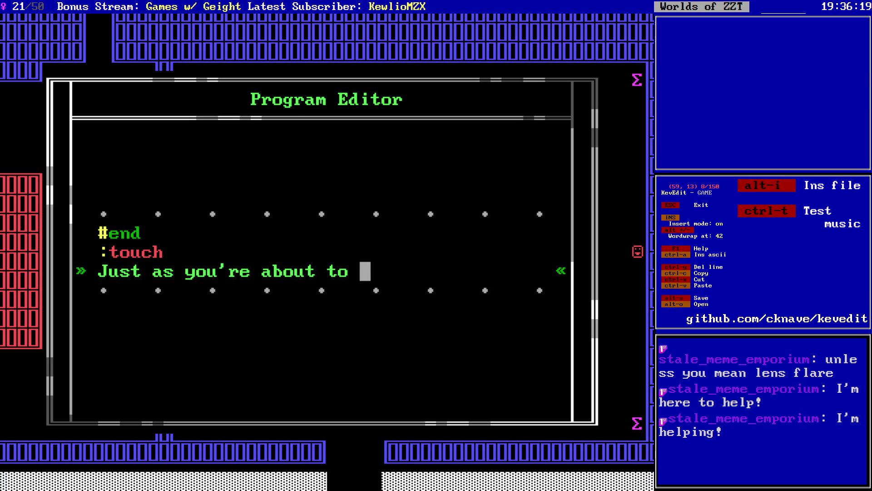
{"action": "type", "text": "grab the key, you h"}
{"action": "type", "text": "ear a "}
{"action": "type", "text": "strange noise"}
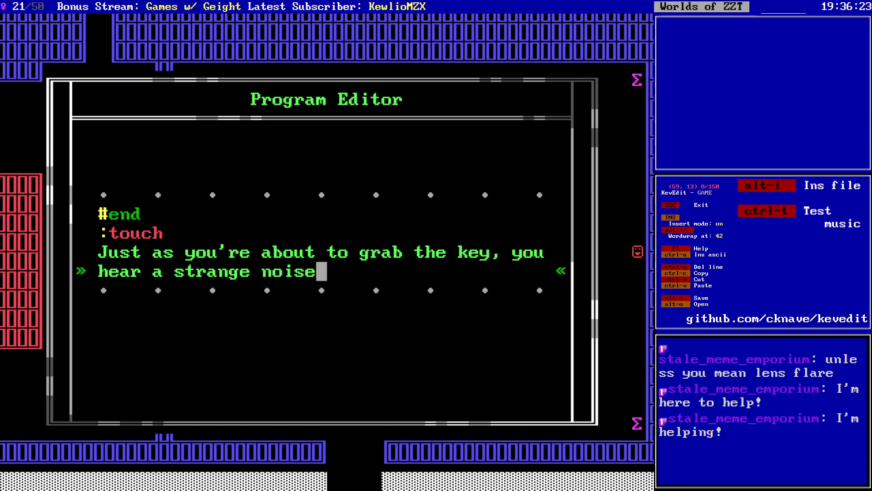
{"action": "type", "text": "coming from all around "}
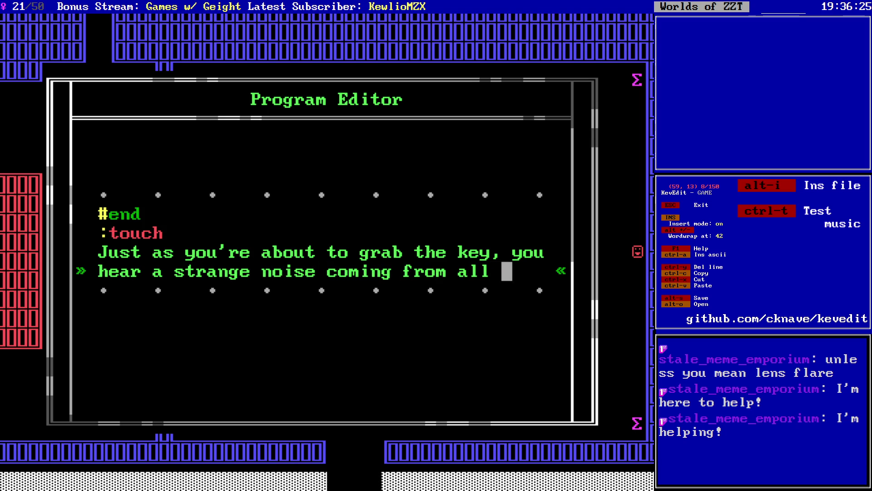
{"action": "type", "text": "you!"}
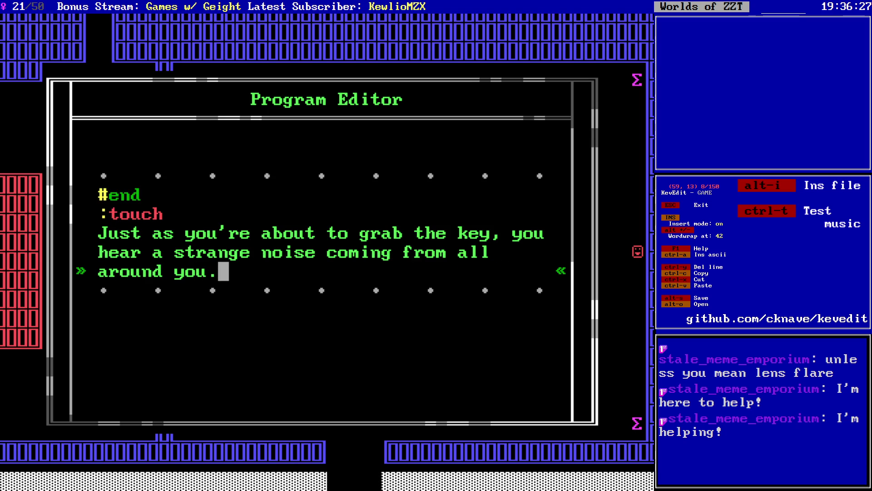
{"action": "type", "text": ".."}
{"action": "key", "text": "Return"}
{"action": "type", "text": "i"}
{"action": "key", "text": "Return"}
{"action": "type", "text": "$bec"}
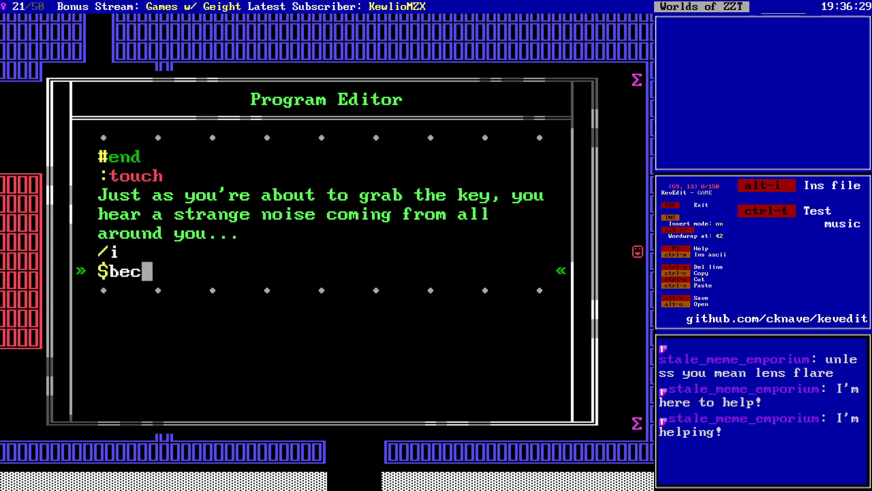
{"action": "key", "text": "BackSpace"}
{"action": "key", "text": "BackSpace"}
{"action": "key", "text": "BackSpace"}
{"action": "key", "text": "BackSpace"}
{"action": "type", "text": "#sigma:start"}
{"action": "key", "text": "Return"}
{"action": "type", "text": "#become red key"}
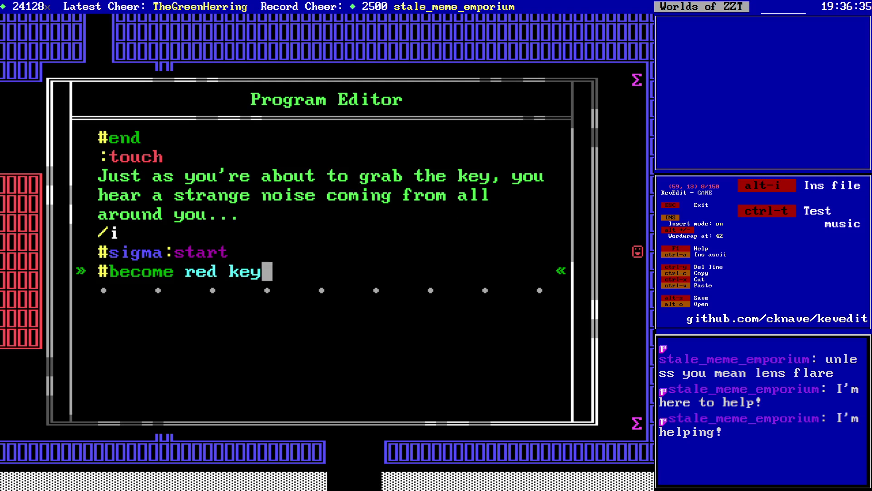
Step: Delete part of the warning message text and close the object's program
{"action": "key", "text": "Up"}
{"action": "key", "text": "Up"}
{"action": "key", "text": "Up"}
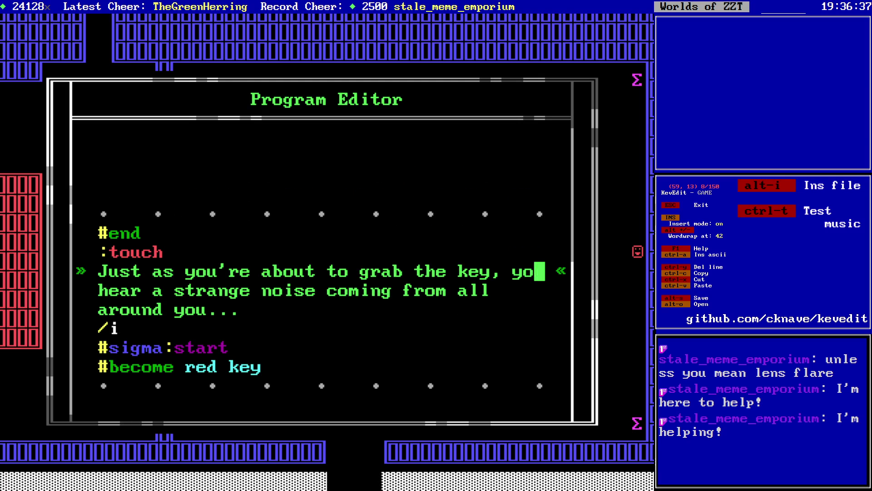
{"action": "key", "text": "Left"}
{"action": "key", "text": "Left"}
{"action": "key", "text": "Left"}
{"action": "key", "text": "shift+Left"}
{"action": "key", "text": "shift+Left"}
{"action": "key", "text": "shift+Left"}
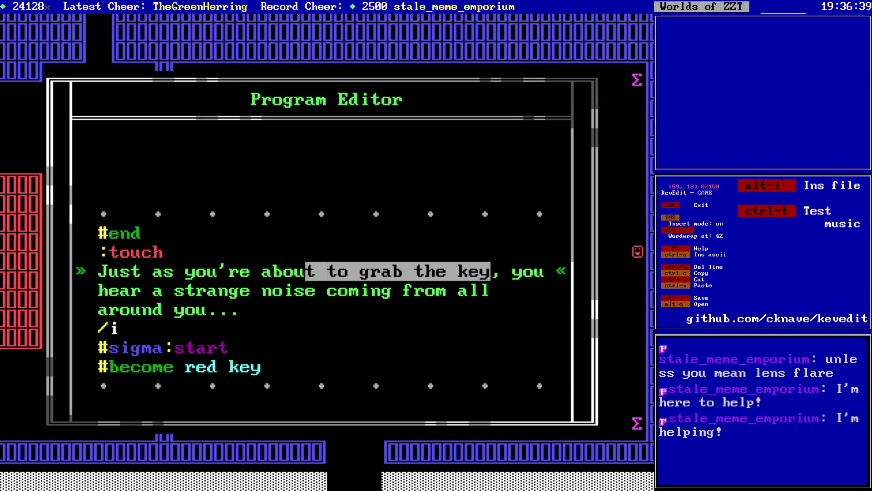
{"action": "key", "text": "shift+Left"}
{"action": "key", "text": "shift+Left"}
{"action": "key", "text": "shift+Left"}
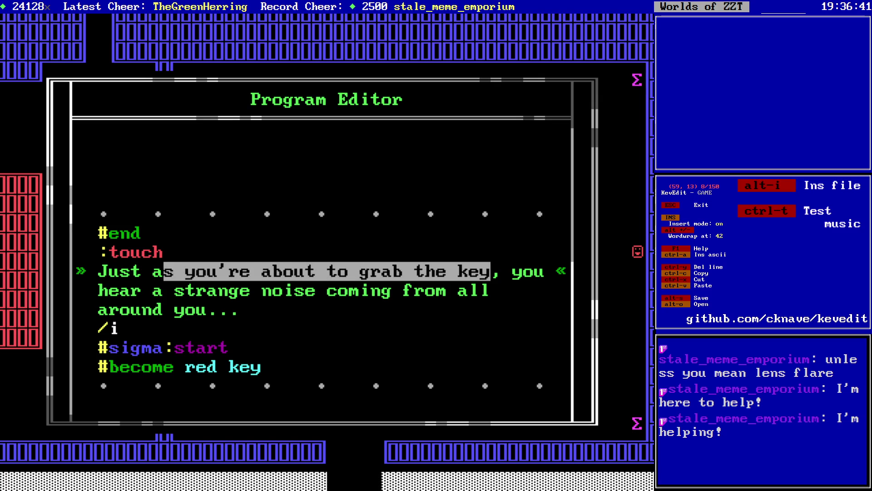
{"action": "key", "text": "Delete"}
{"action": "key", "text": "Escape"}
{"action": "key", "text": "Down"}
{"action": "key", "text": "Down"}
{"action": "key", "text": "Left"}
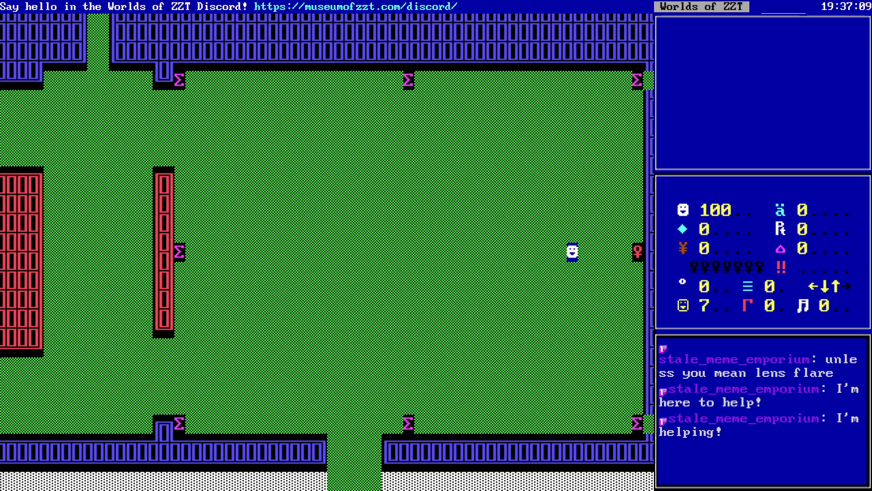
{"action": "key", "text": "Escape"}
{"action": "key", "text": "y"}
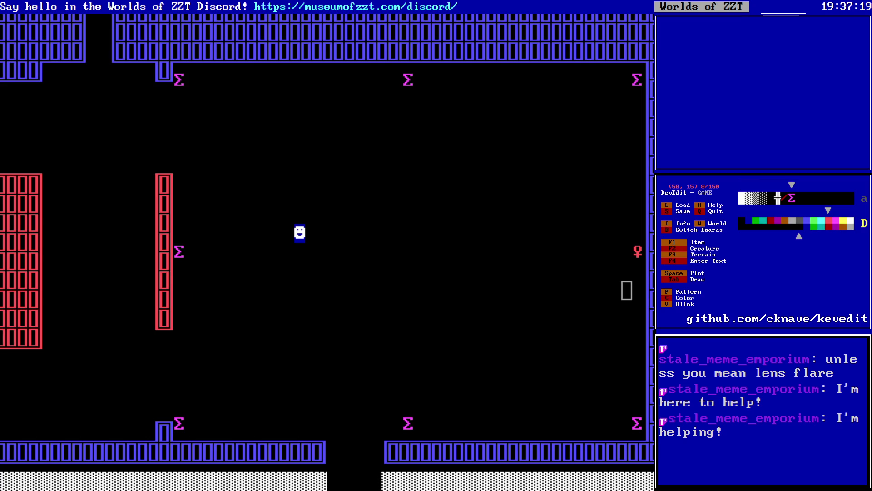
Step: Delete the extra Sigma objects along the top wall
{"action": "key", "text": "shift+Left"}
{"action": "key", "text": "shift+Left"}
{"action": "key", "text": "shift+Left"}
{"action": "key", "text": "shift+Up"}
{"action": "key", "text": "shift+Up"}
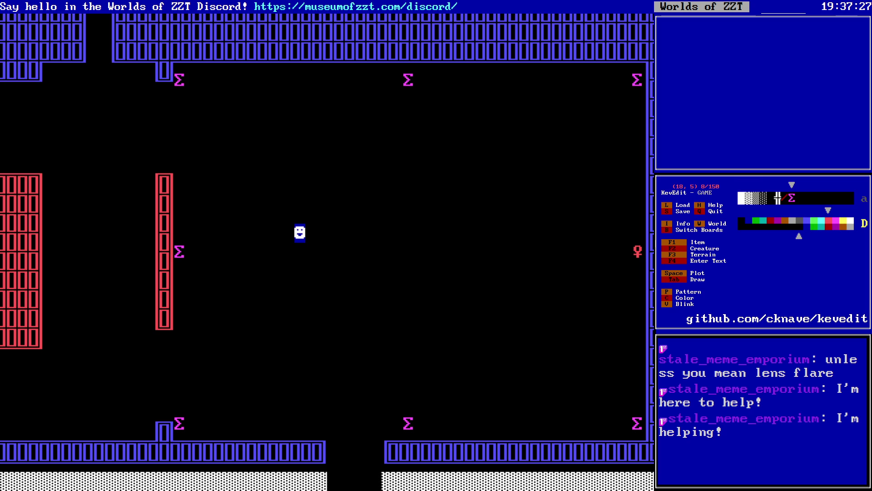
{"action": "key", "text": "Delete"}
{"action": "key", "text": "shift+Right"}
{"action": "key", "text": "shift+Right"}
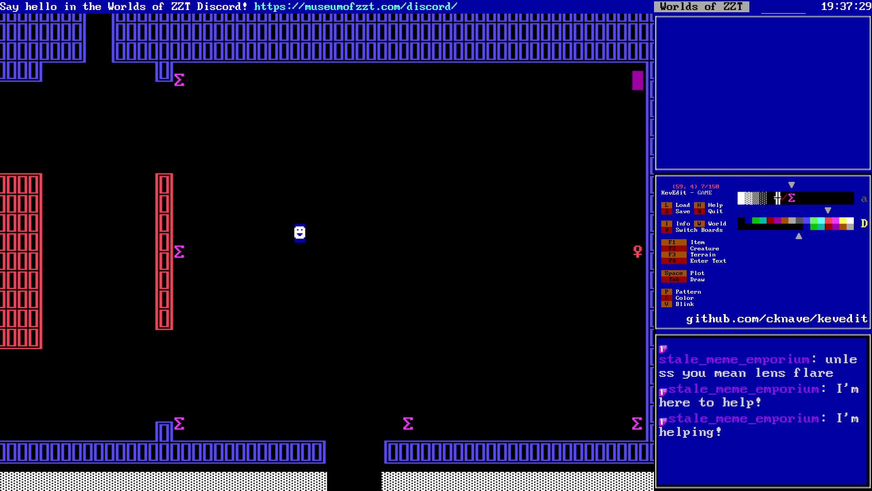
{"action": "key", "text": "Right"}
{"action": "key", "text": "Delete"}
Step: Delete the extra Sigma objects along the bottom wall, including the bottom-left one
{"action": "key", "text": "shift+Down"}
{"action": "key", "text": "Down"}
{"action": "key", "text": "Down"}
{"action": "key", "text": "Down"}
{"action": "key", "text": "Down"}
{"action": "key", "text": "Down"}
{"action": "key", "text": "Delete"}
{"action": "key", "text": "shift+Left"}
{"action": "key", "text": "shift+Left"}
{"action": "key", "text": "Left"}
{"action": "key", "text": "Delete"}
{"action": "key", "text": "shift+Left"}
{"action": "key", "text": "shift+Left"}
{"action": "key", "text": "Left"}
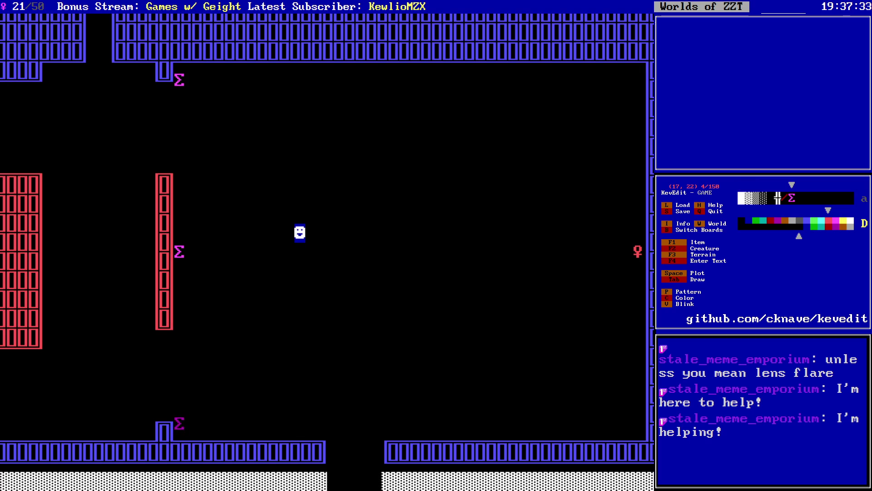
{"action": "key", "text": "shift+Right"}
{"action": "key", "text": "shift+Right"}
{"action": "key", "text": "shift+Left"}
{"action": "key", "text": "shift+Up"}
Step: Draw a dotted wall diagonally down-left, then straight down and right along the bottom
{"action": "key", "text": "Up"}
{"action": "key", "text": "Up"}
{"action": "key", "text": "Up"}
{"action": "key", "text": "Right"}
{"action": "key", "text": "Right"}
{"action": "key", "text": "Tab"}
{"action": "key", "text": "KP_End"}
{"action": "key", "text": "KP_End"}
{"action": "key", "text": "KP_End"}
{"action": "key", "text": "Down"}
{"action": "key", "text": "Down"}
{"action": "key", "text": "Down"}
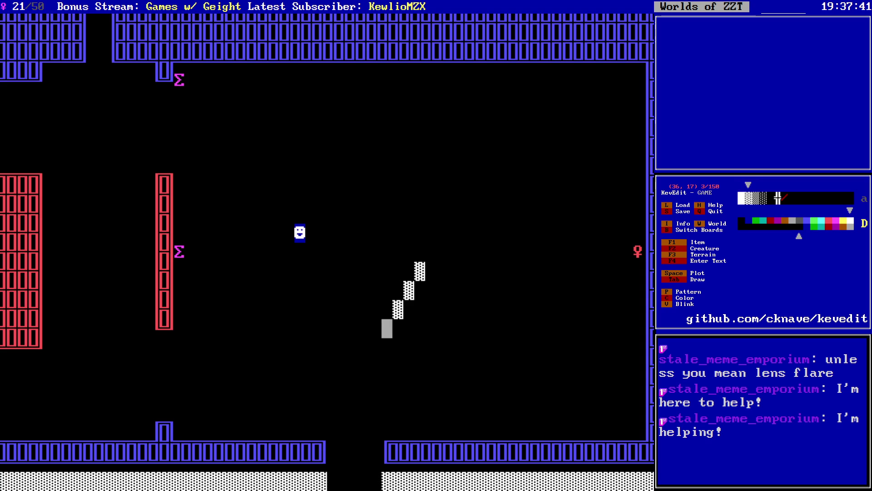
{"action": "key", "text": "Right"}
{"action": "key", "text": "Right"}
{"action": "key", "text": "Right"}
{"action": "key", "text": "Right"}
{"action": "key", "text": "Tab"}
{"action": "key", "text": "Up"}
{"action": "key", "text": "Up"}
{"action": "key", "text": "Up"}
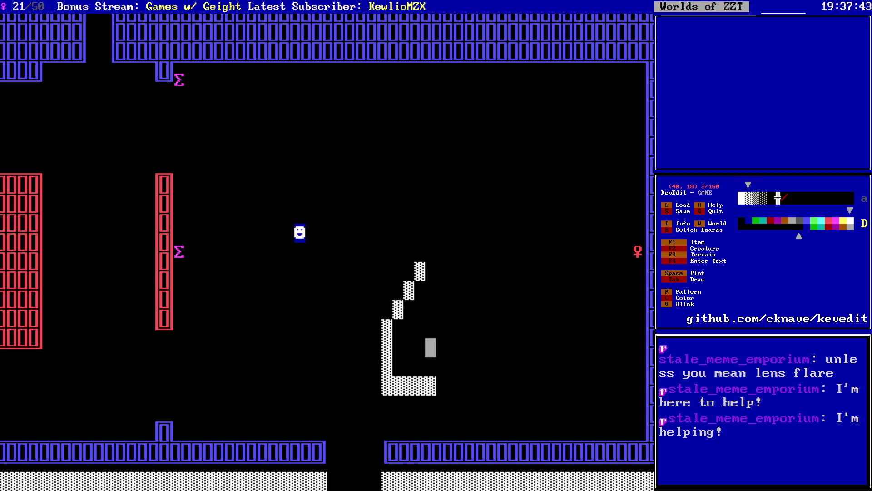
{"action": "key", "text": "Down"}
{"action": "key", "text": "Down"}
Step: Erase the wall's extra end tile and draw the upper diagonal and top of the bracket
{"action": "key", "text": "Delete"}
{"action": "key", "text": "Left"}
{"action": "key", "text": "Up"}
{"action": "key", "text": "Up"}
{"action": "key", "text": "Up"}
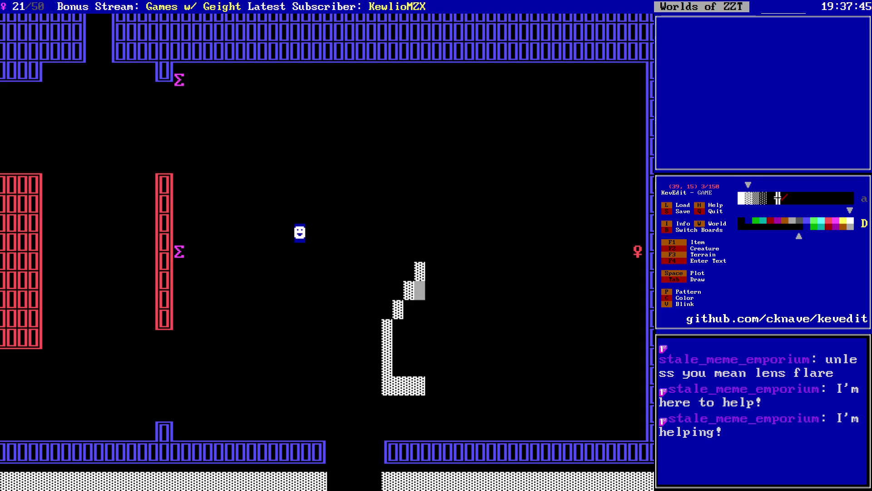
{"action": "key", "text": "Down"}
{"action": "key", "text": "Down"}
{"action": "key", "text": "Down"}
{"action": "key", "text": "Tab"}
{"action": "key", "text": "KP_Home"}
{"action": "key", "text": "KP_Home"}
{"action": "key", "text": "KP_Home"}
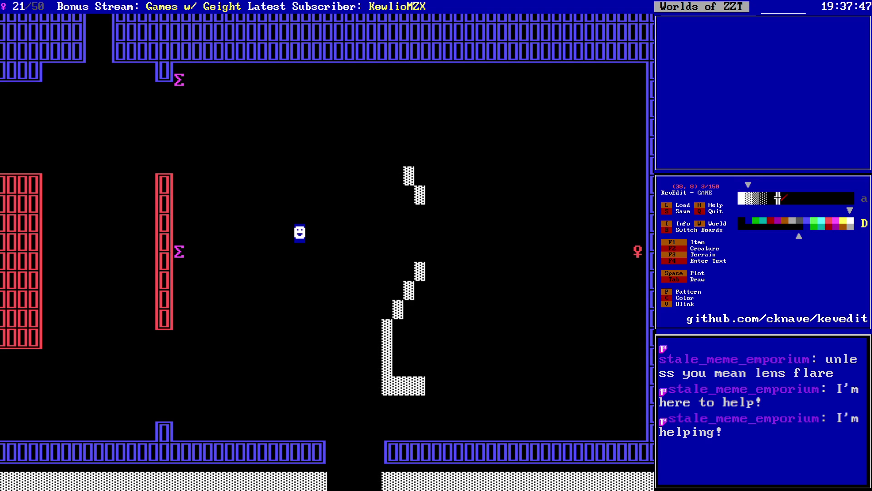
{"action": "key", "text": "Up"}
{"action": "key", "text": "Right"}
{"action": "key", "text": "Right"}
{"action": "key", "text": "Right"}
{"action": "key", "text": "Right"}
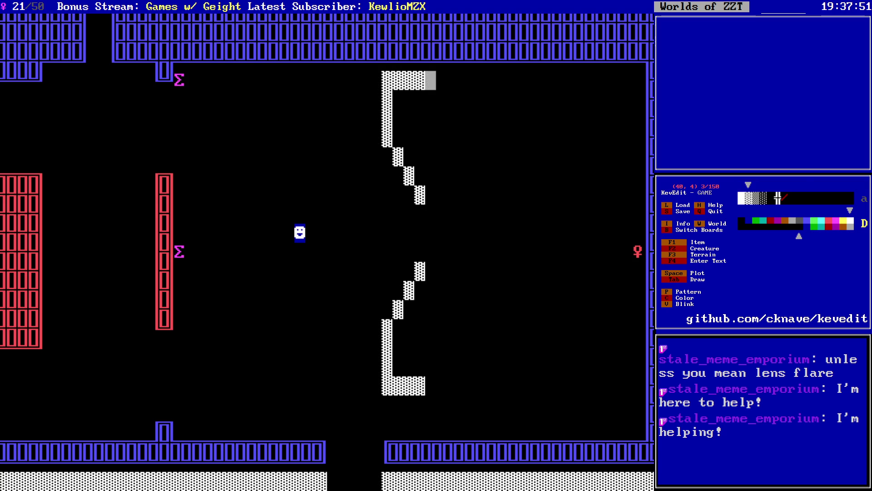
Step: Select and copy the whole wall bracket, then shift it down one row
{"action": "key", "text": "shift+Left"}
{"action": "key", "text": "shift+Left"}
{"action": "key", "text": "shift+Left"}
{"action": "key", "text": "shift+Down"}
{"action": "key", "text": "shift+Down"}
{"action": "key", "text": "shift+Down"}
{"action": "key", "text": "shift+Right"}
{"action": "key", "text": "shift+Right"}
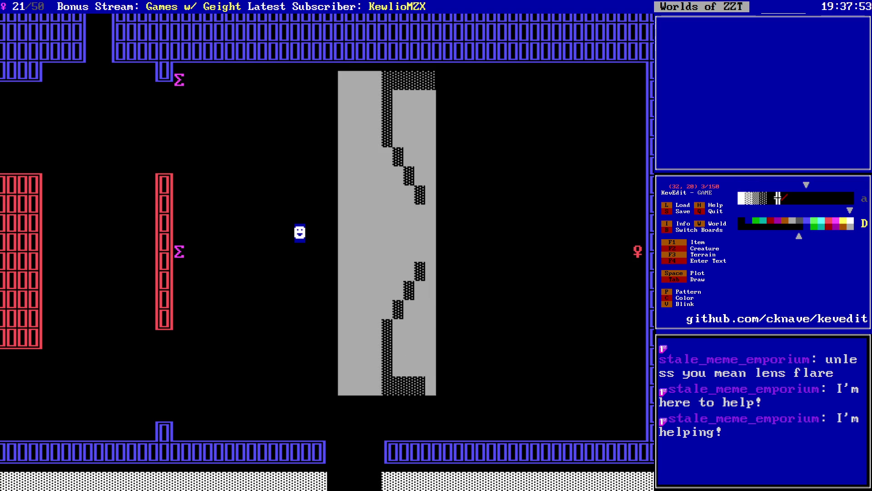
{"action": "key", "text": "ctrl+c"}
{"action": "key", "text": "Down"}
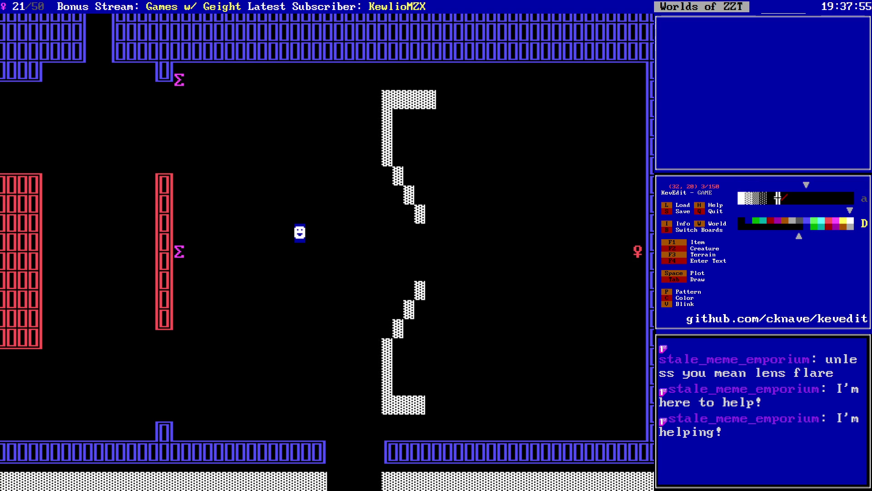
Step: Pick up the top-left Sigma and place a copy inside the bracket's top
{"action": "key", "text": "alt+Up"}
{"action": "key", "text": "Up"}
{"action": "key", "text": "Up"}
{"action": "key", "text": "Up"}
{"action": "key", "text": "alt+Left"}
{"action": "key", "text": "alt+Left"}
{"action": "key", "text": "Right"}
{"action": "key", "text": "Right"}
{"action": "key", "text": "Right"}
{"action": "key", "text": "Up"}
{"action": "key", "text": "alt+Right"}
{"action": "key", "text": "alt+Right"}
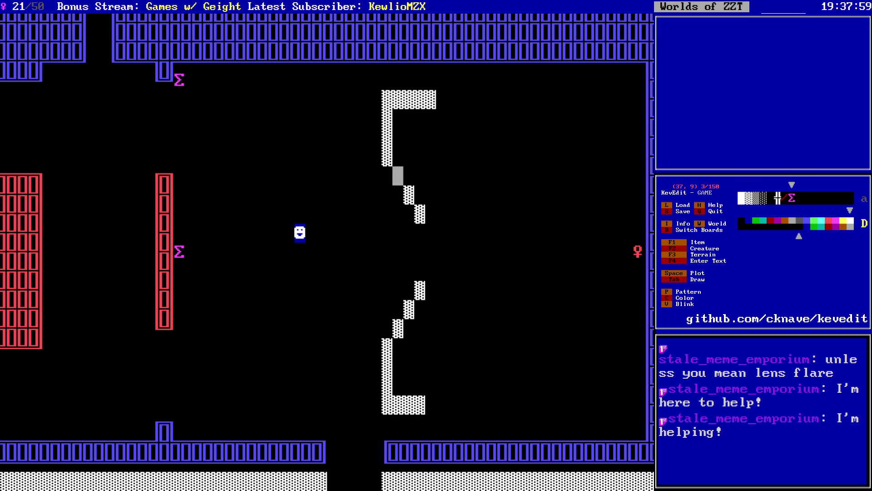
{"action": "key", "text": "Down"}
{"action": "key", "text": "Down"}
{"action": "key", "text": "Down"}
{"action": "key", "text": "Down"}
{"action": "key", "text": "Down"}
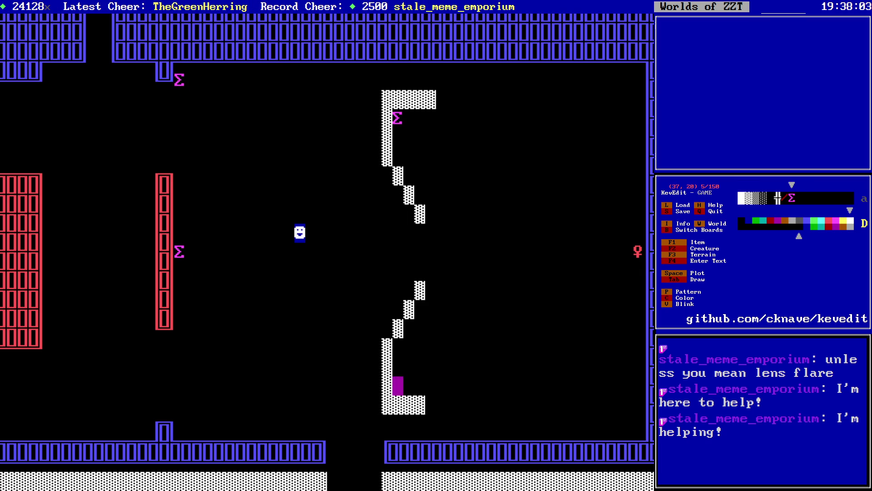
{"action": "key", "text": "Up"}
{"action": "key", "text": "Up"}
{"action": "key", "text": "Up"}
{"action": "key", "text": "alt+Left"}
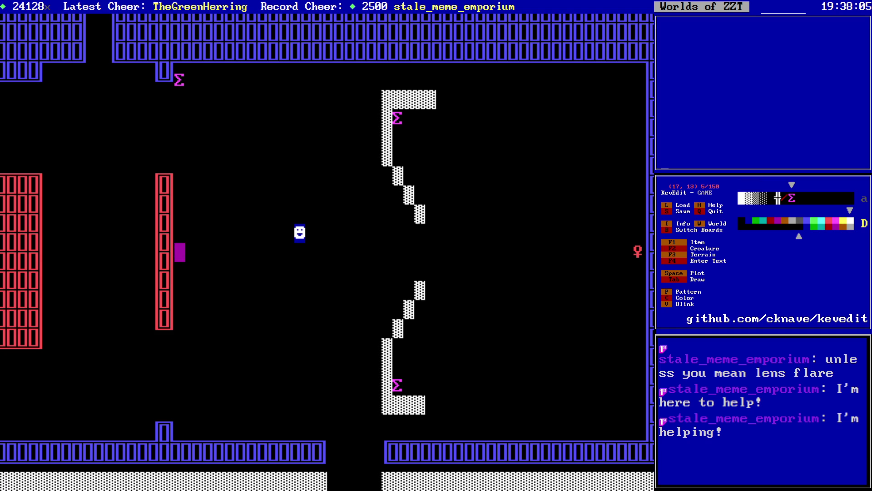
Step: Place another Sigma in the bracket's bottom inside corner
{"action": "key", "text": "alt+Right"}
{"action": "key", "text": "Down"}
{"action": "key", "text": "Down"}
{"action": "key", "text": "Down"}
{"action": "key", "text": "alt+Right"}
{"action": "key", "text": "alt+Left"}
{"action": "key", "text": "Down"}
{"action": "key", "text": "Down"}
Step: Return to the original top Sigma and open its program at the slime movement line
{"action": "key", "text": "Up"}
{"action": "key", "text": "Up"}
{"action": "key", "text": "Up"}
{"action": "key", "text": "alt+Up"}
{"action": "key", "text": "Down"}
{"action": "key", "text": "alt+Left"}
{"action": "key", "text": "alt+Left"}
{"action": "key", "text": "Return"}
{"action": "key", "text": "Down"}
{"action": "key", "text": "Down"}
{"action": "key", "text": "Down"}
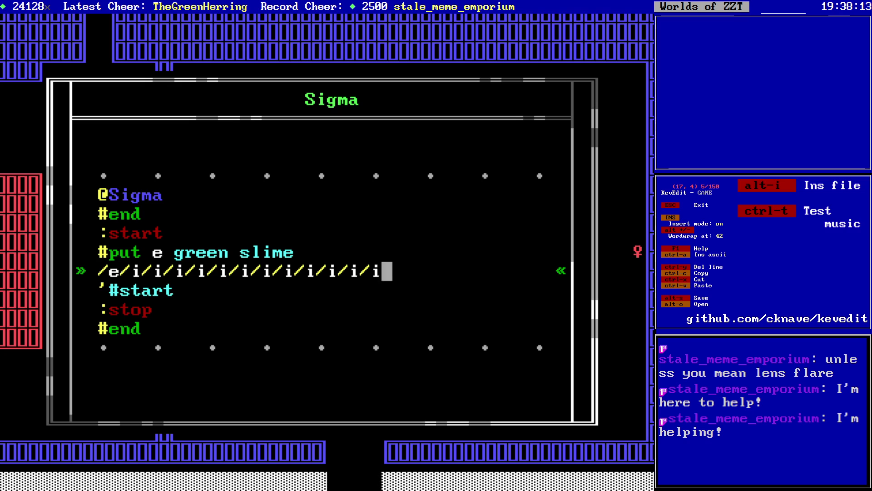
Step: Add '#change slime bomb' below the /e/i movement line and close back to the board
{"action": "key", "text": "Return"}
{"action": "type", "text": "#change slime breakable"}
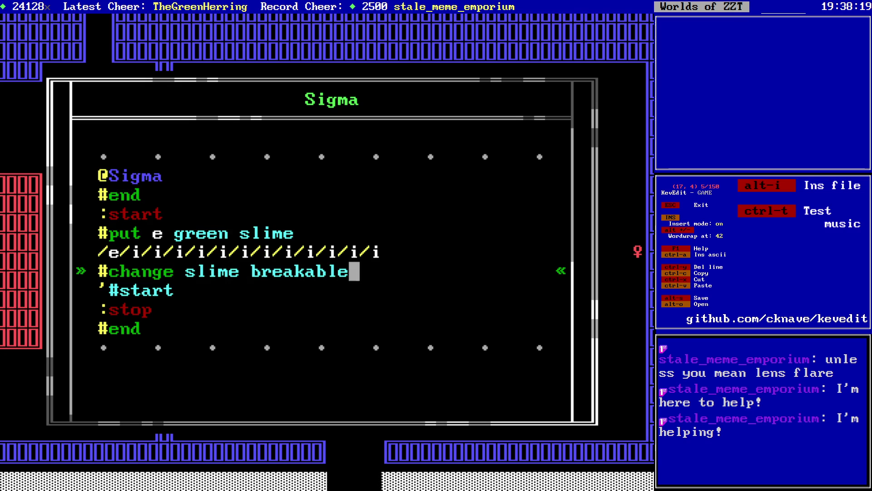
{"action": "key", "text": "BackSpace"}
{"action": "key", "text": "BackSpace"}
{"action": "key", "text": "BackSpace"}
{"action": "type", "text": "bomb"}
{"action": "key", "text": "Escape"}
{"action": "key", "text": "Escape"}
{"action": "key", "text": "Down"}
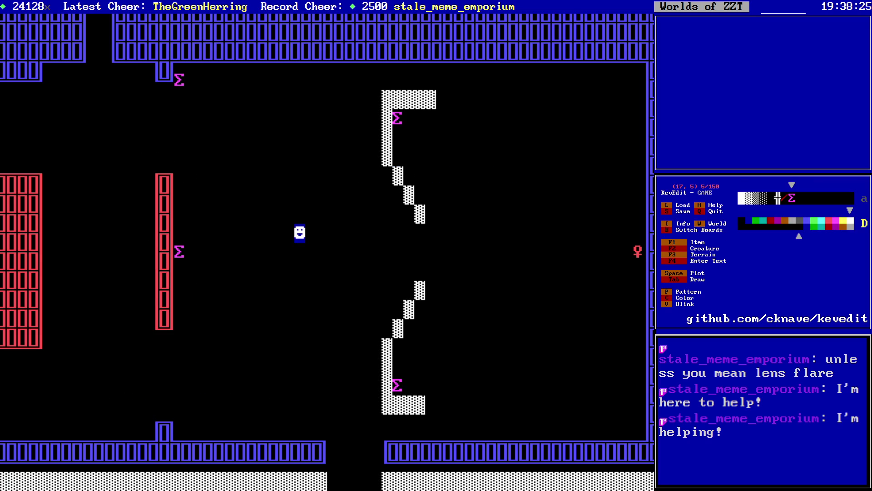
{"action": "key", "text": "alt+t"}
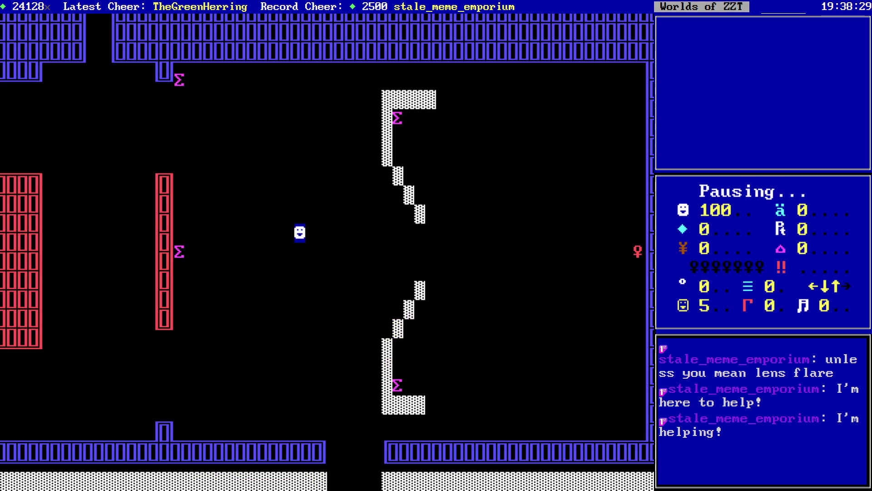
{"action": "key", "text": "Right"}
{"action": "key", "text": "Right"}
{"action": "key", "text": "Right"}
{"action": "key", "text": "Right"}
{"action": "key", "text": "Right"}
{"action": "key", "text": "Right"}
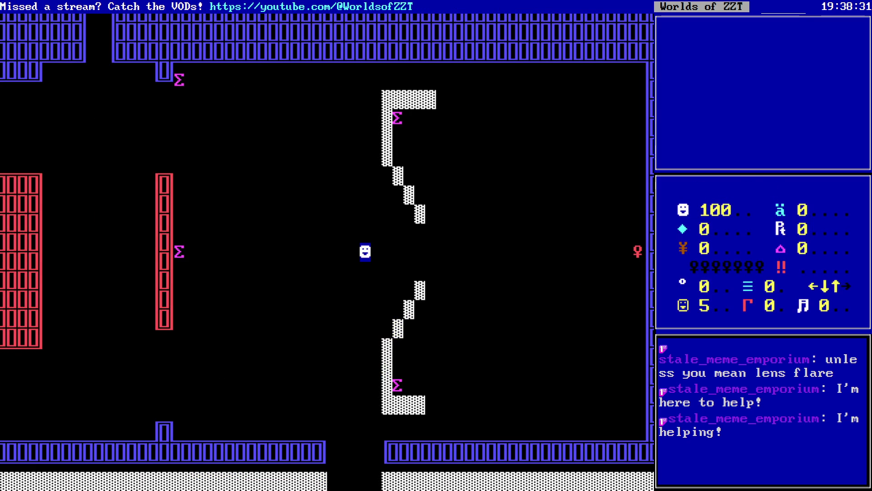
{"action": "key", "text": "Right"}
{"action": "key", "text": "Right"}
{"action": "key", "text": "Right"}
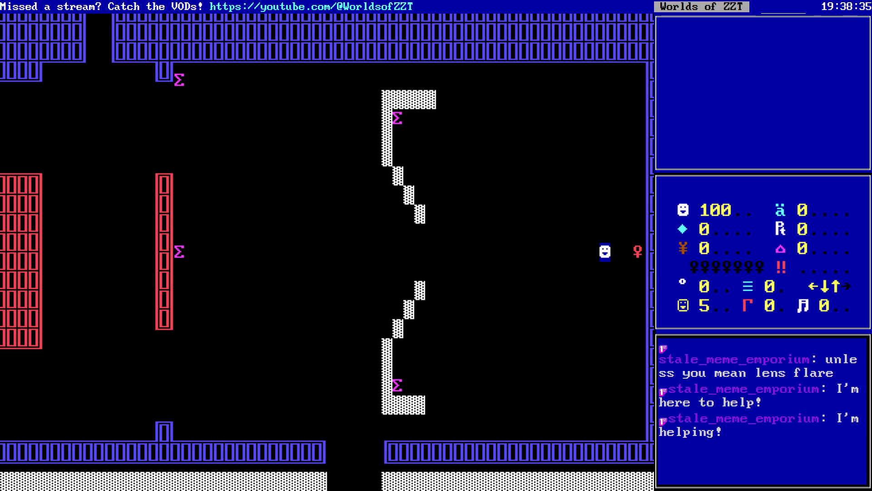
{"action": "key", "text": "Right"}
{"action": "key", "text": "Right"}
{"action": "key", "text": "Right"}
{"action": "key", "text": "Return"}
{"action": "key", "text": "Left"}
{"action": "key", "text": "Left"}
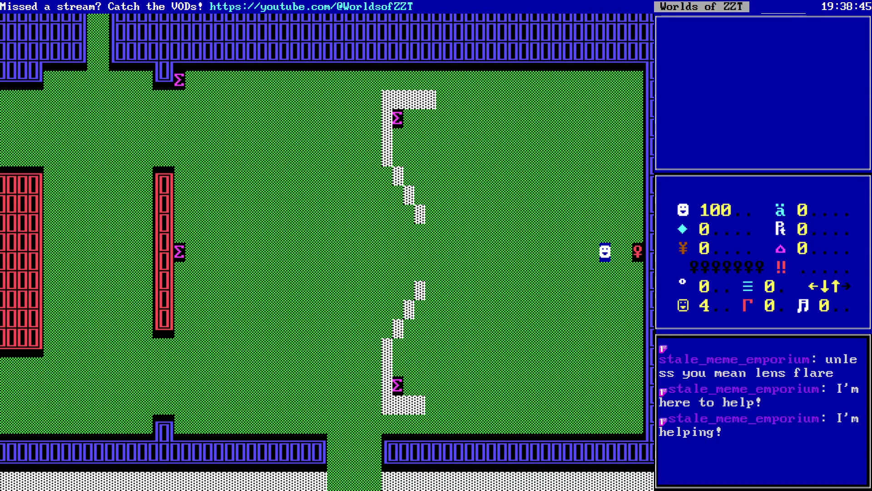
{"action": "key", "text": "q"}
{"action": "key", "text": "y"}
{"action": "key", "text": "p"}
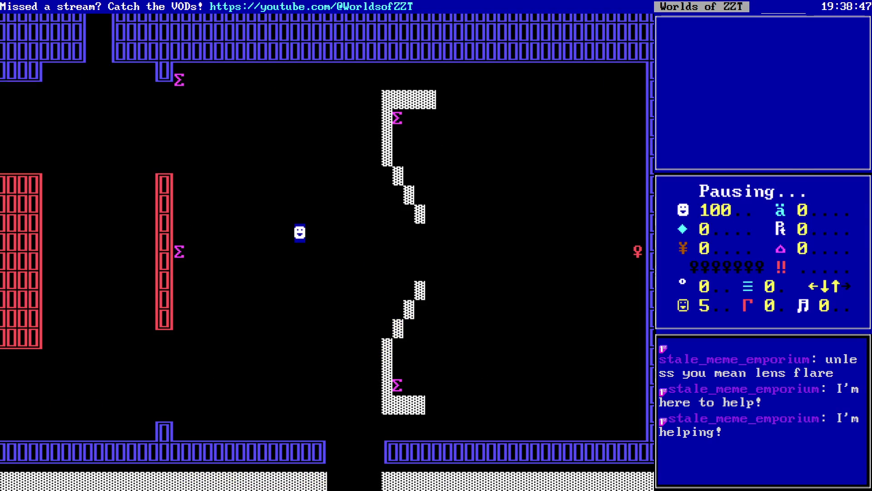
{"action": "key", "text": "Right"}
{"action": "key", "text": "Down"}
{"action": "key", "text": "Right"}
{"action": "key", "text": "Right"}
{"action": "key", "text": "Right"}
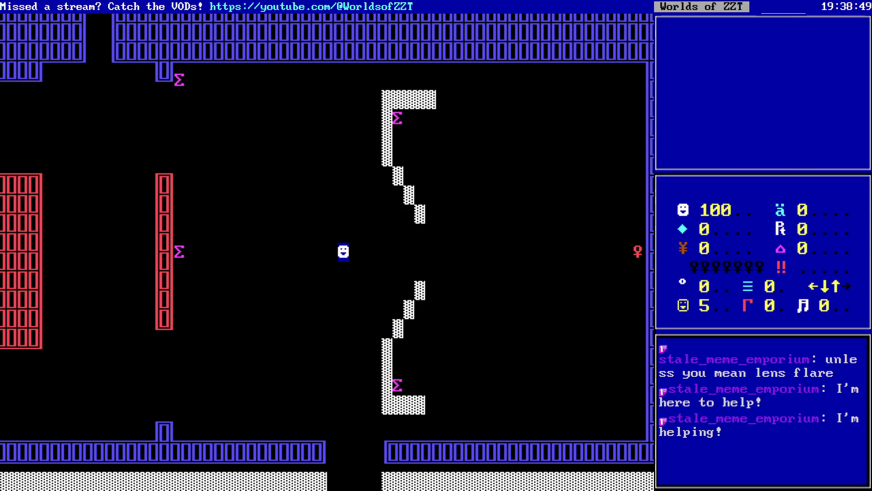
{"action": "key", "text": "Right"}
{"action": "key", "text": "Right"}
{"action": "key", "text": "Right"}
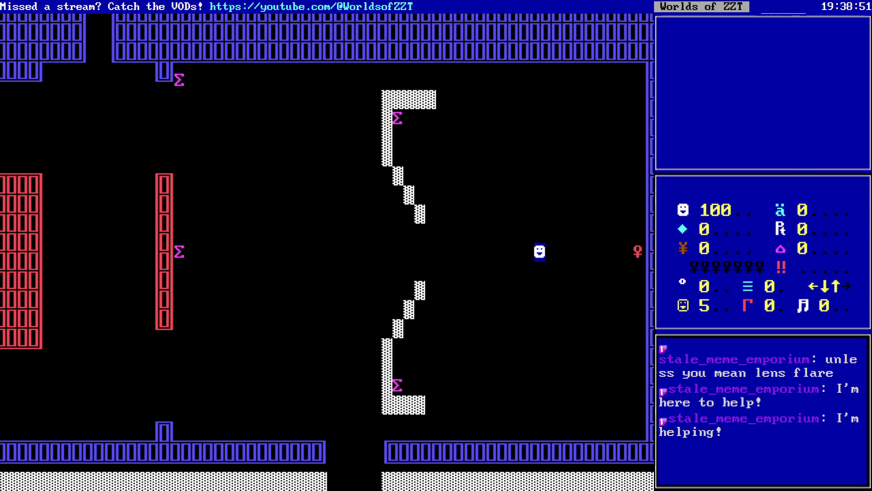
{"action": "key", "text": "Right"}
{"action": "key", "text": "Right"}
{"action": "key", "text": "Right"}
{"action": "key", "text": "Return"}
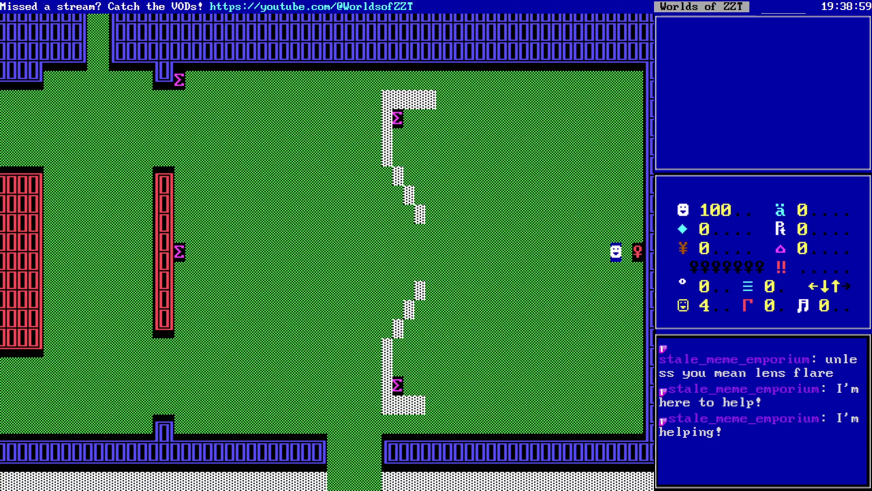
{"action": "key", "text": "q"}
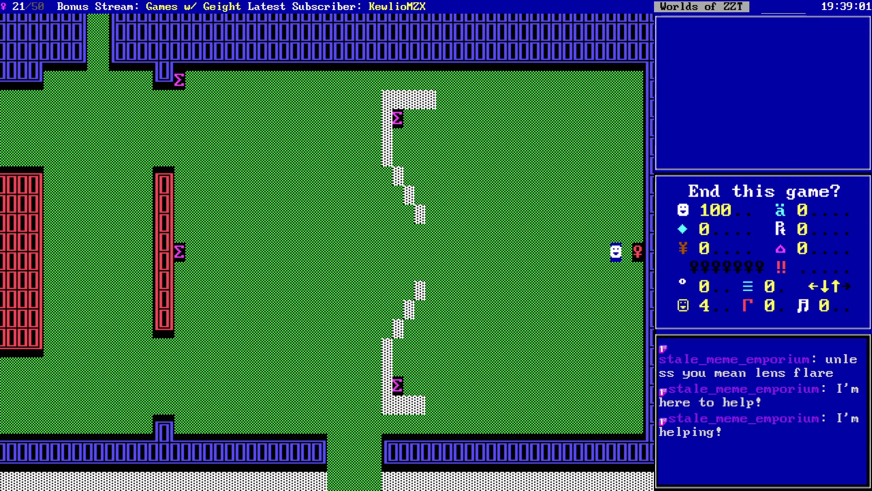
{"action": "key", "text": "y"}
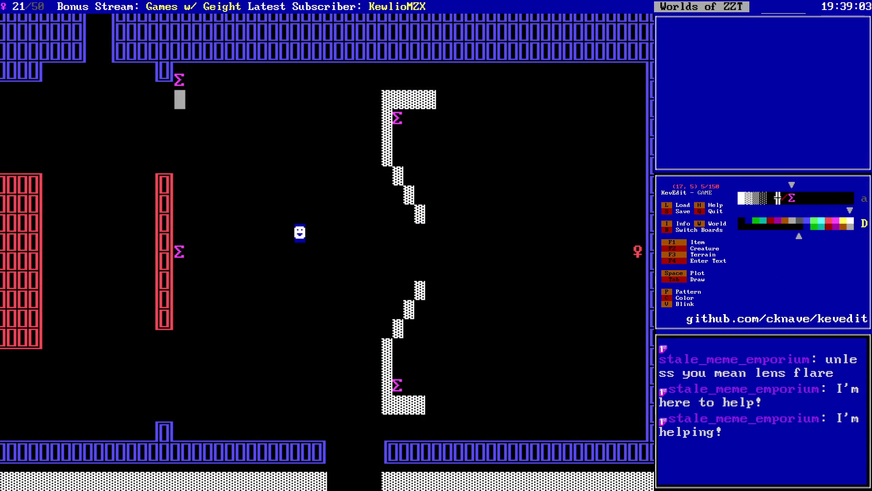
Step: Trim the top Sigma's movement line to /e/i/i/i/i/i, then reopen the program to verify
{"action": "key", "text": "Up"}
{"action": "key", "text": "Return"}
{"action": "key", "text": "Return"}
{"action": "key", "text": "Escape"}
{"action": "key", "text": "Return"}
{"action": "key", "text": "Down"}
{"action": "key", "text": "Down"}
{"action": "key", "text": "Down"}
{"action": "key", "text": "Up"}
{"action": "key", "text": "Up"}
{"action": "key", "text": "Up"}
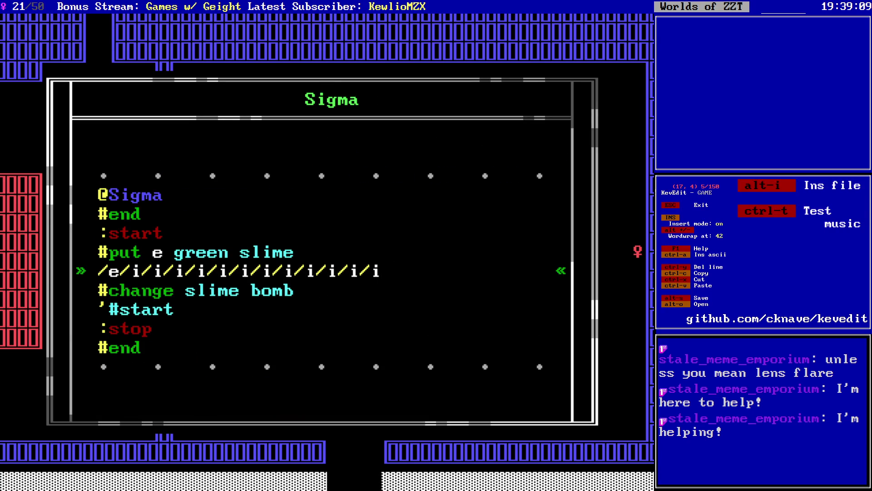
{"action": "key", "text": "BackSpace"}
{"action": "key", "text": "BackSpace"}
{"action": "key", "text": "BackSpace"}
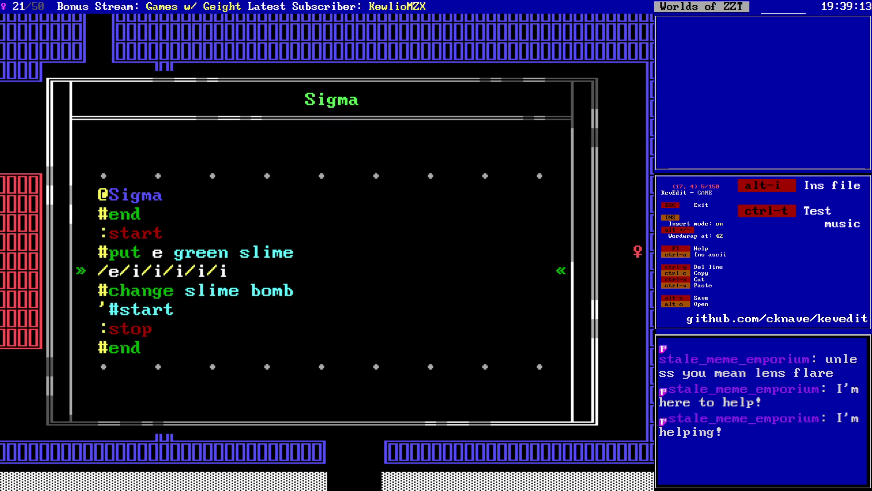
{"action": "key", "text": "Escape"}
{"action": "key", "text": "Return"}
{"action": "key", "text": "Escape"}
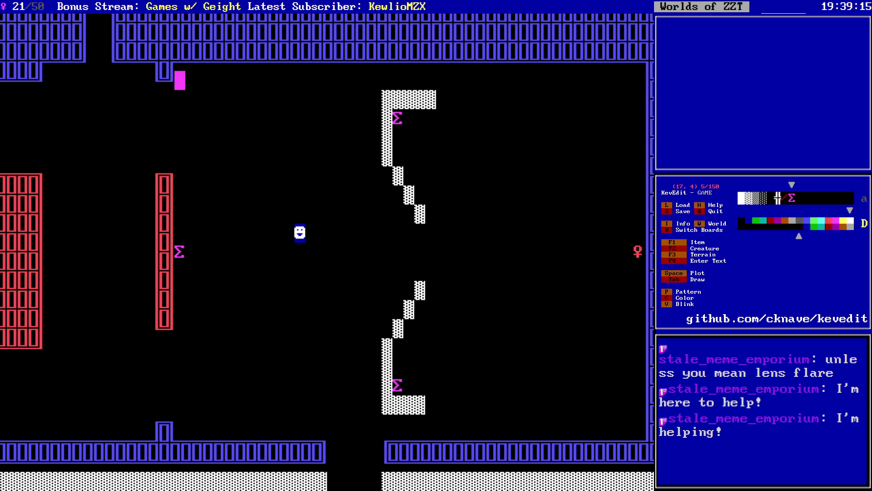
{"action": "key", "text": "Down"}
{"action": "key", "text": "Down"}
{"action": "key", "text": "Down"}
{"action": "key", "text": "Return"}
{"action": "key", "text": "Escape"}
{"action": "key", "text": "alt+t"}
{"action": "key", "text": "Escape"}
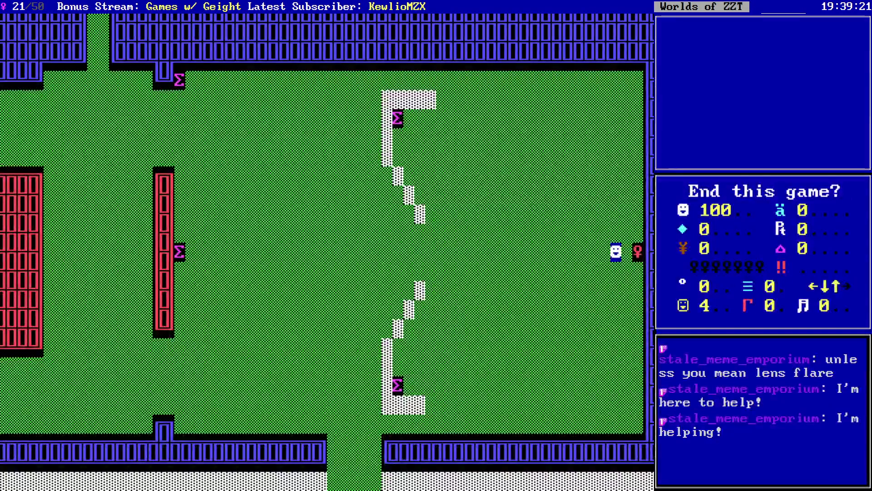
{"action": "key", "text": "y"}
{"action": "key", "text": "w"}
{"action": "key", "text": "Up"}
{"action": "key", "text": "Return"}
{"action": "key", "text": "p"}
{"action": "key", "text": "Right"}
{"action": "key", "text": "Right"}
{"action": "key", "text": "Right"}
{"action": "key", "text": "Right"}
{"action": "key", "text": "Right"}
{"action": "key", "text": "Right"}
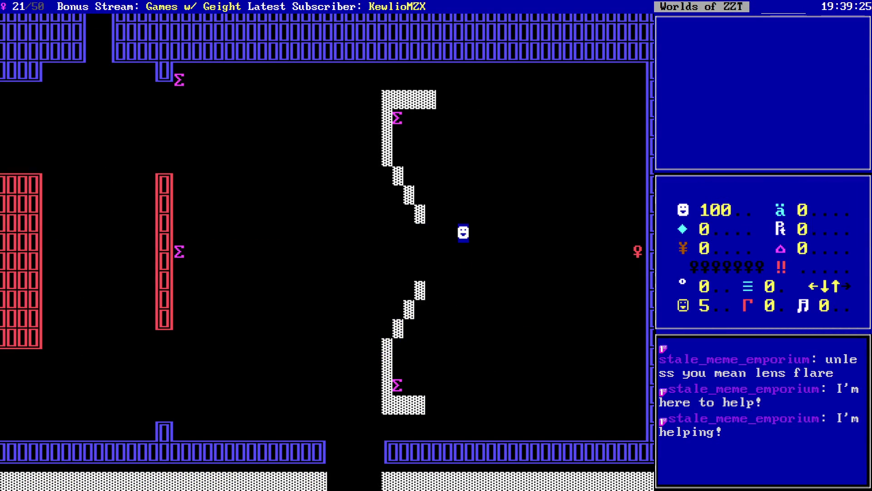
{"action": "key", "text": "Right"}
{"action": "key", "text": "Right"}
{"action": "key", "text": "Right"}
{"action": "key", "text": "Down"}
{"action": "key", "text": "Right"}
{"action": "key", "text": "Return"}
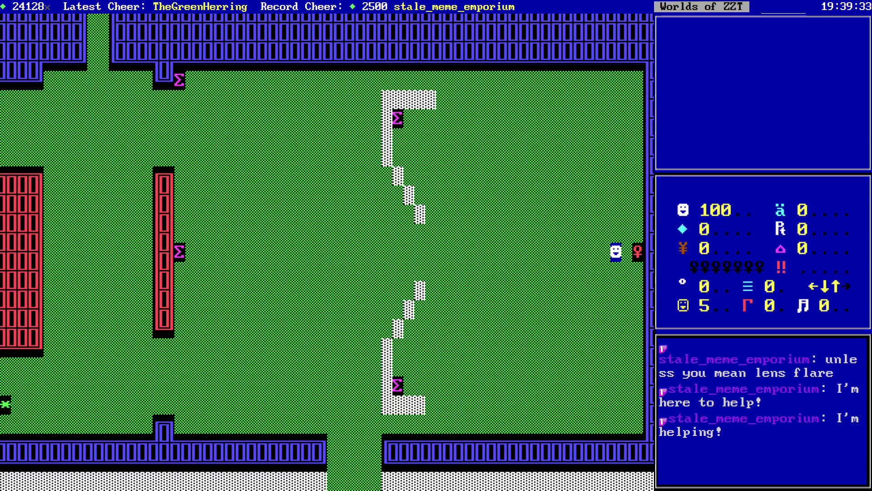
{"action": "key", "text": "q"}
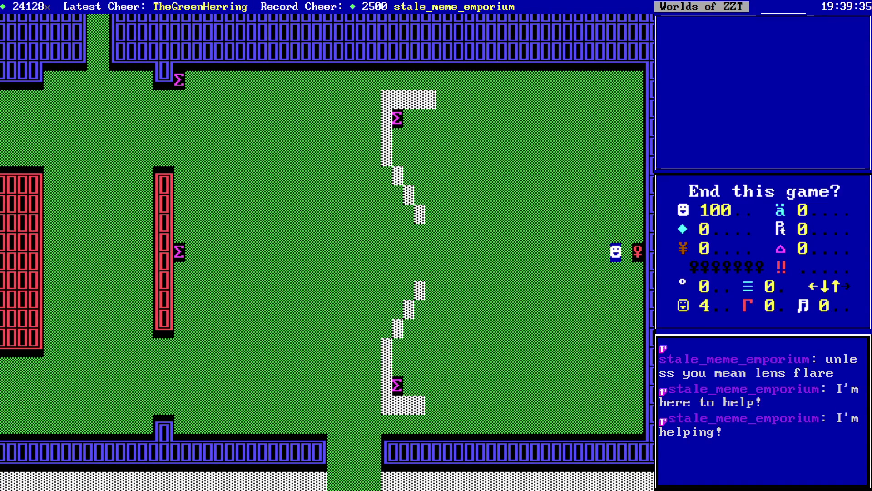
{"action": "key", "text": "y"}
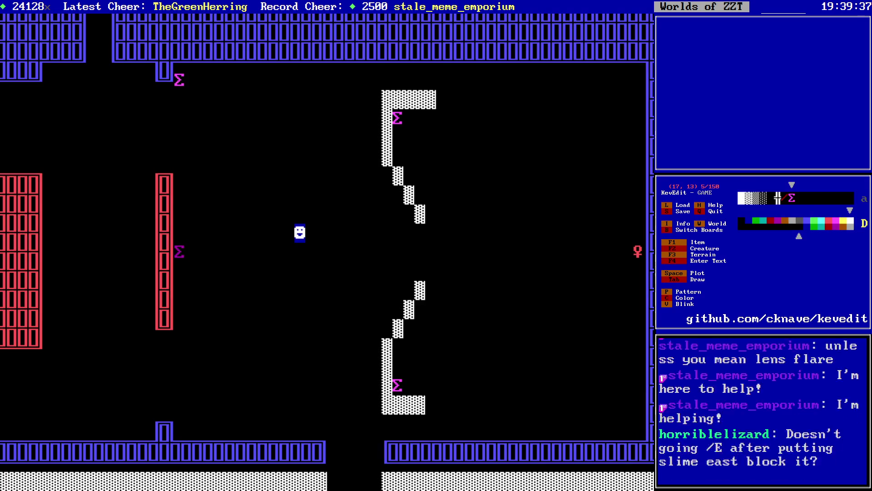
{"action": "key", "text": "Return"}
Step: Check the programs of the neighbouring Sigma objects along the top row
{"action": "key", "text": "Down"}
{"action": "key", "text": "Down"}
{"action": "key", "text": "Down"}
{"action": "key", "text": "Escape"}
{"action": "key", "text": "Right"}
{"action": "key", "text": "Right"}
{"action": "key", "text": "Right"}
{"action": "key", "text": "Right"}
{"action": "key", "text": "Right"}
{"action": "key", "text": "Right"}
Step: Inspect another Sigma's slime-changing line and object settings, then close them
{"action": "key", "text": "Down"}
{"action": "key", "text": "Down"}
{"action": "key", "text": "Return"}
{"action": "key", "text": "Escape"}
{"action": "key", "text": "Left"}
{"action": "key", "text": "Left"}
{"action": "key", "text": "Left"}
{"action": "key", "text": "Return"}
{"action": "key", "text": "Down"}
{"action": "key", "text": "Down"}
{"action": "key", "text": "Down"}
{"action": "key", "text": "Down"}
{"action": "key", "text": "Up"}
{"action": "key", "text": "Escape"}
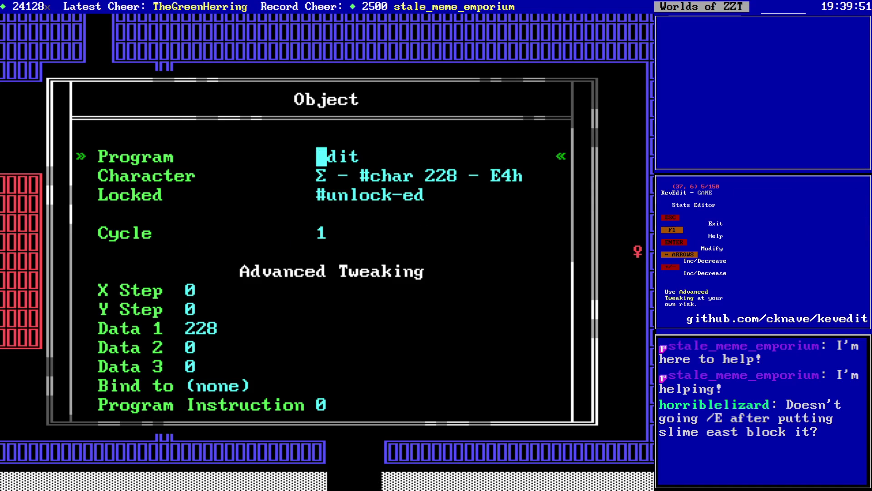
{"action": "key", "text": "Down"}
{"action": "key", "text": "Down"}
{"action": "key", "text": "Escape"}
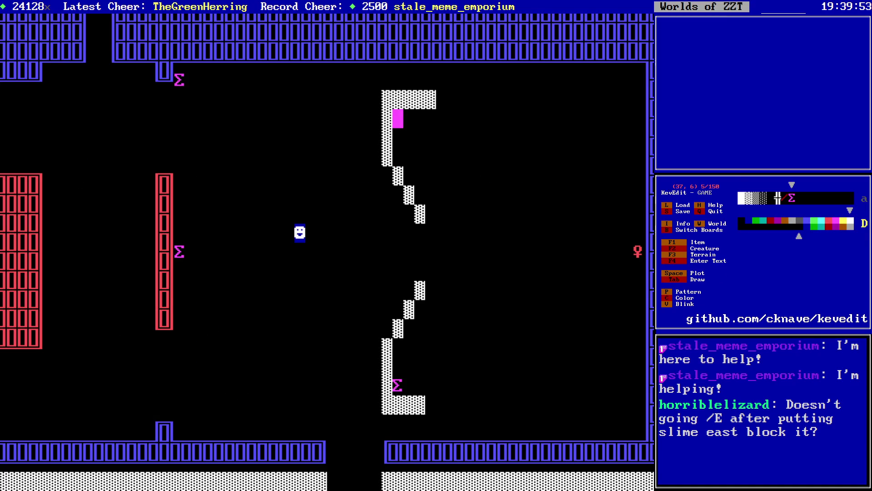
Step: Change the top Sigma's movement line to /i/i/i/i/i/i and save over GAME.zzt
{"action": "key", "text": "Left"}
{"action": "key", "text": "Left"}
{"action": "key", "text": "Left"}
{"action": "key", "text": "Up"}
{"action": "key", "text": "Up"}
{"action": "key", "text": "Right"}
{"action": "key", "text": "Right"}
{"action": "key", "text": "Return"}
{"action": "key", "text": "Down"}
{"action": "key", "text": "Down"}
{"action": "key", "text": "Down"}
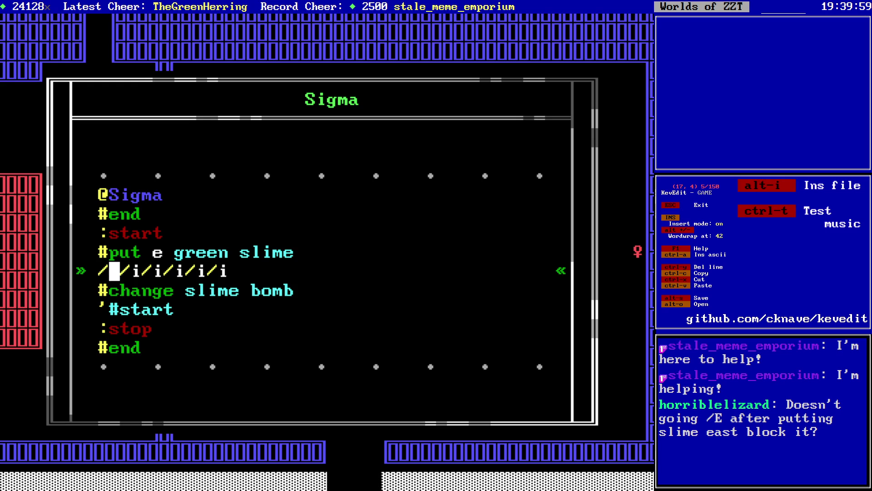
{"action": "key", "text": "Delete"}
{"action": "type", "text": "i"}
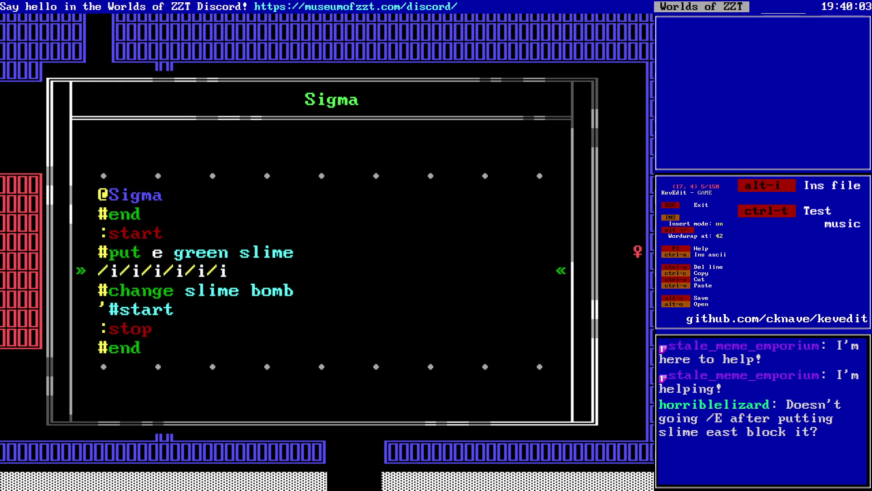
{"action": "key", "text": "Escape"}
{"action": "key", "text": "Escape"}
{"action": "key", "text": "s"}
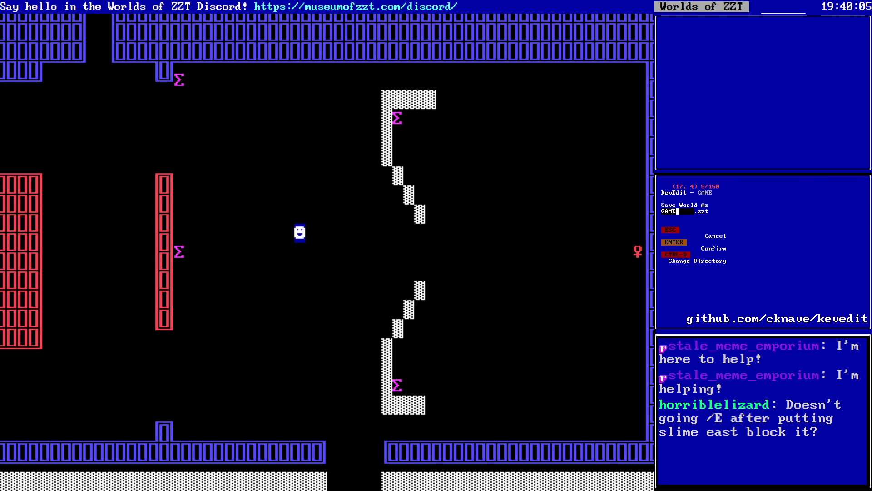
{"action": "key", "text": "y"}
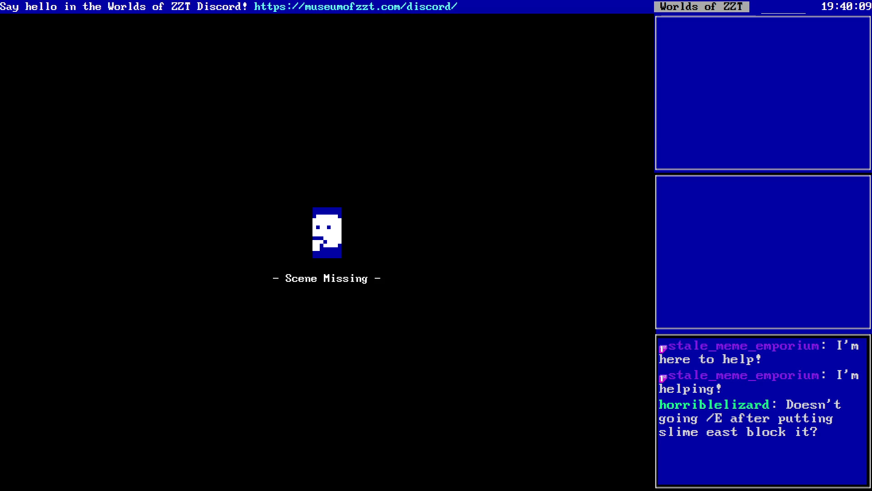
Step: End the running game, load the GAME world and start playing
{"action": "key", "text": "Escape"}
{"action": "key", "text": "y"}
{"action": "key", "text": "w"}
{"action": "key", "text": "Down"}
{"action": "key", "text": "Down"}
{"action": "key", "text": "Down"}
{"action": "key", "text": "Return"}
{"action": "key", "text": "p"}
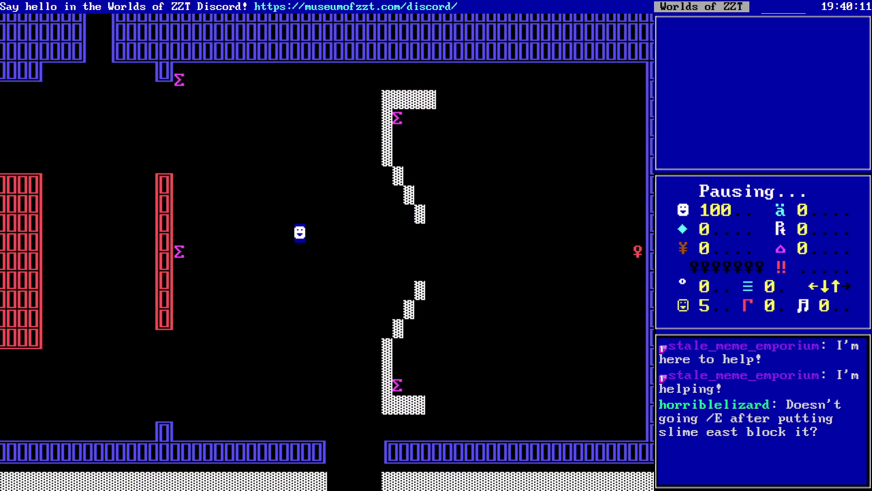
{"action": "key", "text": "Right"}
{"action": "key", "text": "Right"}
{"action": "key", "text": "Down"}
Step: Walk into the red key, watch the slime spread, then end the test and append /i
{"action": "key", "text": "Right"}
{"action": "key", "text": "Right"}
{"action": "key", "text": "Right"}
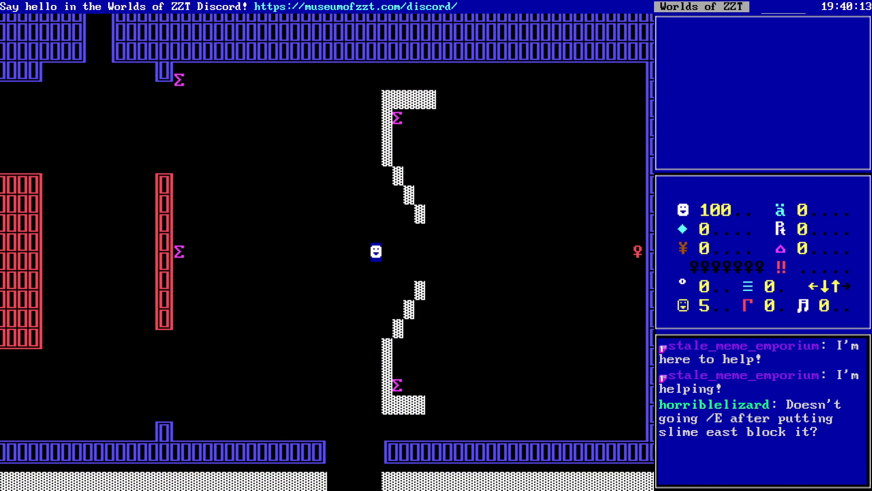
{"action": "key", "text": "Right"}
{"action": "key", "text": "Right"}
{"action": "key", "text": "Right"}
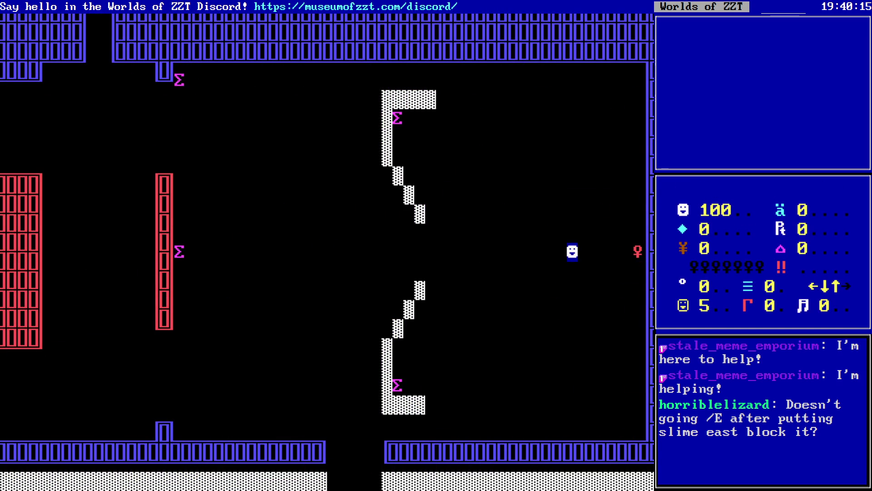
{"action": "key", "text": "Return"}
{"action": "key", "text": "Left"}
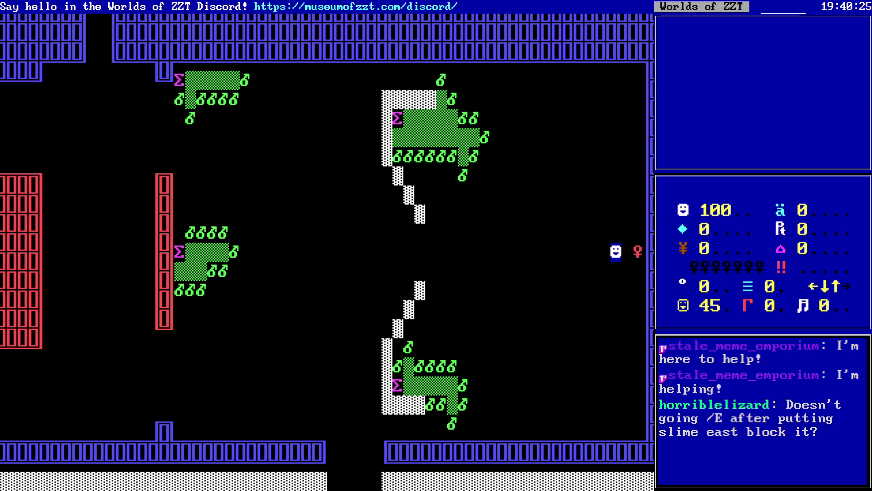
{"action": "key", "text": "q"}
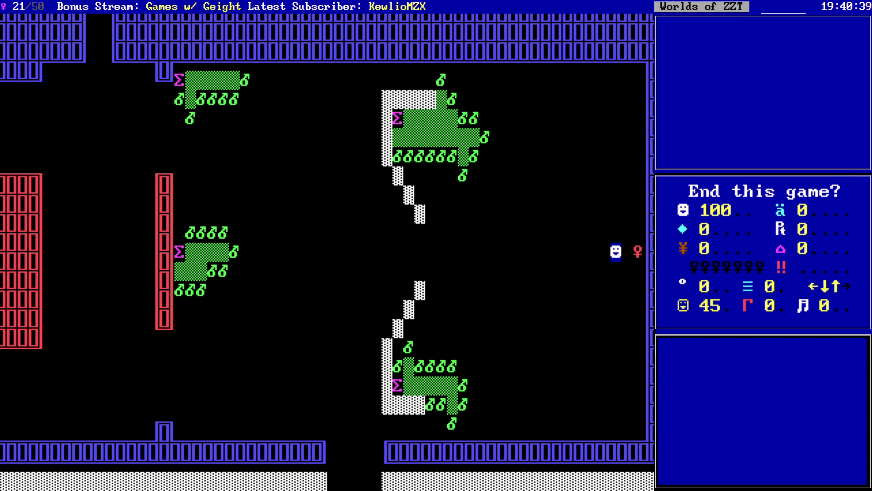
{"action": "type", "text": "y"}
{"action": "type", "text": "/i/i/i/i/i/i/i/i/i/i/i/i"}
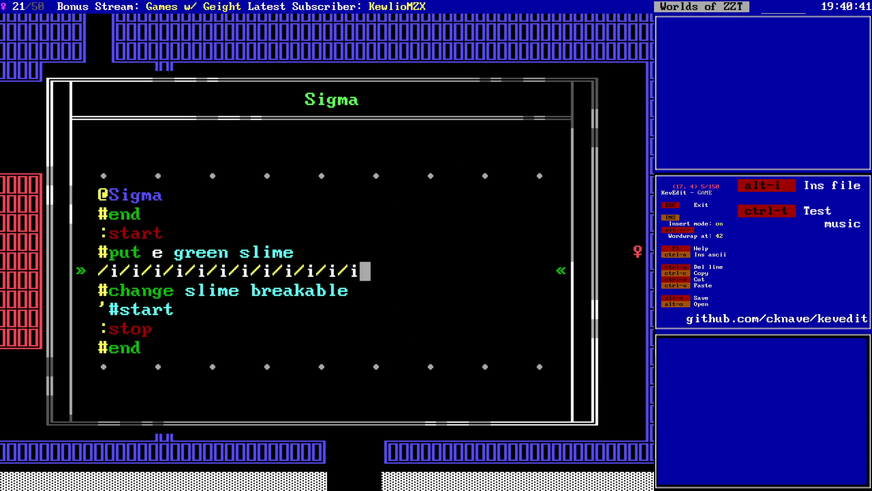
Step: Switch the drawing pattern to line walls and place a line dot at (45,8)
{"action": "key", "text": "Escape"}
{"action": "key", "text": "Escape"}
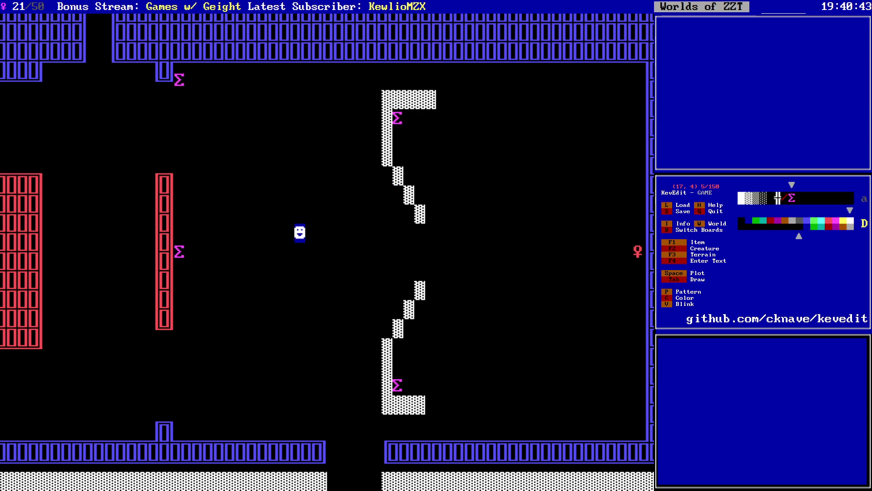
{"action": "key", "text": "alt+Right"}
{"action": "key", "text": "alt+Right"}
{"action": "key", "text": "alt+Right"}
{"action": "key", "text": "Down"}
{"action": "key", "text": "Down"}
{"action": "key", "text": "Down"}
{"action": "key", "text": "Left"}
{"action": "key", "text": "Left"}
{"action": "key", "text": "p"}
{"action": "key", "text": "p"}
{"action": "key", "text": "p"}
{"action": "key", "text": "space"}
{"action": "key", "text": "Left"}
Step: Place two more line dots at (43,11) and (45,14)
{"action": "key", "text": "Down"}
{"action": "key", "text": "Down"}
{"action": "key", "text": "Left"}
{"action": "key", "text": "Down"}
{"action": "key", "text": "space"}
{"action": "key", "text": "Right"}
{"action": "key", "text": "Right"}
{"action": "key", "text": "Down"}
{"action": "key", "text": "Down"}
{"action": "key", "text": "Down"}
{"action": "key", "text": "space"}
Step: Move the player to (55,13), next to the key
{"action": "key", "text": "Down"}
{"action": "key", "text": "Down"}
{"action": "key", "text": "Up"}
{"action": "key", "text": "Up"}
{"action": "key", "text": "Up"}
{"action": "key", "text": "Right"}
{"action": "key", "text": "Right"}
{"action": "key", "text": "Down"}
{"action": "key", "text": "Right"}
{"action": "key", "text": "Down"}
{"action": "key", "text": "Right"}
{"action": "key", "text": "Right"}
{"action": "key", "text": "Right"}
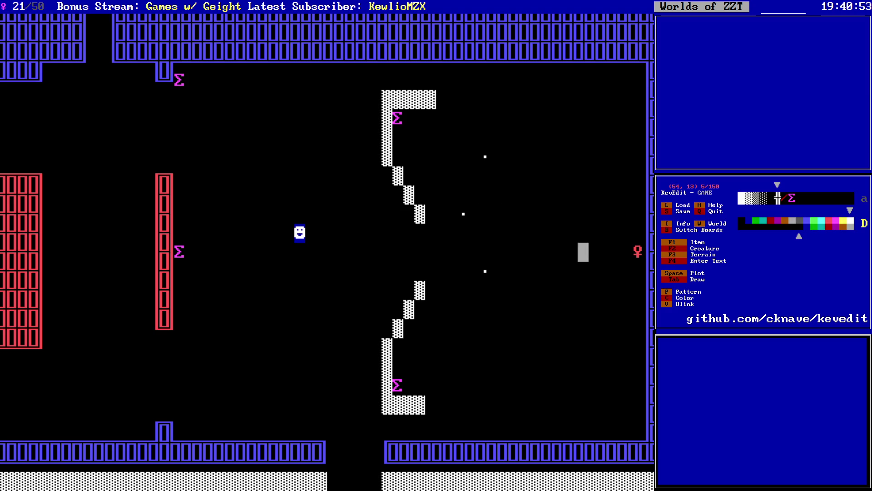
{"action": "key", "text": "F1"}
{"action": "key", "text": "z"}
Step: Save the world and launch it for a play-test
{"action": "key", "text": "s"}
{"action": "key", "text": "Return"}
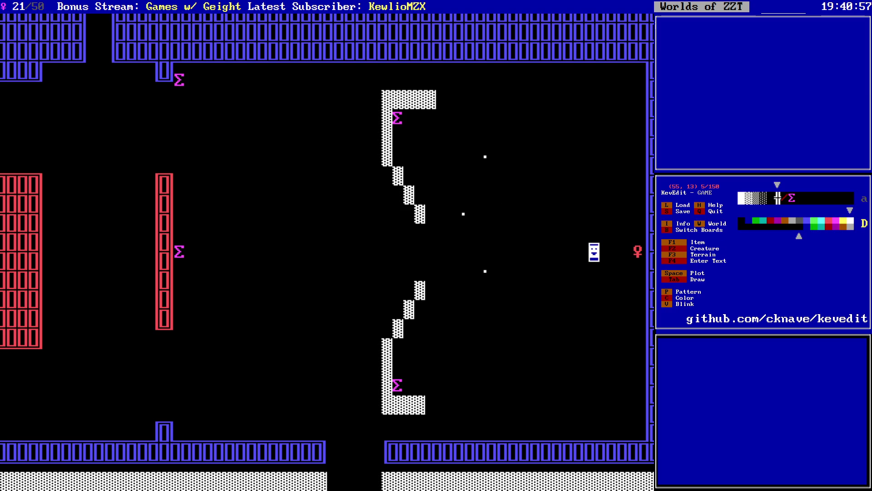
{"action": "key", "text": "alt+t"}
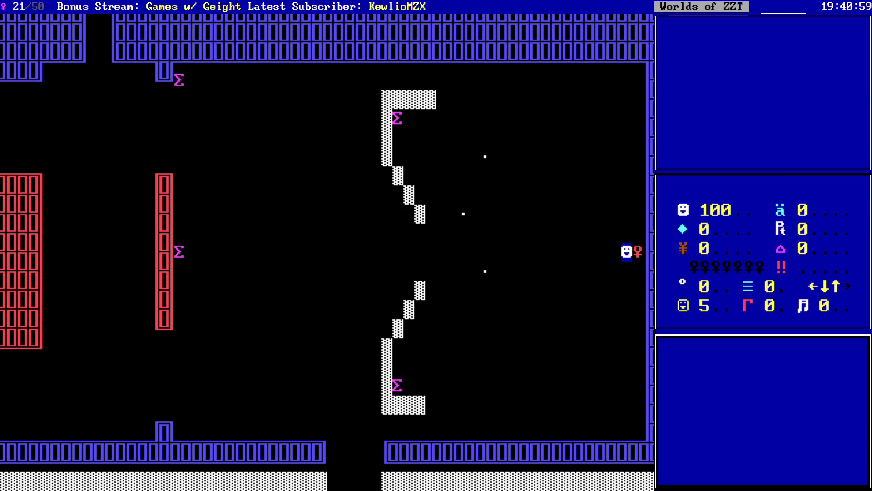
Step: Walk into the red key twice, stepping back to watch the slime spread
{"action": "key", "text": "Right"}
{"action": "key", "text": "Return"}
{"action": "key", "text": "Left"}
{"action": "key", "text": "Left"}
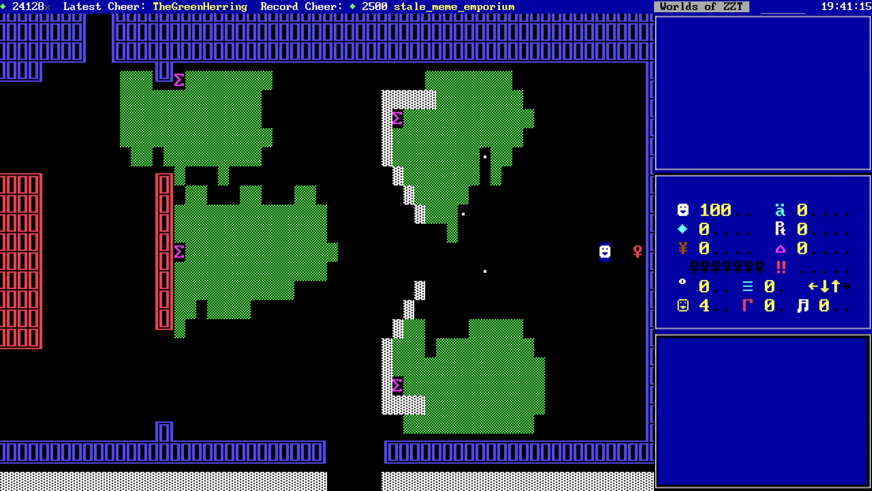
{"action": "key", "text": "Right"}
{"action": "key", "text": "Right"}
{"action": "key", "text": "Right"}
{"action": "key", "text": "Return"}
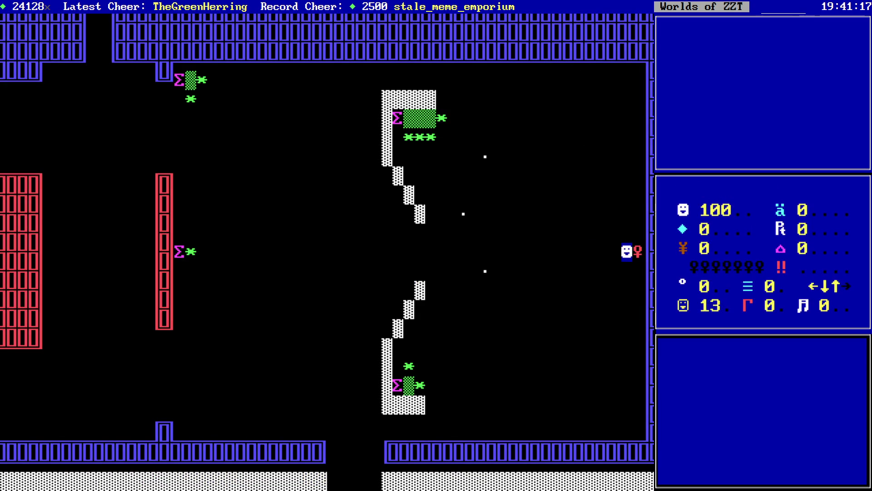
{"action": "key", "text": "Left"}
{"action": "key", "text": "Left"}
Step: Restart the game from the title screen, approach the key again, then end it
{"action": "key", "text": "Escape"}
{"action": "key", "text": "y"}
{"action": "key", "text": "p"}
{"action": "key", "text": "Right"}
{"action": "key", "text": "Right"}
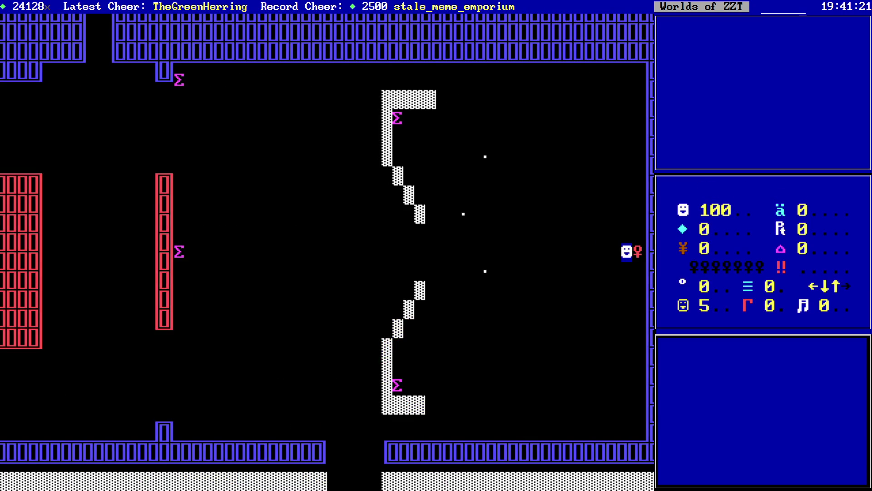
{"action": "key", "text": "Left"}
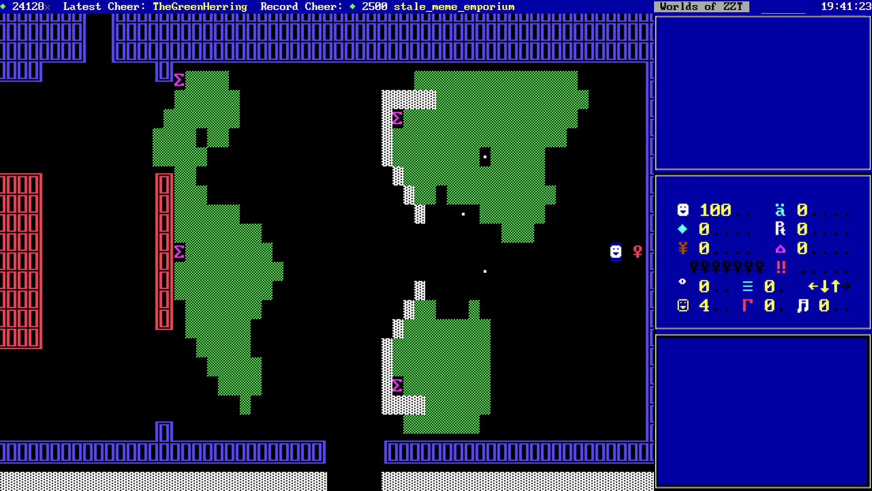
{"action": "key", "text": "Escape"}
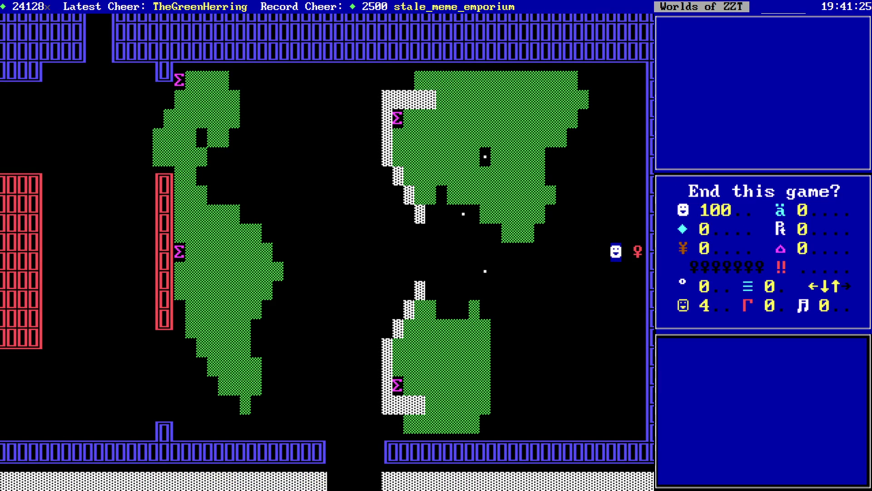
{"action": "key", "text": "y"}
Step: Restart, trigger the key once more, watch large slime patches grow, then return to the editor
{"action": "key", "text": "p"}
{"action": "key", "text": "Right"}
{"action": "key", "text": "Right"}
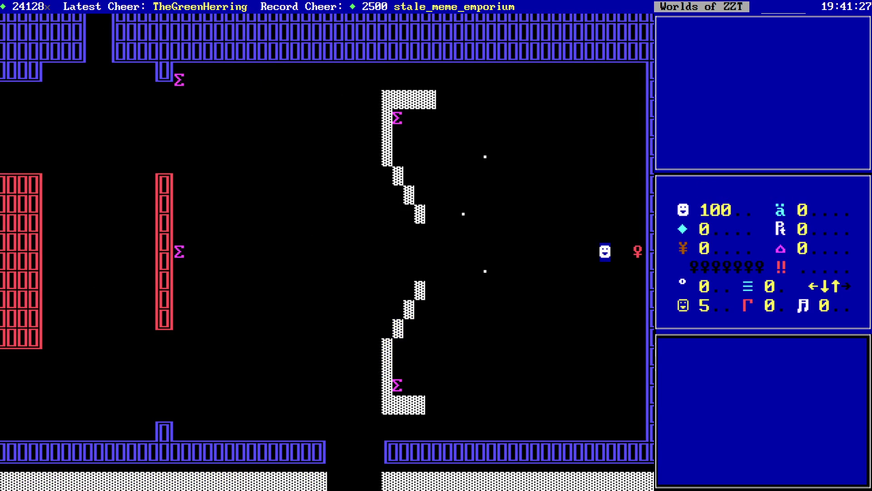
{"action": "key", "text": "Return"}
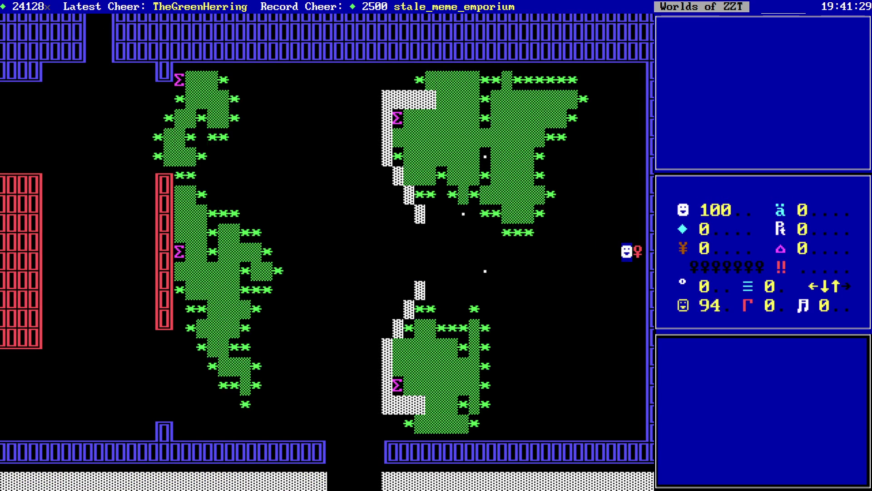
{"action": "key", "text": "Left"}
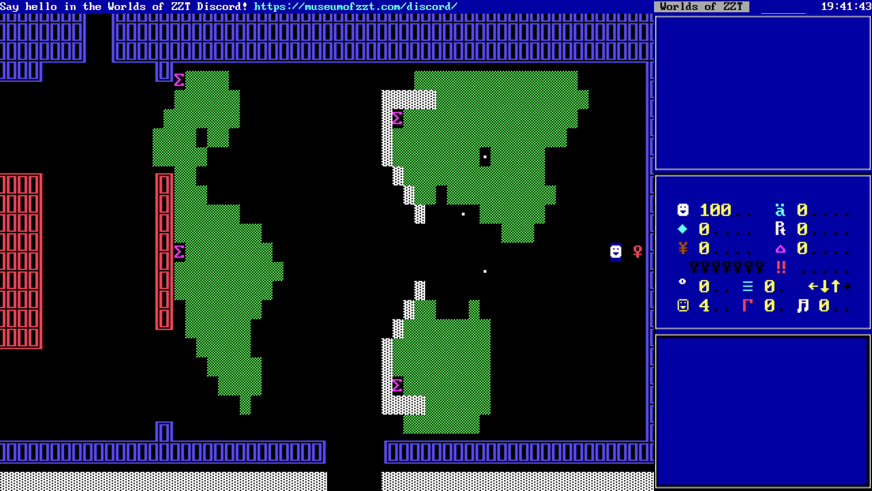
{"action": "key", "text": "Left"}
{"action": "key", "text": "Escape"}
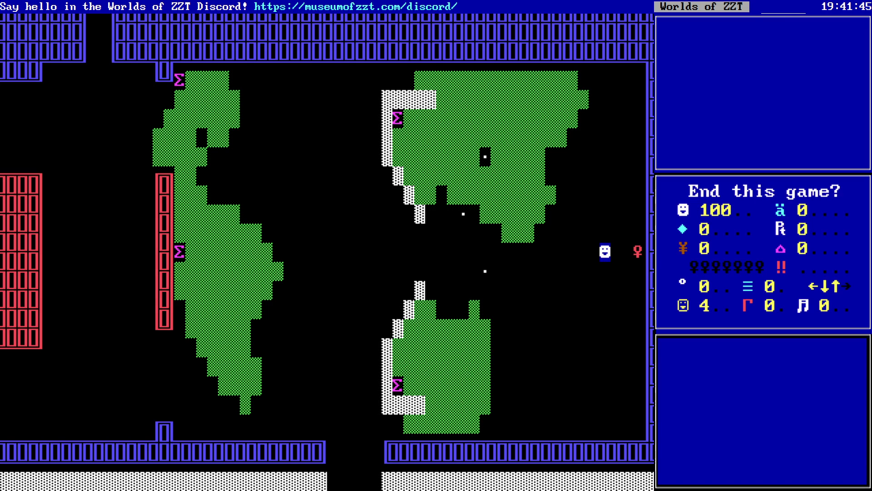
{"action": "key", "text": "y"}
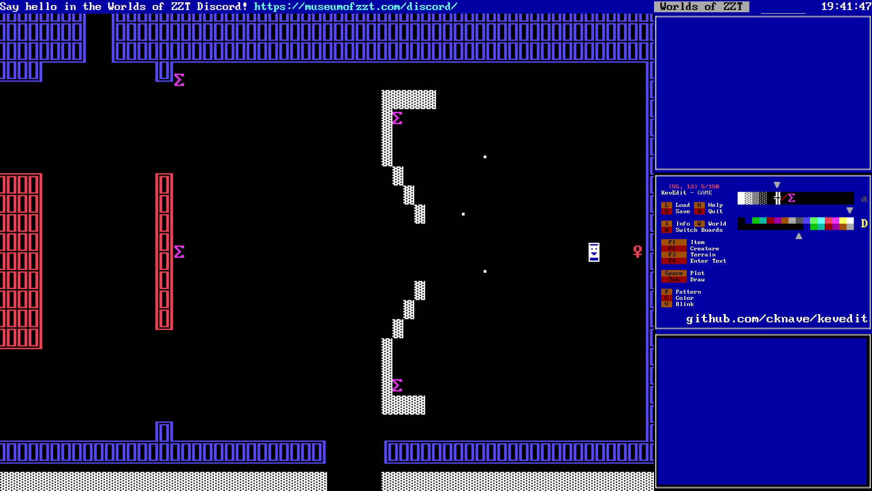
Step: Move the editing cursor off the player up-left to (36,6)
{"action": "key", "text": "Right"}
{"action": "key", "text": "Right"}
{"action": "key", "text": "Right"}
{"action": "key", "text": "Left"}
{"action": "key", "text": "Left"}
{"action": "key", "text": "Left"}
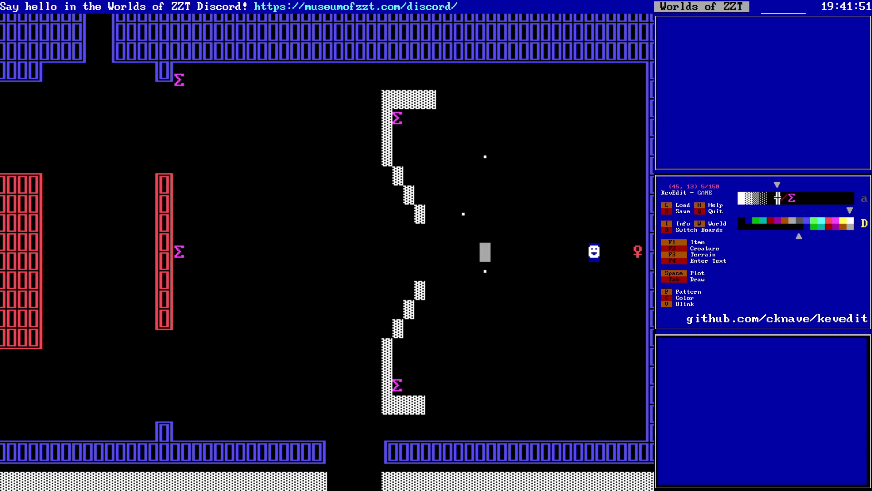
{"action": "key", "text": "Up"}
{"action": "key", "text": "Up"}
{"action": "key", "text": "Up"}
{"action": "key", "text": "Left"}
{"action": "key", "text": "Up"}
{"action": "key", "text": "Left"}
{"action": "key", "text": "Up"}
{"action": "key", "text": "Up"}
{"action": "key", "text": "Left"}
{"action": "key", "text": "Left"}
{"action": "key", "text": "Up"}
{"action": "key", "text": "Down"}
{"action": "key", "text": "Left"}
{"action": "key", "text": "Left"}
{"action": "key", "text": "Left"}
{"action": "key", "text": "Left"}
Step: Bring the cursor down onto the middle Sigma, then right along the bottom row
{"action": "key", "text": "Down"}
{"action": "key", "text": "Down"}
{"action": "key", "text": "Down"}
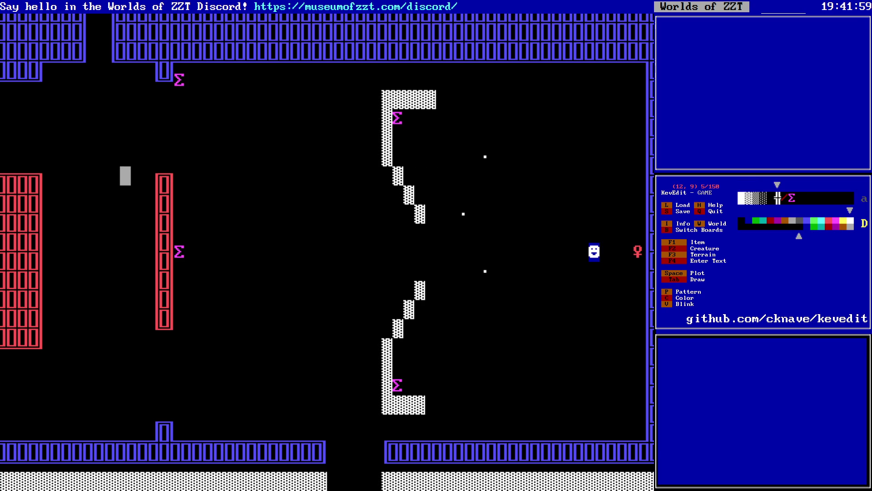
{"action": "key", "text": "Right"}
{"action": "key", "text": "Down"}
{"action": "key", "text": "Right"}
{"action": "key", "text": "Down"}
{"action": "key", "text": "Right"}
{"action": "key", "text": "Down"}
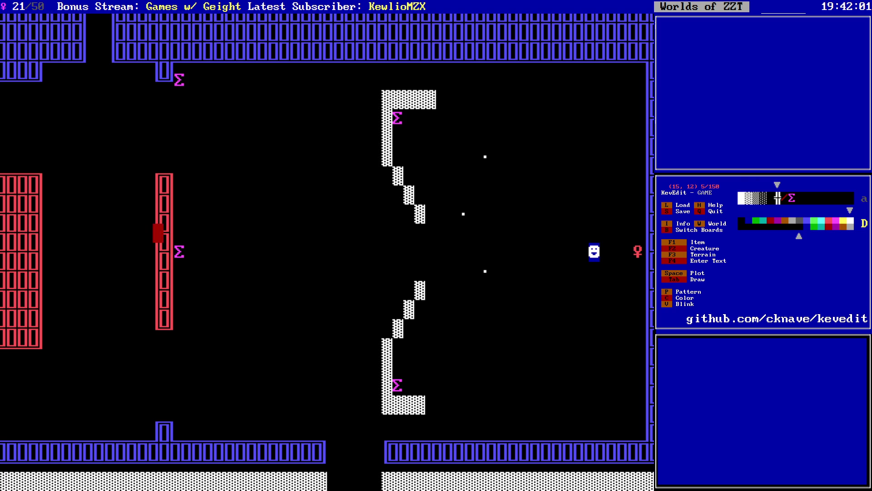
{"action": "key", "text": "Right"}
{"action": "key", "text": "Right"}
{"action": "key", "text": "Down"}
{"action": "key", "text": "Down"}
{"action": "key", "text": "Down"}
{"action": "key", "text": "Down"}
{"action": "key", "text": "alt+Right"}
{"action": "key", "text": "alt+Right"}
{"action": "key", "text": "alt+Right"}
Step: Save the world as GAME.zzt, confirming the overwrite
{"action": "key", "text": "s"}
{"action": "key", "text": "y"}
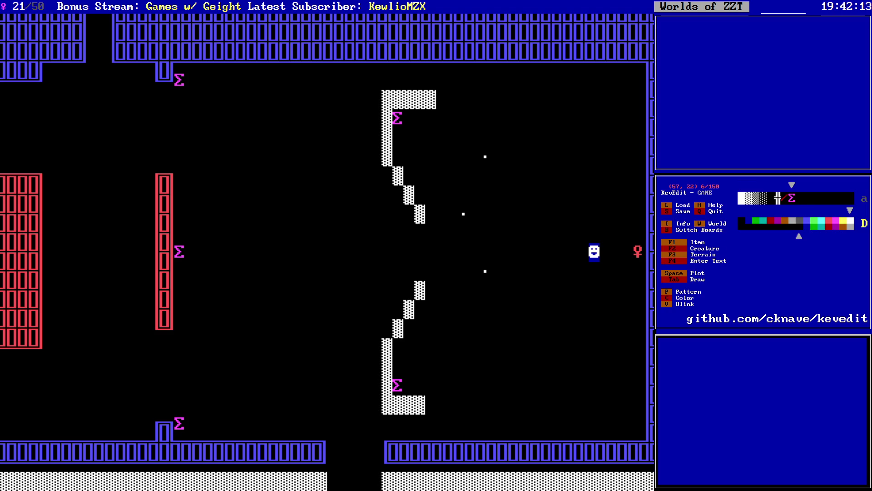
{"action": "key", "text": "Left"}
{"action": "key", "text": "Left"}
{"action": "key", "text": "Left"}
{"action": "key", "text": "Page_Up"}
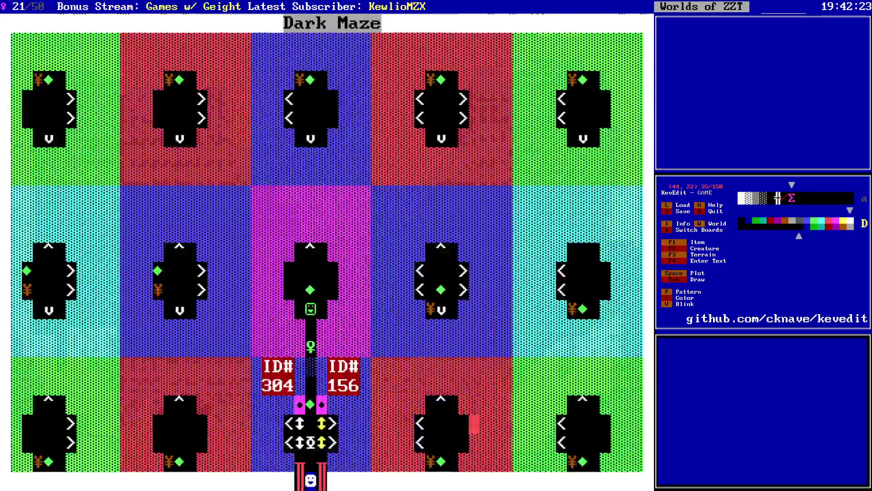
{"action": "key", "text": "Page_Up"}
{"action": "key", "text": "Page_Up"}
{"action": "key", "text": "Page_Down"}
{"action": "key", "text": "Page_Down"}
{"action": "key", "text": "Page_Down"}
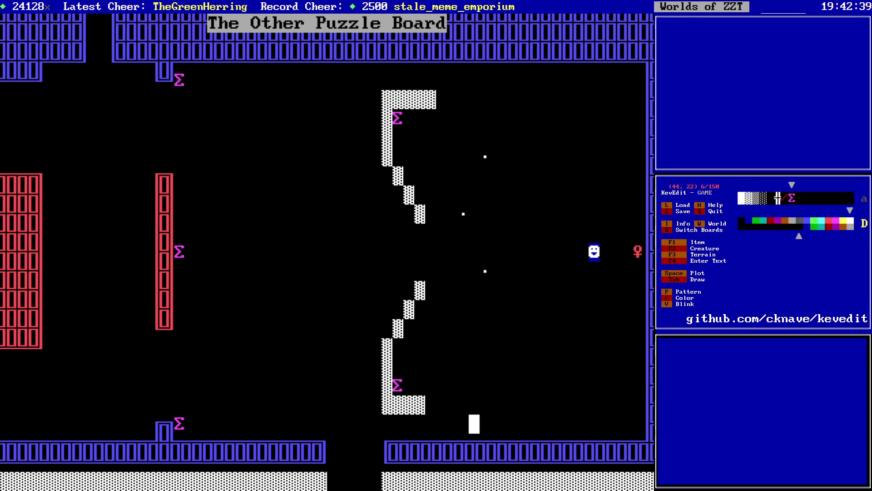
{"action": "key", "text": "Left"}
{"action": "key", "text": "Left"}
{"action": "key", "text": "Left"}
{"action": "key", "text": "Left"}
{"action": "key", "text": "Up"}
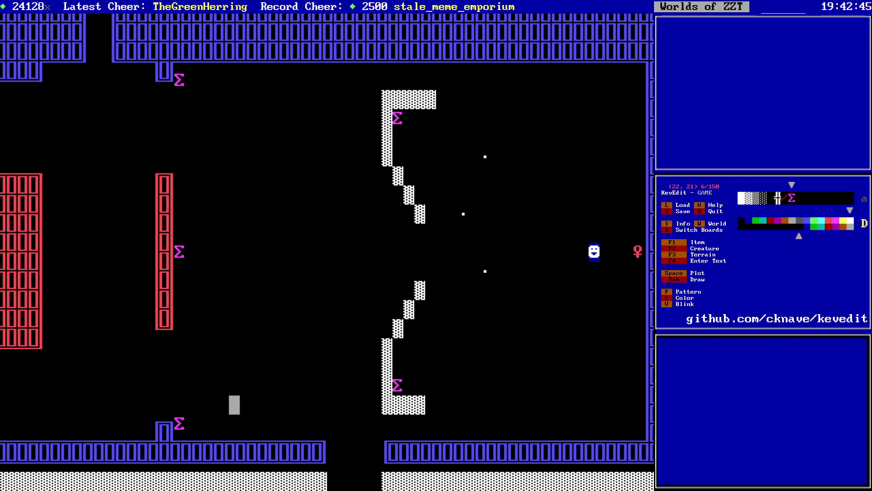
{"action": "key", "text": "Down"}
{"action": "key", "text": "Down"}
{"action": "key", "text": "Left"}
{"action": "key", "text": "Left"}
{"action": "key", "text": "Left"}
{"action": "key", "text": "Left"}
{"action": "key", "text": "Up"}
{"action": "key", "text": "Left"}
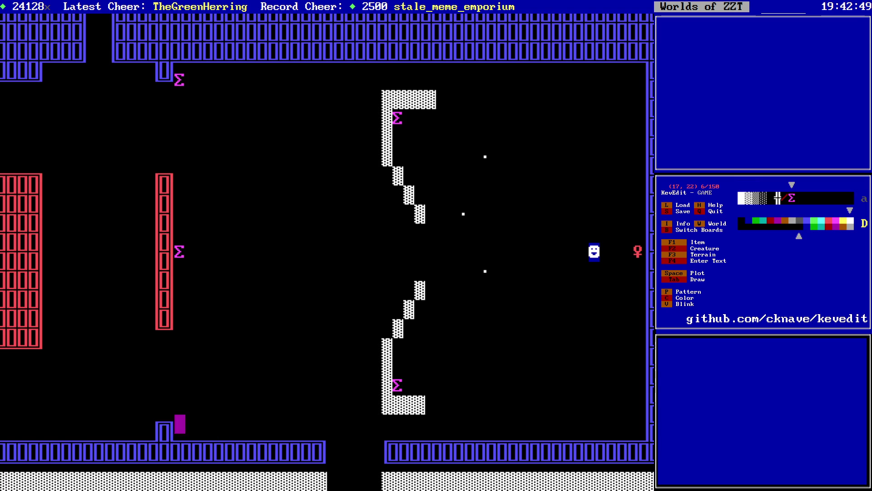
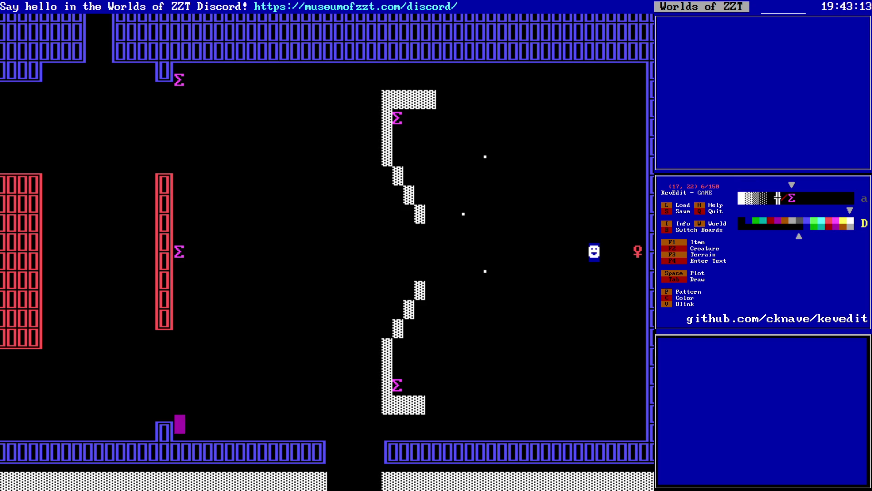
Step: Browse the world's boards and return to The Other Puzzle Board
{"action": "key", "text": "Page_Down"}
{"action": "key", "text": "Page_Down"}
{"action": "key", "text": "Page_Down"}
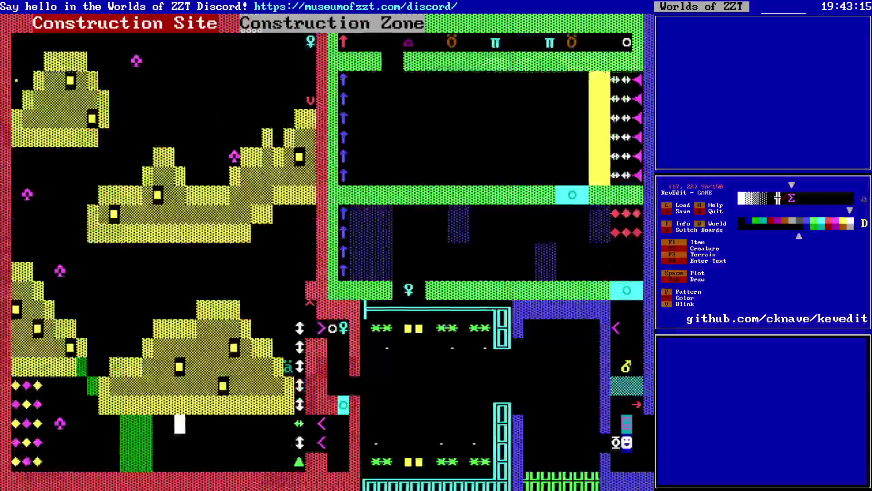
{"action": "key", "text": "Page_Down"}
{"action": "key", "text": "Page_Down"}
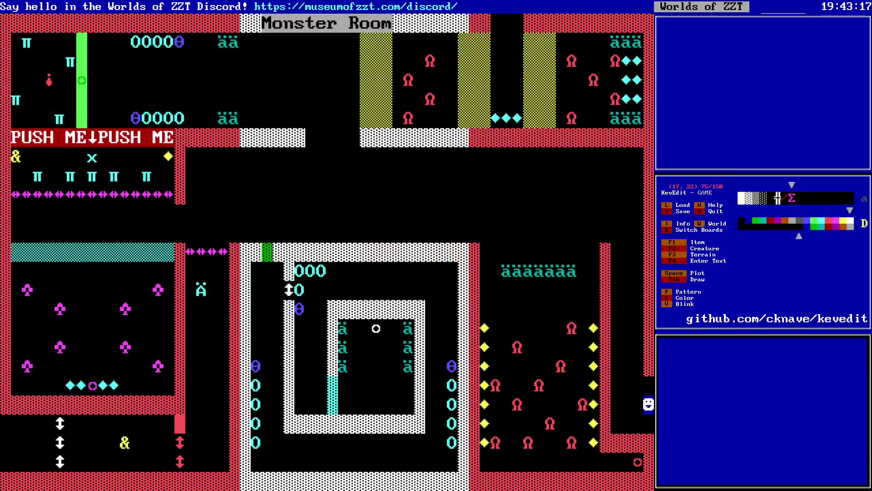
{"action": "key", "text": "Page_Down"}
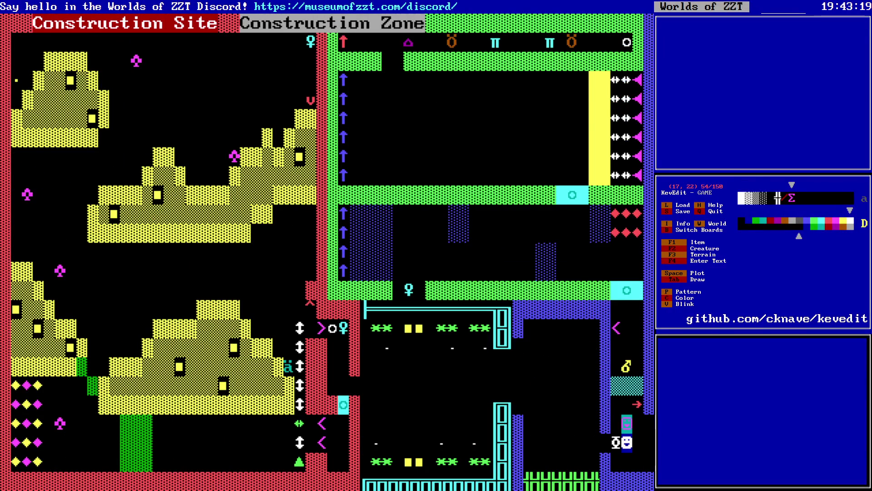
{"action": "key", "text": "Page_Down"}
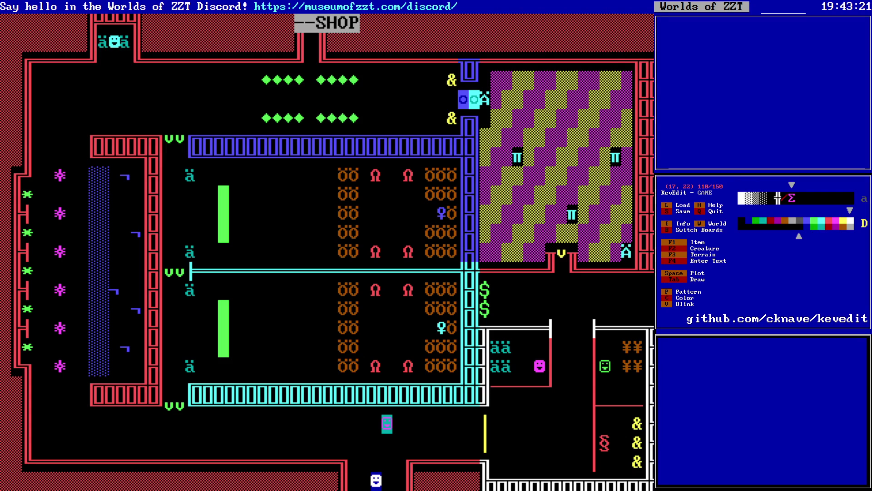
{"action": "key", "text": "Page_Down"}
{"action": "key", "text": "Page_Down"}
{"action": "key", "text": "Page_Down"}
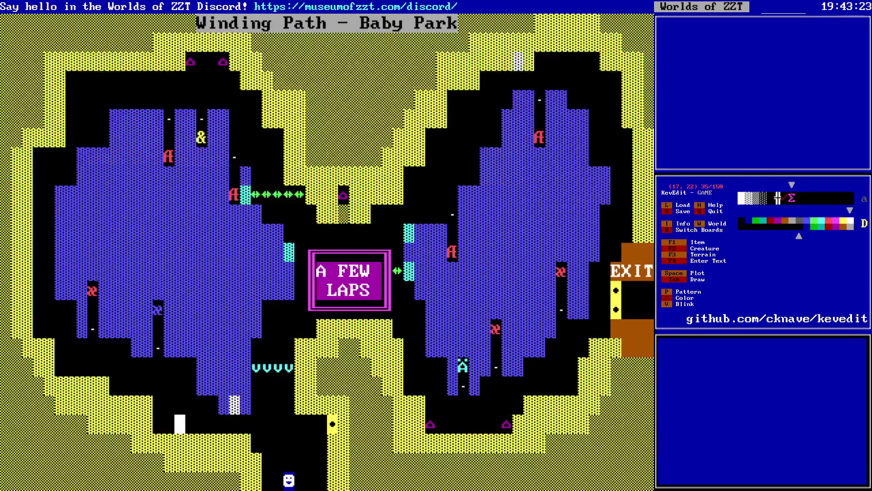
{"action": "key", "text": "Page_Down"}
{"action": "key", "text": "Page_Down"}
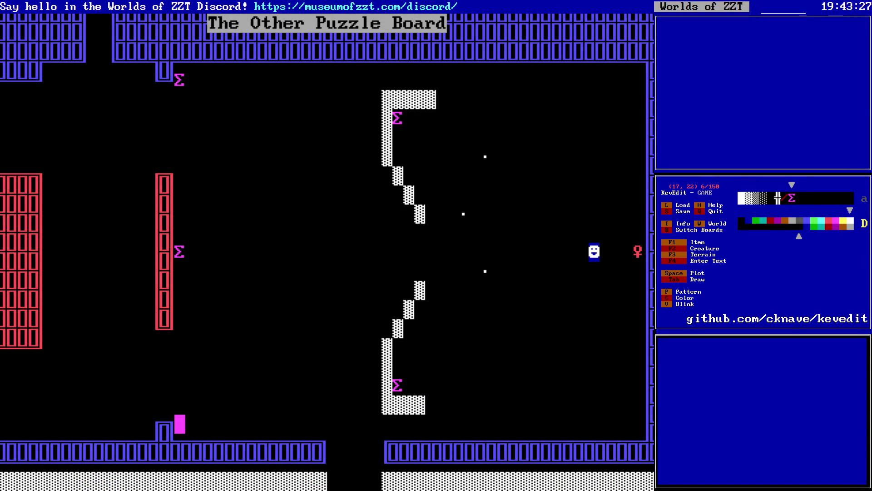
{"action": "key", "text": "Down"}
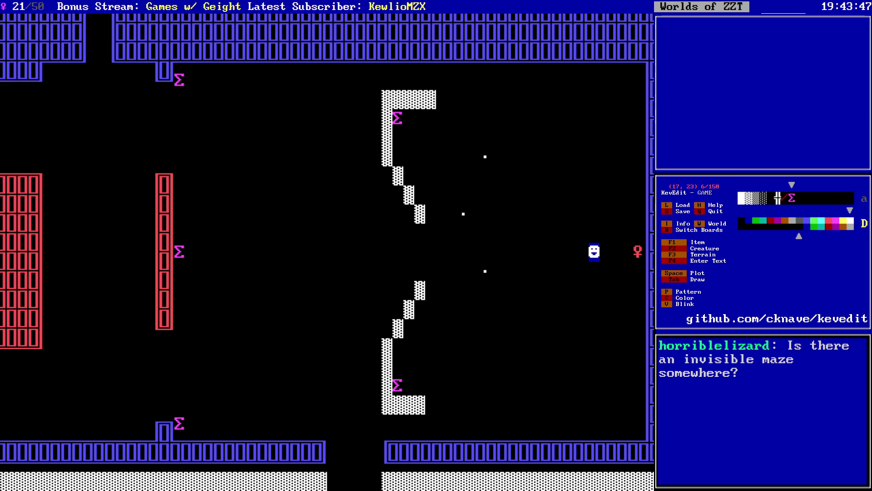
{"action": "key", "text": "Page_Down"}
{"action": "key", "text": "Page_Down"}
{"action": "key", "text": "Page_Down"}
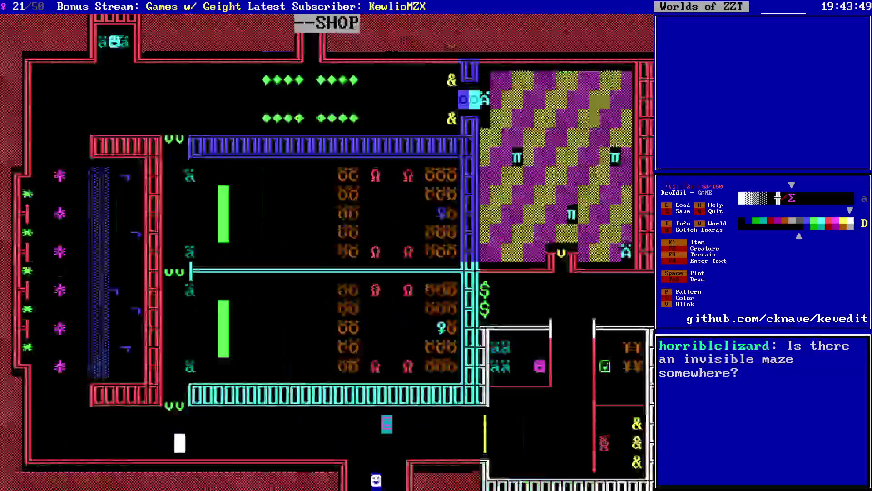
{"action": "key", "text": "Page_Down"}
{"action": "key", "text": "Page_Down"}
{"action": "key", "text": "Page_Down"}
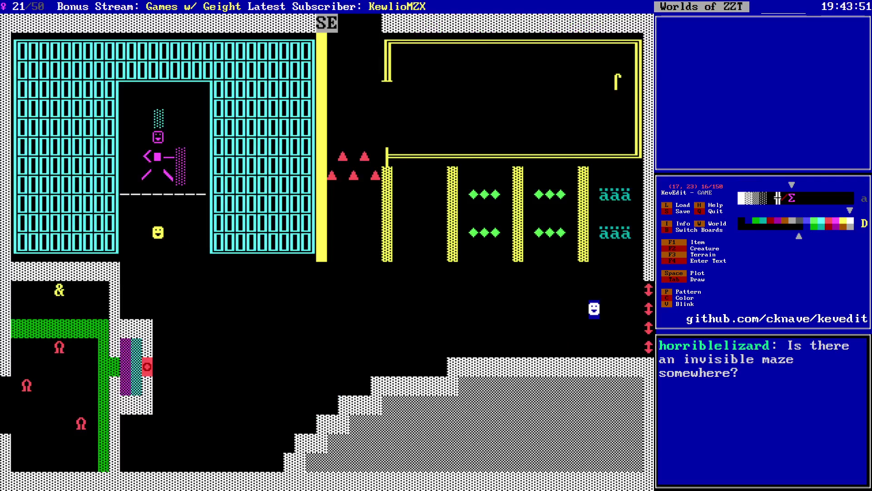
{"action": "key", "text": "Page_Down"}
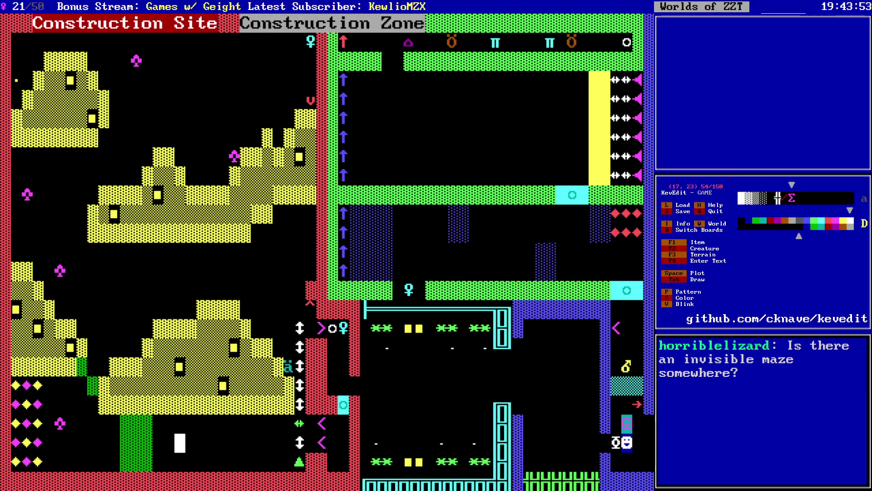
{"action": "key", "text": "Page_Down"}
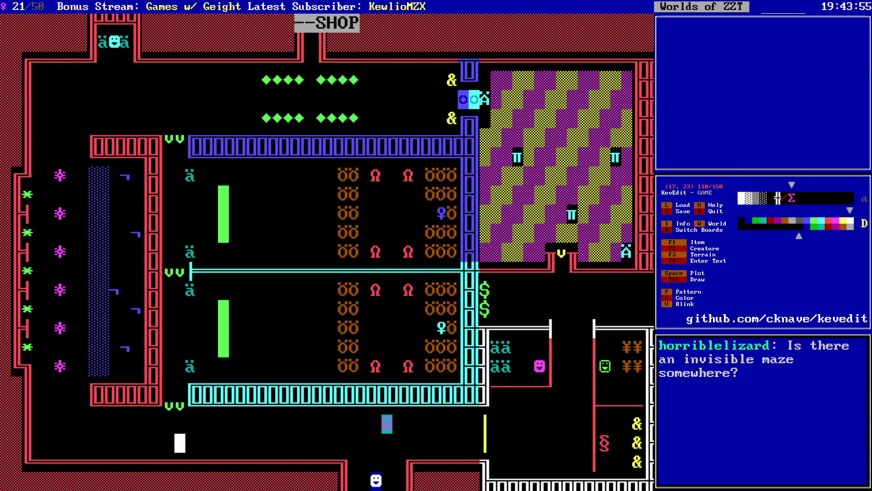
{"action": "key", "text": "Page_Down"}
{"action": "key", "text": "Page_Down"}
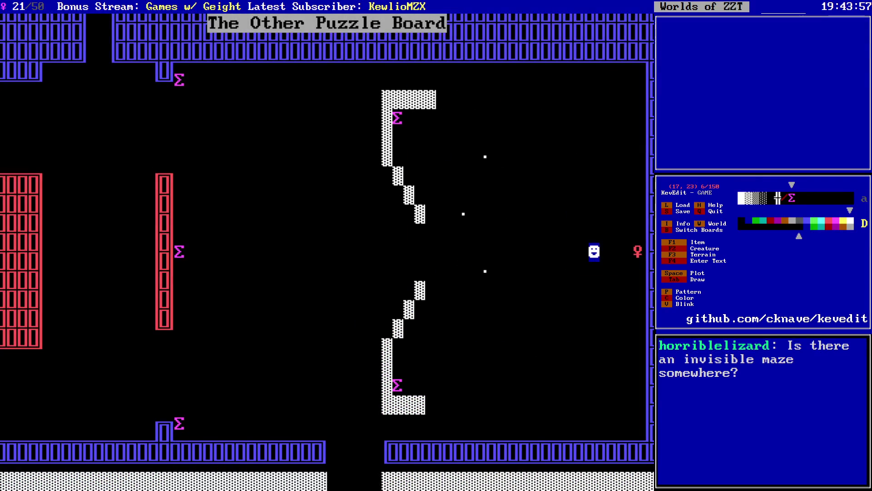
{"action": "key", "text": "Down"}
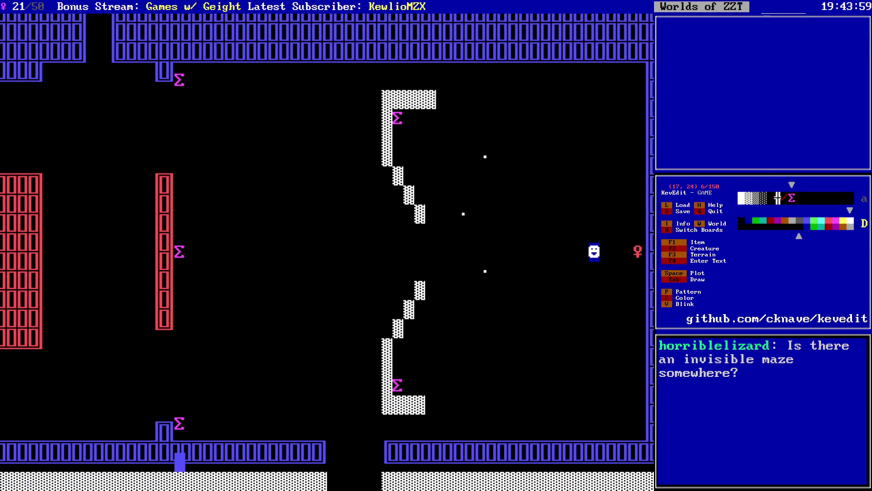
Step: Export The Other Puzzle Board to a board file as a backup
{"action": "key", "text": "Right"}
{"action": "key", "text": "Right"}
{"action": "key", "text": "Right"}
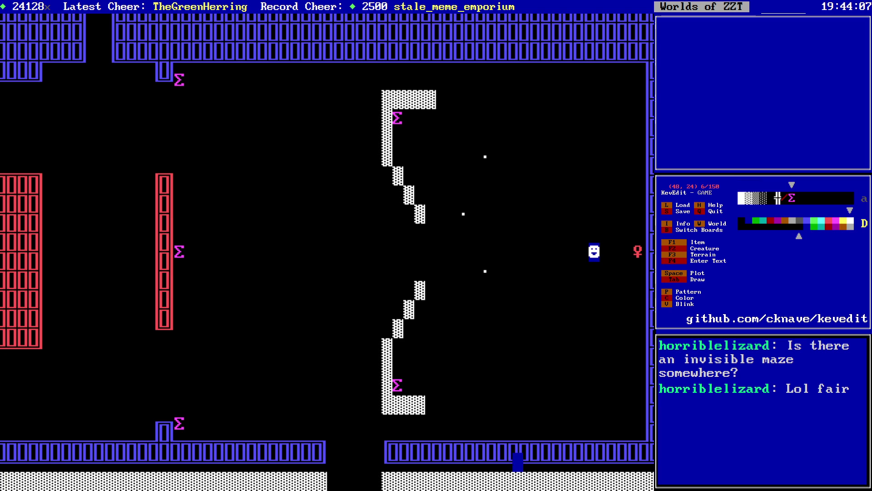
{"action": "key", "text": "Up"}
{"action": "key", "text": "Up"}
{"action": "key", "text": "Up"}
{"action": "key", "text": "Down"}
{"action": "key", "text": "Up"}
{"action": "key", "text": "Up"}
{"action": "key", "text": "Up"}
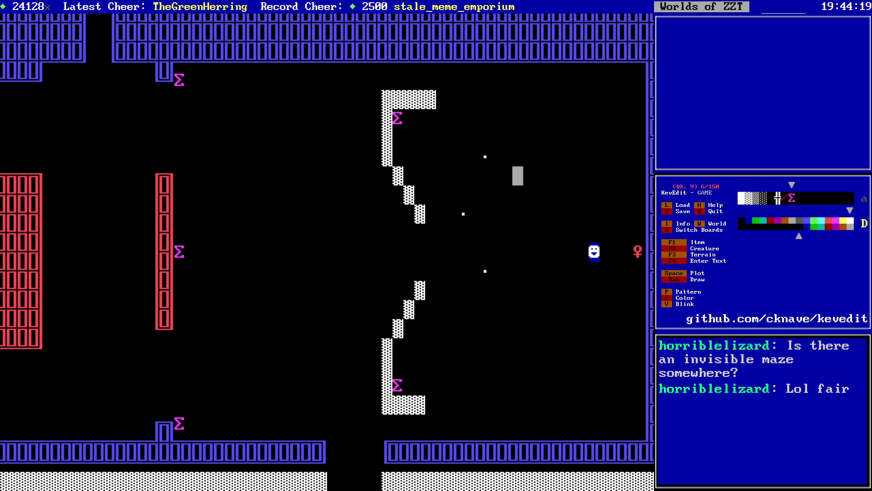
{"action": "key", "text": "Up"}
{"action": "key", "text": "t"}
{"action": "key", "text": "Down"}
{"action": "key", "text": "Down"}
{"action": "key", "text": "Return"}
{"action": "key", "text": "Return"}
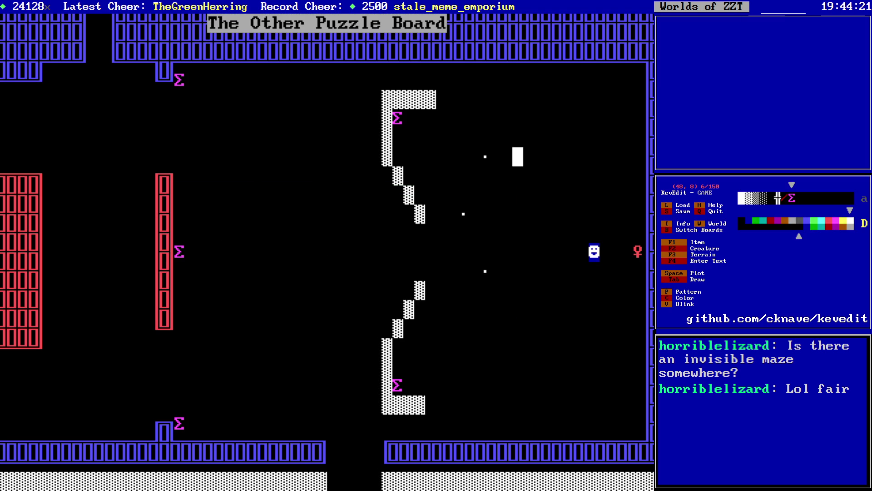
{"action": "key", "text": "Up"}
{"action": "key", "text": "Up"}
{"action": "key", "text": "Up"}
Step: Delete the walls and objects in the block from (48,4) to (17,22)
{"action": "key", "text": "Down"}
{"action": "key", "text": "shift+Left"}
{"action": "key", "text": "shift+Left"}
{"action": "key", "text": "shift+Left"}
{"action": "key", "text": "shift+Down"}
{"action": "key", "text": "shift+Down"}
{"action": "key", "text": "shift+Down"}
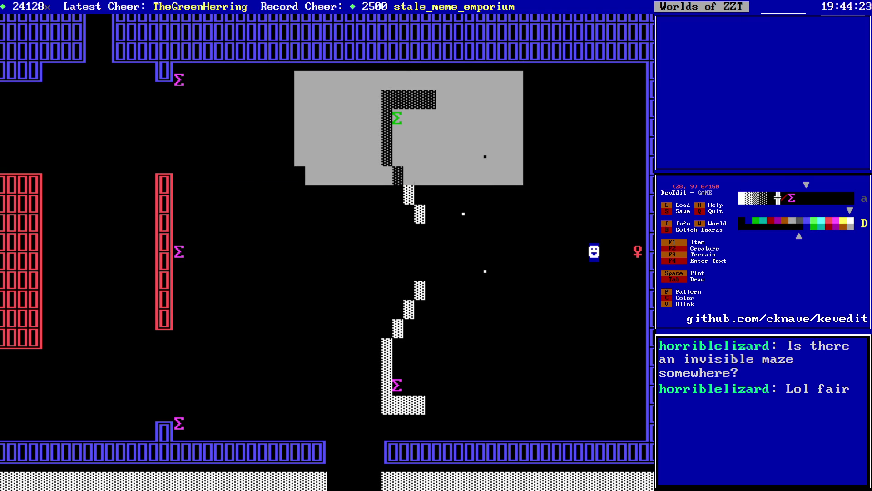
{"action": "key", "text": "shift+Up"}
{"action": "key", "text": "shift+Up"}
{"action": "key", "text": "Delete"}
{"action": "key", "text": "Right"}
{"action": "key", "text": "Right"}
{"action": "key", "text": "Right"}
{"action": "key", "text": "Up"}
{"action": "key", "text": "Up"}
{"action": "key", "text": "Up"}
Step: Set the drawing colour to cyan
{"action": "key", "text": "c"}
{"action": "key", "text": "Left"}
{"action": "key", "text": "Left"}
{"action": "key", "text": "Left"}
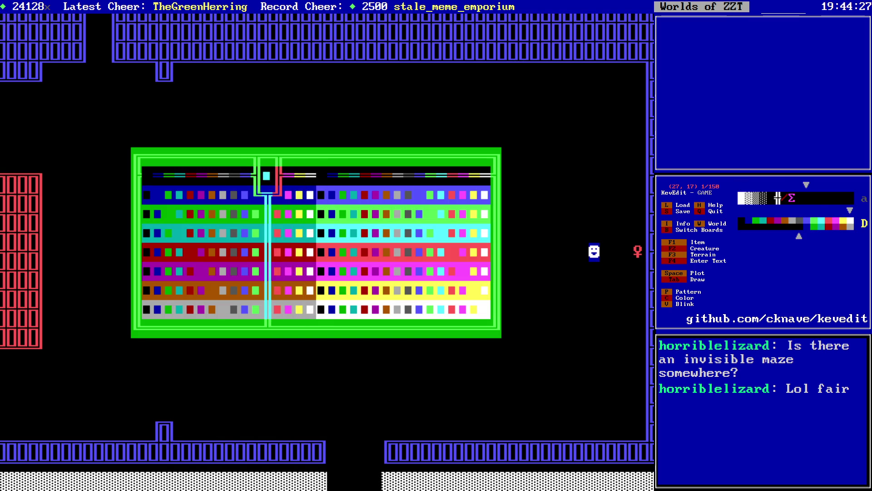
{"action": "key", "text": "Return"}
{"action": "key", "text": "Up"}
{"action": "key", "text": "Up"}
{"action": "key", "text": "Up"}
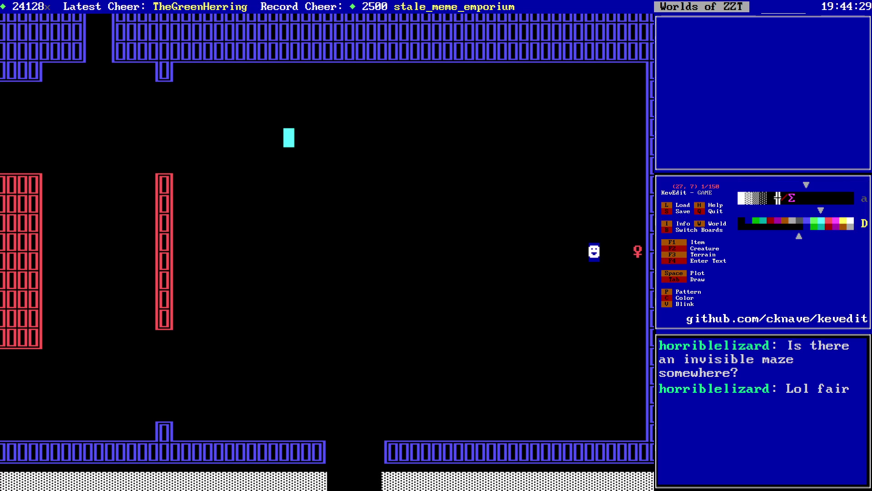
Step: Plot two cyan blocks, one at (27,7) and another further right
{"action": "key", "text": "space"}
{"action": "key", "text": "Right"}
{"action": "key", "text": "Right"}
{"action": "key", "text": "Right"}
{"action": "key", "text": "Up"}
{"action": "key", "text": "Up"}
{"action": "key", "text": "Right"}
{"action": "key", "text": "Right"}
{"action": "key", "text": "space"}
{"action": "key", "text": "Right"}
{"action": "key", "text": "Right"}
{"action": "key", "text": "Right"}
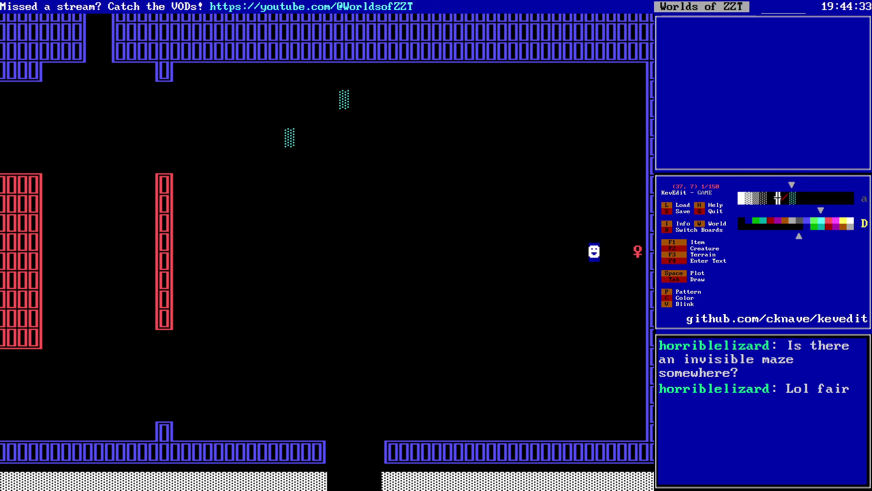
{"action": "key", "text": "Left"}
{"action": "key", "text": "Left"}
{"action": "key", "text": "Left"}
{"action": "key", "text": "Up"}
{"action": "key", "text": "Left"}
{"action": "key", "text": "Up"}
{"action": "key", "text": "Up"}
Step: Random-fill the marked area out to (53,22) with scattered cyan blocks
{"action": "key", "text": "Left"}
{"action": "key", "text": "Left"}
{"action": "key", "text": "Left"}
{"action": "key", "text": "Left"}
{"action": "key", "text": "shift+Down"}
{"action": "key", "text": "shift+Down"}
{"action": "key", "text": "shift+Down"}
{"action": "key", "text": "shift+Right"}
{"action": "key", "text": "shift+Right"}
{"action": "key", "text": "shift+Right"}
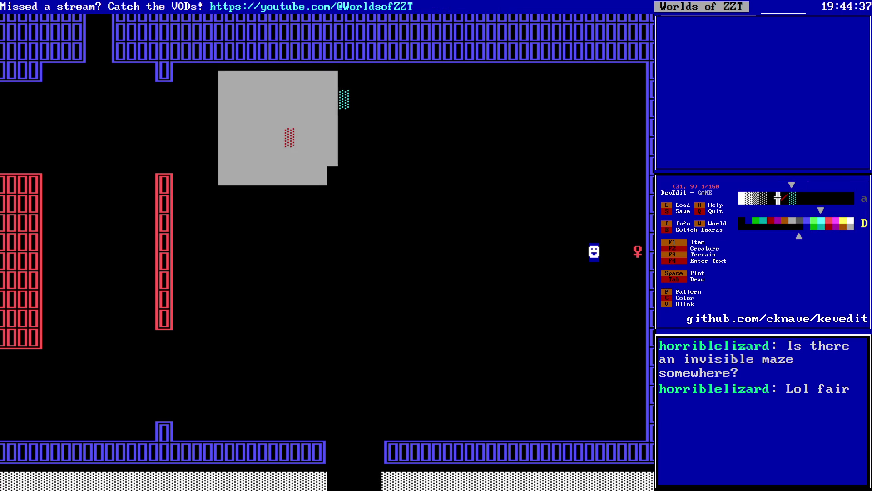
{"action": "key", "text": "shift+Right"}
{"action": "key", "text": "shift+Right"}
{"action": "key", "text": "shift+Right"}
{"action": "key", "text": "shift+Down"}
{"action": "key", "text": "shift+Down"}
{"action": "key", "text": "shift+Down"}
{"action": "key", "text": "shift+Down"}
{"action": "key", "text": "shift+Down"}
{"action": "key", "text": "shift+Right"}
{"action": "key", "text": "shift+Right"}
{"action": "key", "text": "shift+Right"}
{"action": "key", "text": "shift+Down"}
{"action": "key", "text": "shift+Down"}
{"action": "key", "text": "shift+Up"}
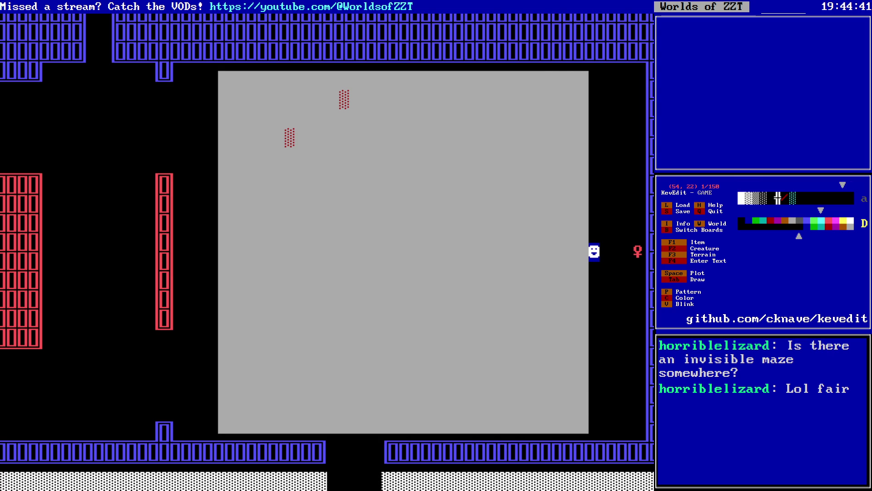
{"action": "key", "text": "shift+Left"}
{"action": "key", "text": "ctrl+c"}
Step: Place the player start beside the upper-left wall and save the world
{"action": "left_click", "coordinate": [234, 234]}
{"action": "left_click", "coordinate": [126, 138]}
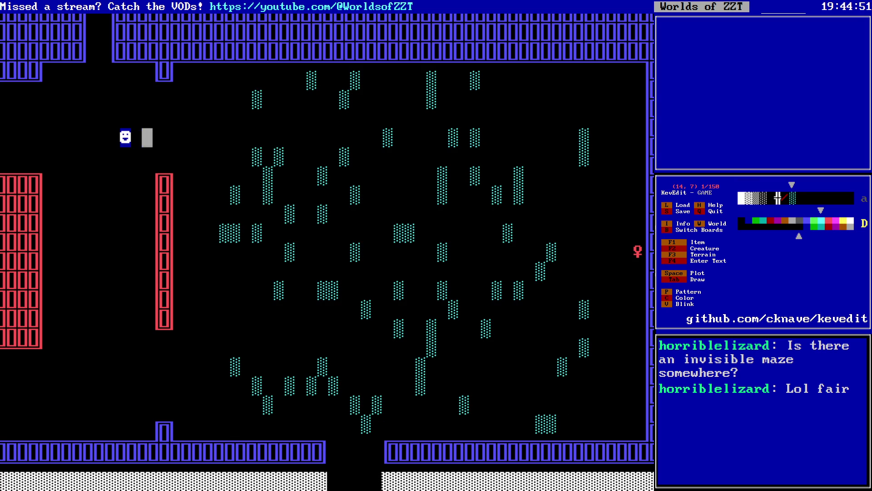
{"action": "key", "text": "s"}
{"action": "key", "text": "shift+Right"}
{"action": "key", "text": "shift+Down"}
{"action": "key", "text": "shift+Down"}
{"action": "key", "text": "shift+Down"}
{"action": "key", "text": "shift+Right"}
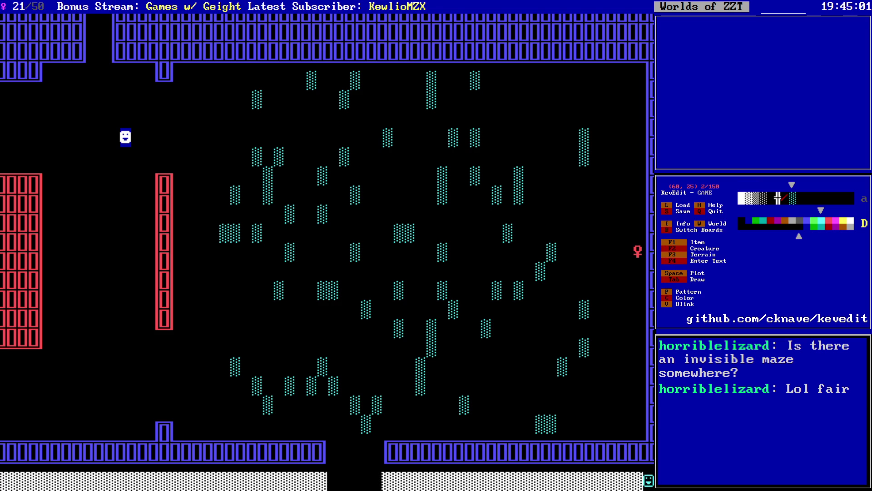
Step: Set the bottom-right object's cycle to 1
{"action": "key", "text": "Return"}
{"action": "key", "text": "Escape"}
{"action": "key", "text": "Down"}
{"action": "key", "text": "Down"}
{"action": "key", "text": "Down"}
{"action": "key", "text": "Return"}
{"action": "type", "text": "1"}
{"action": "key", "text": "Return"}
{"action": "key", "text": "Up"}
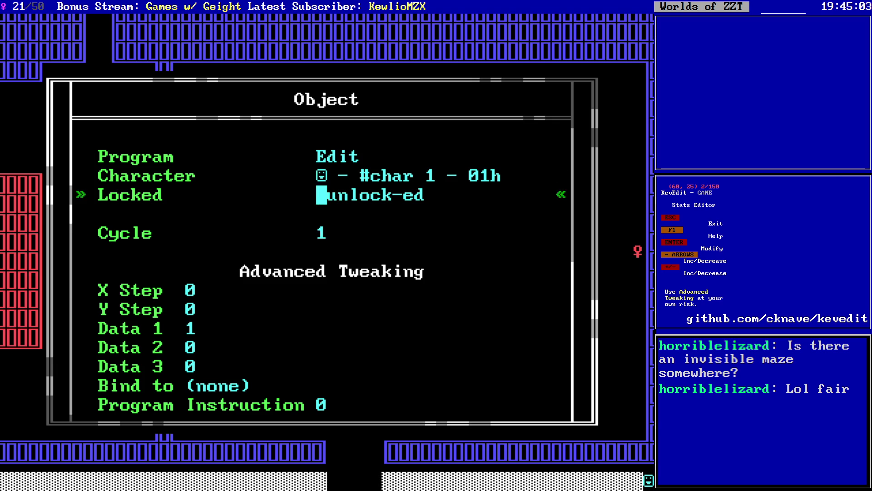
{"action": "key", "text": "Up"}
{"action": "key", "text": "Up"}
{"action": "key", "text": "Return"}
{"action": "type", "text": "@check"}
{"action": "key", "text": "Return"}
{"action": "type", "text": ":loop"}
{"action": "key", "text": "Return"}
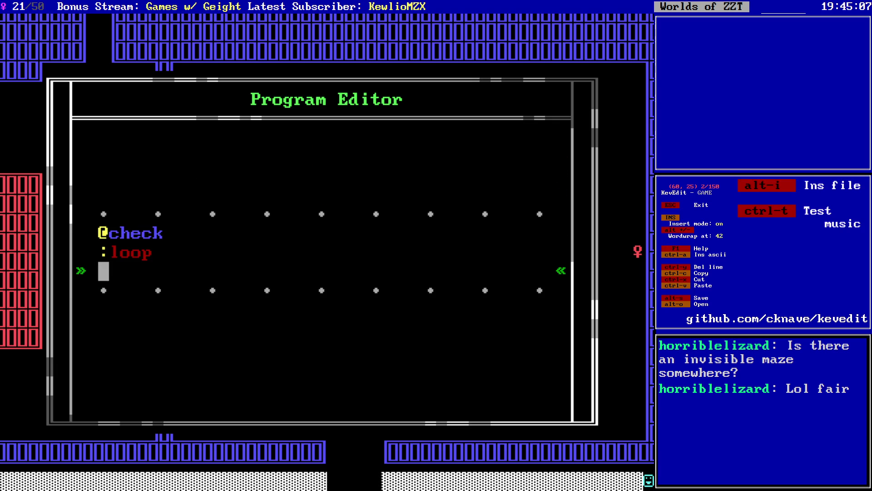
{"action": "type", "text": "#if any cyan normal"}
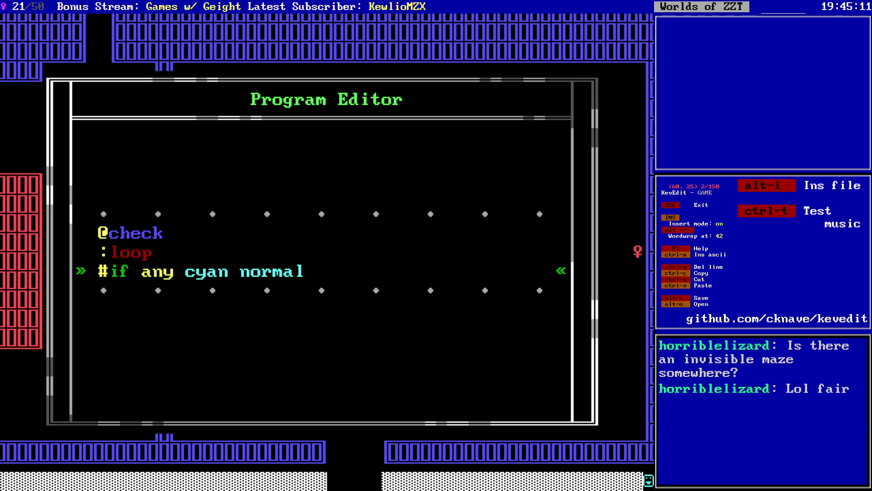
{"action": "type", "text": " oops"}
{"action": "key", "text": "Return"}
{"action": "type", "text": "/i"}
{"action": "key", "text": "Return"}
{"action": "type", "text": "#loop"}
Step: Add an :oops label that waits, runs '#change cyan normal star', then loops
{"action": "key", "text": "Return"}
{"action": "type", "text": ":oops"}
{"action": "key", "text": "Return"}
{"action": "type", "text": "/i/i/i"}
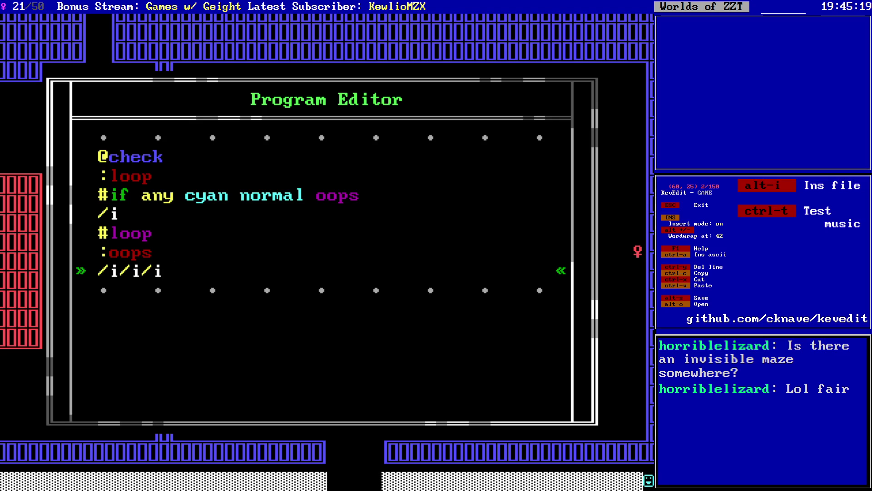
{"action": "key", "text": "Return"}
{"action": "type", "text": "#change cyan norm"}
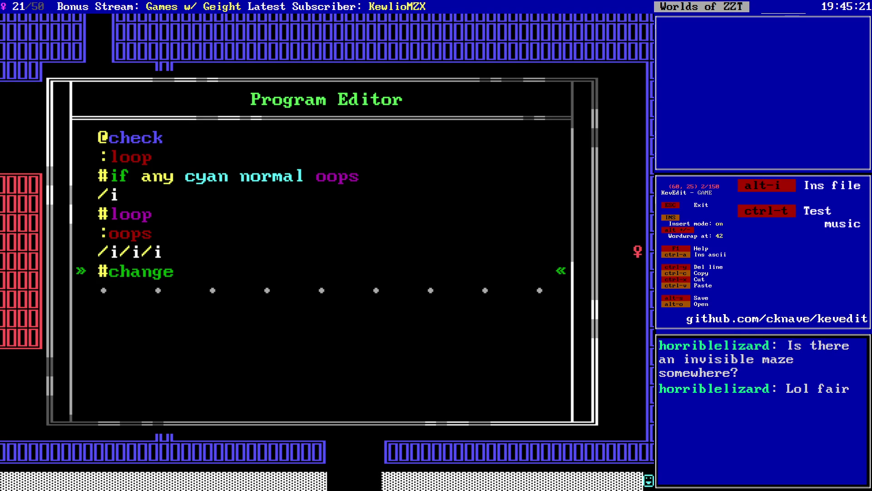
{"action": "type", "text": "al star"}
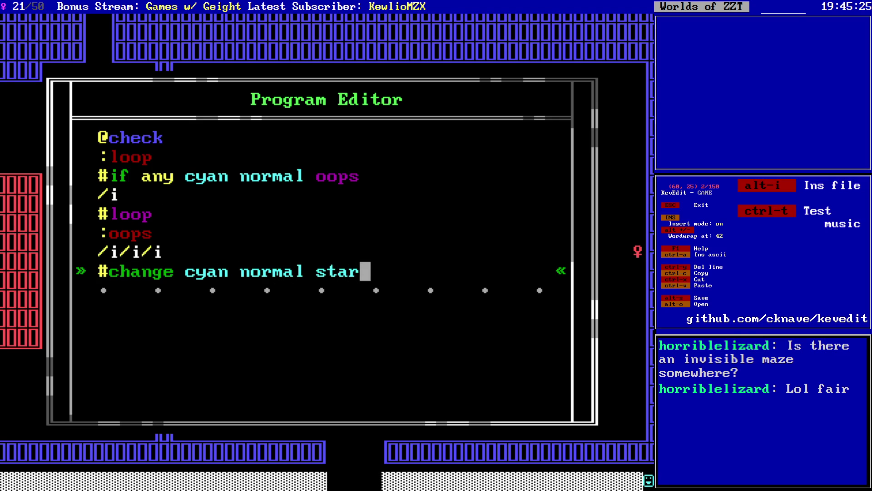
{"action": "key", "text": "Return"}
{"action": "type", "text": "#loop"}
{"action": "key", "text": "Escape"}
Step: Save the world as GAME.zzt and start a fresh play-test
{"action": "key", "text": "s"}
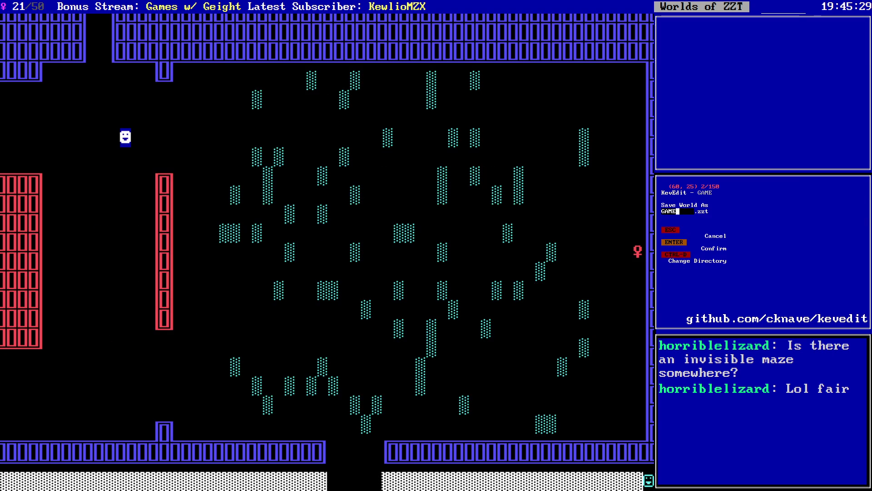
{"action": "key", "text": "Return"}
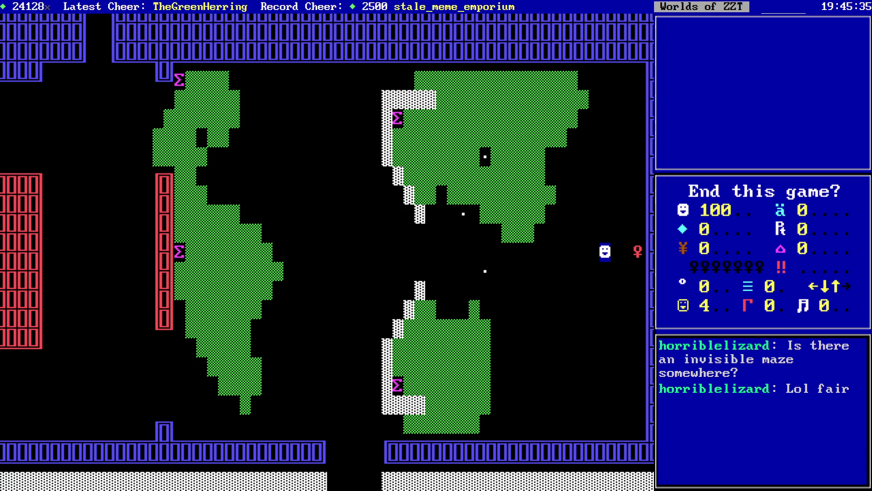
{"action": "key", "text": "y"}
{"action": "key", "text": "p"}
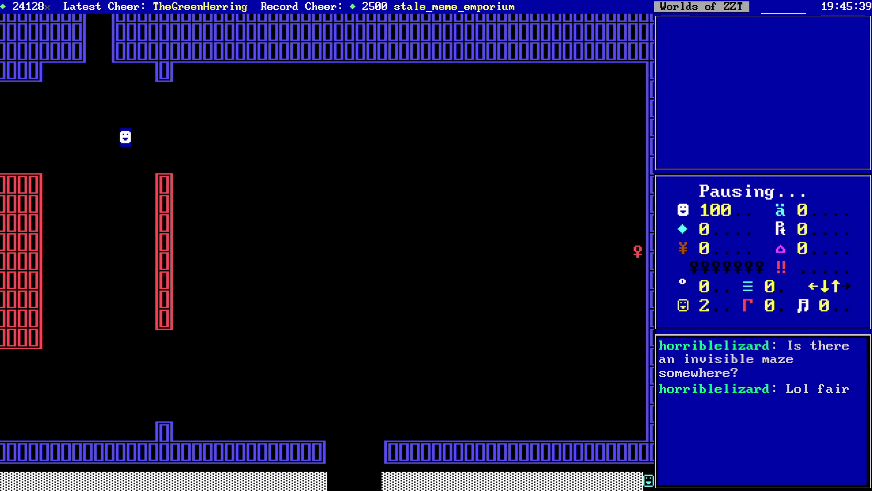
Step: Walk right through the hidden walls to the key and dismiss its message
{"action": "key", "text": "Down"}
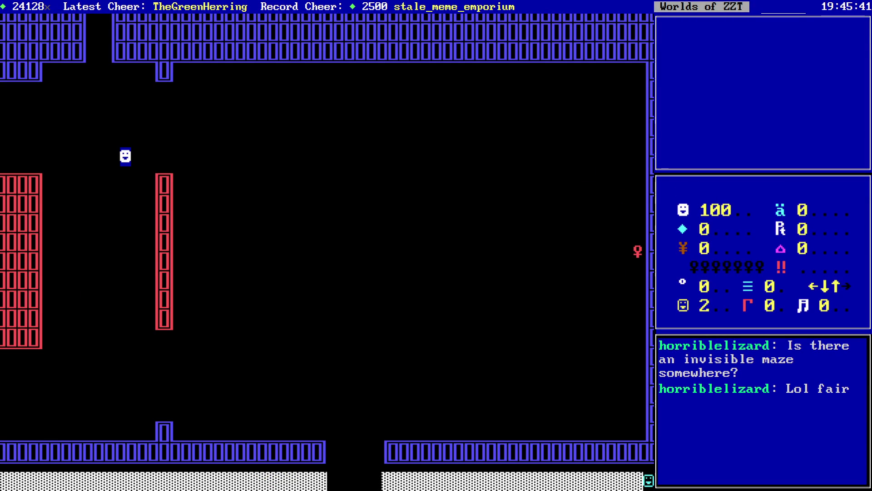
{"action": "key", "text": "Up"}
{"action": "key", "text": "Right"}
{"action": "key", "text": "Right"}
{"action": "key", "text": "Right"}
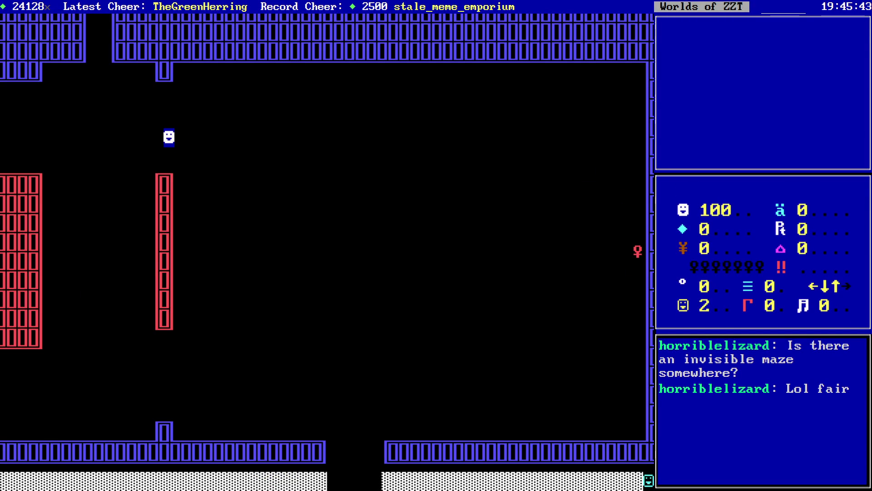
{"action": "key", "text": "Right"}
{"action": "key", "text": "Right"}
{"action": "key", "text": "Right"}
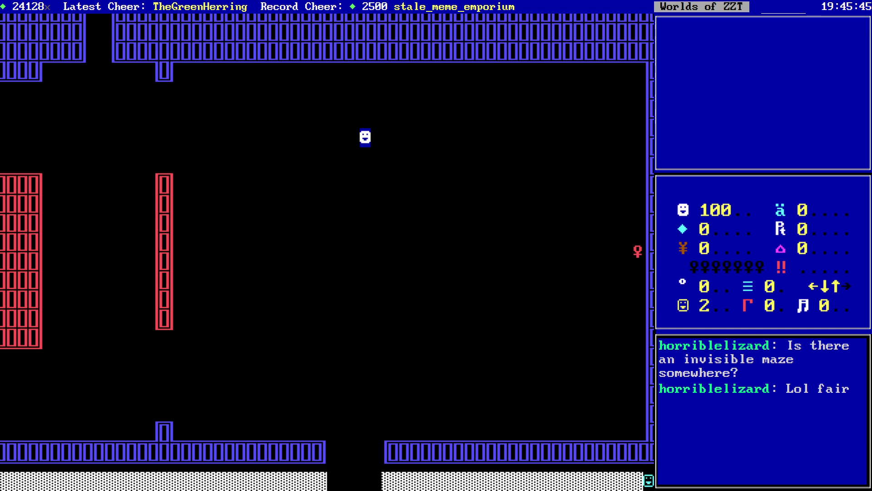
{"action": "key", "text": "Down"}
{"action": "key", "text": "Down"}
{"action": "key", "text": "Down"}
{"action": "key", "text": "Down"}
{"action": "key", "text": "Right"}
{"action": "key", "text": "Right"}
{"action": "key", "text": "Right"}
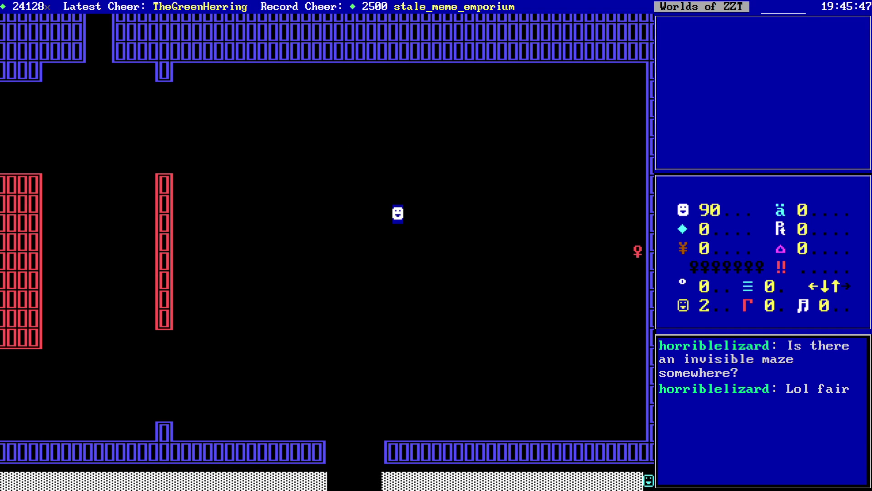
{"action": "key", "text": "Right"}
{"action": "key", "text": "Right"}
{"action": "key", "text": "Right"}
{"action": "key", "text": "Right"}
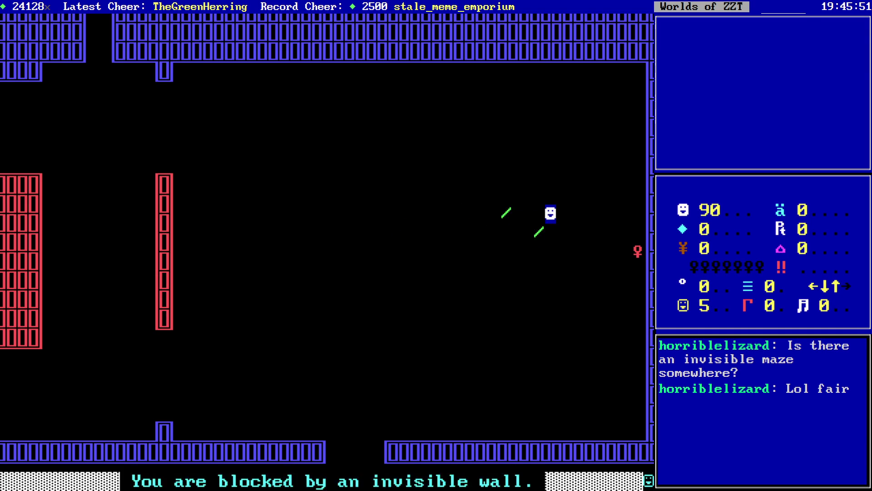
{"action": "key", "text": "Right"}
{"action": "key", "text": "Right"}
{"action": "key", "text": "Right"}
{"action": "key", "text": "Down"}
{"action": "key", "text": "Right"}
{"action": "key", "text": "Right"}
{"action": "key", "text": "Right"}
{"action": "key", "text": "Down"}
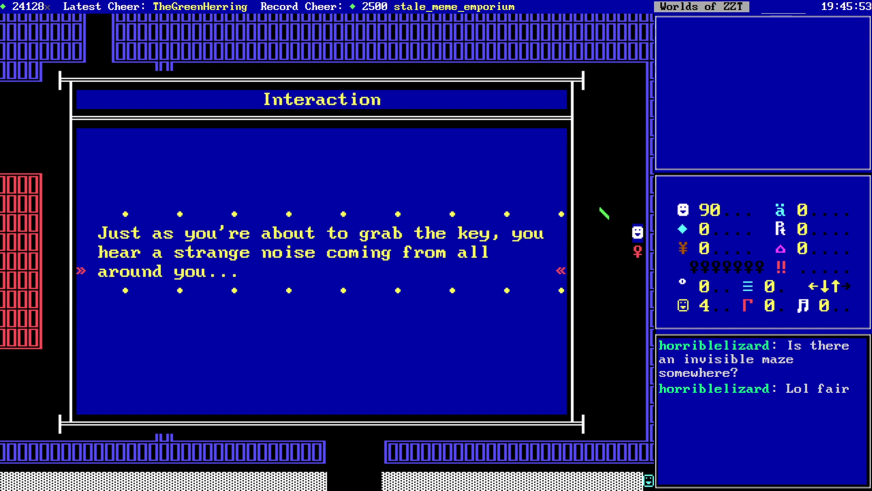
{"action": "key", "text": "Return"}
Step: Walk back left and up around the walls to beside the red wall
{"action": "key", "text": "Down"}
{"action": "key", "text": "Down"}
{"action": "key", "text": "Down"}
{"action": "key", "text": "Down"}
{"action": "key", "text": "Left"}
{"action": "key", "text": "Left"}
{"action": "key", "text": "Left"}
{"action": "key", "text": "Down"}
{"action": "key", "text": "Left"}
{"action": "key", "text": "Down"}
{"action": "key", "text": "Down"}
{"action": "key", "text": "Left"}
{"action": "key", "text": "Left"}
{"action": "key", "text": "Left"}
{"action": "key", "text": "Left"}
{"action": "key", "text": "Left"}
{"action": "key", "text": "Left"}
{"action": "key", "text": "Left"}
{"action": "key", "text": "Left"}
{"action": "key", "text": "Up"}
{"action": "key", "text": "Up"}
{"action": "key", "text": "Up"}
{"action": "key", "text": "Up"}
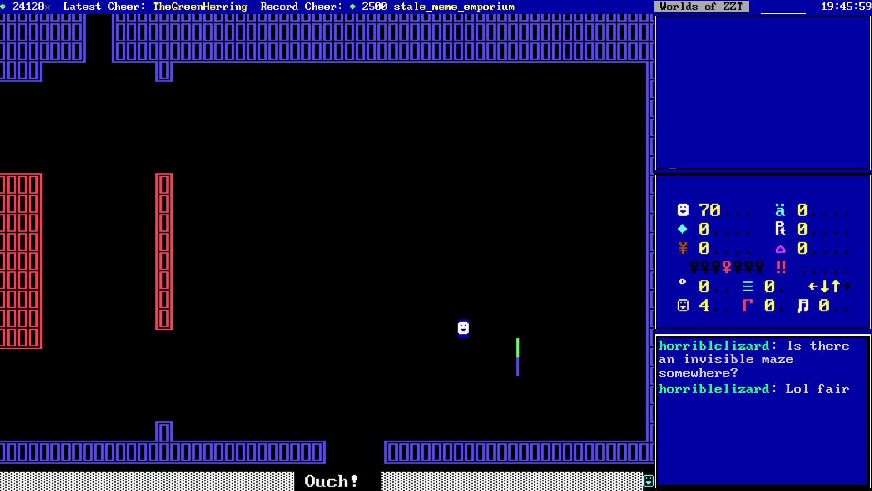
{"action": "key", "text": "Up"}
{"action": "key", "text": "Left"}
{"action": "key", "text": "Left"}
{"action": "key", "text": "Left"}
{"action": "key", "text": "Left"}
{"action": "key", "text": "Left"}
{"action": "key", "text": "Left"}
{"action": "key", "text": "Left"}
{"action": "key", "text": "Left"}
{"action": "key", "text": "Up"}
{"action": "key", "text": "Up"}
{"action": "key", "text": "Left"}
{"action": "key", "text": "Left"}
{"action": "key", "text": "Left"}
{"action": "key", "text": "Left"}
{"action": "key", "text": "Left"}
{"action": "key", "text": "Left"}
{"action": "key", "text": "Left"}
{"action": "key", "text": "Up"}
{"action": "key", "text": "Up"}
{"action": "key", "text": "Up"}
{"action": "key", "text": "Up"}
{"action": "key", "text": "Up"}
{"action": "key", "text": "Up"}
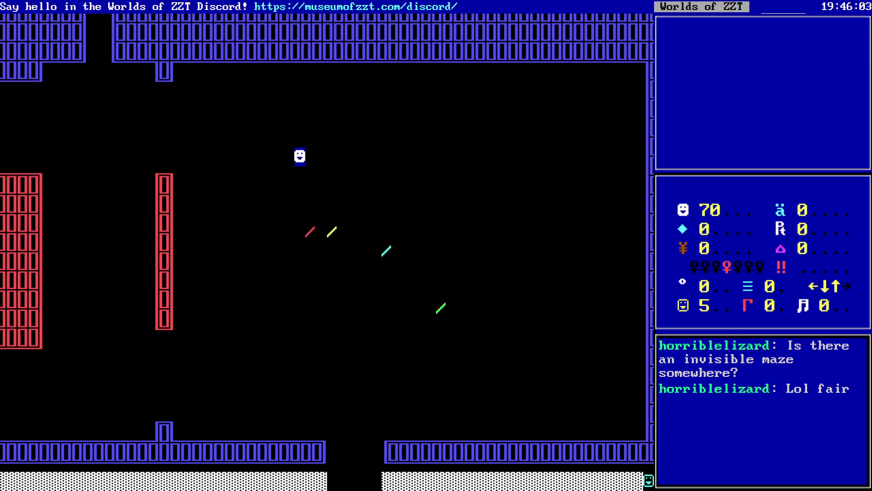
{"action": "key", "text": "Left"}
{"action": "key", "text": "Left"}
{"action": "key", "text": "Up"}
{"action": "key", "text": "Left"}
{"action": "key", "text": "Left"}
{"action": "key", "text": "Left"}
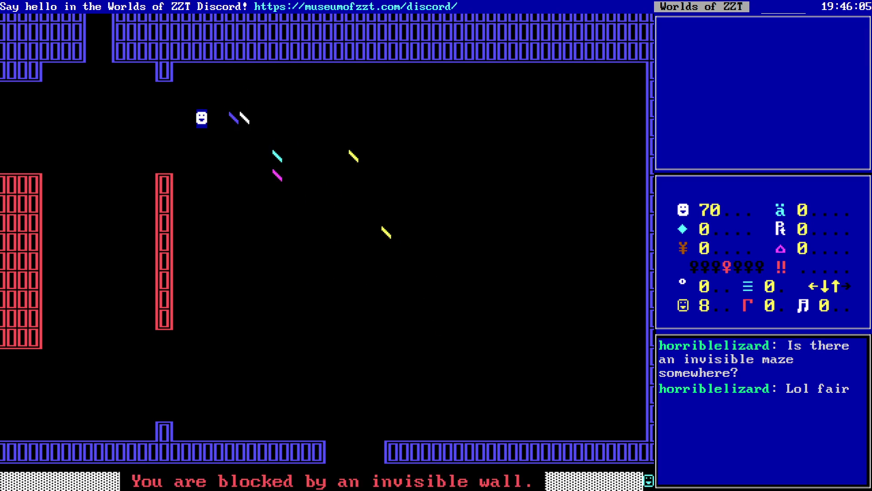
{"action": "key", "text": "Left"}
{"action": "key", "text": "Left"}
{"action": "key", "text": "Left"}
{"action": "key", "text": "Left"}
{"action": "key", "text": "Down"}
{"action": "key", "text": "Down"}
{"action": "key", "text": "Down"}
{"action": "key", "text": "Down"}
{"action": "key", "text": "Down"}
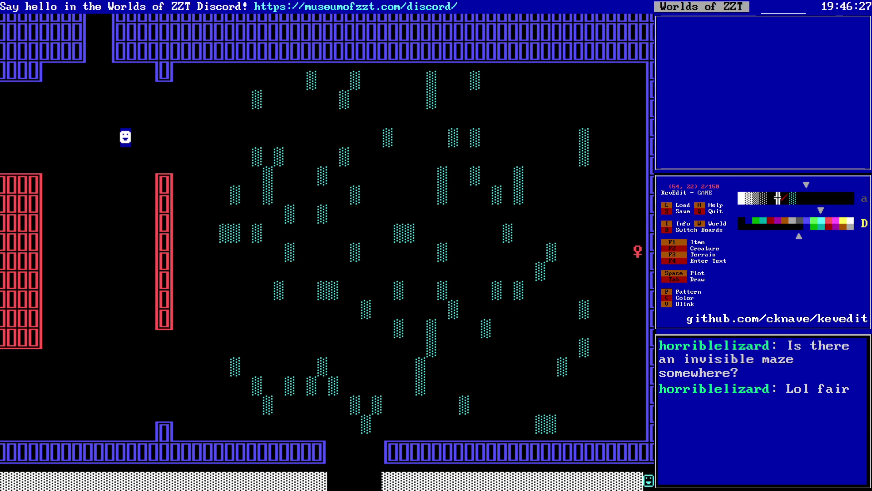
Step: Select the block covering all the scattered invisible walls and delete it
{"action": "key", "text": "shift+Left"}
{"action": "key", "text": "shift+Left"}
{"action": "key", "text": "shift+Left"}
{"action": "key", "text": "shift+Up"}
{"action": "key", "text": "shift+Up"}
{"action": "key", "text": "shift+Up"}
{"action": "key", "text": "shift+Left"}
{"action": "key", "text": "shift+Left"}
{"action": "key", "text": "shift+Left"}
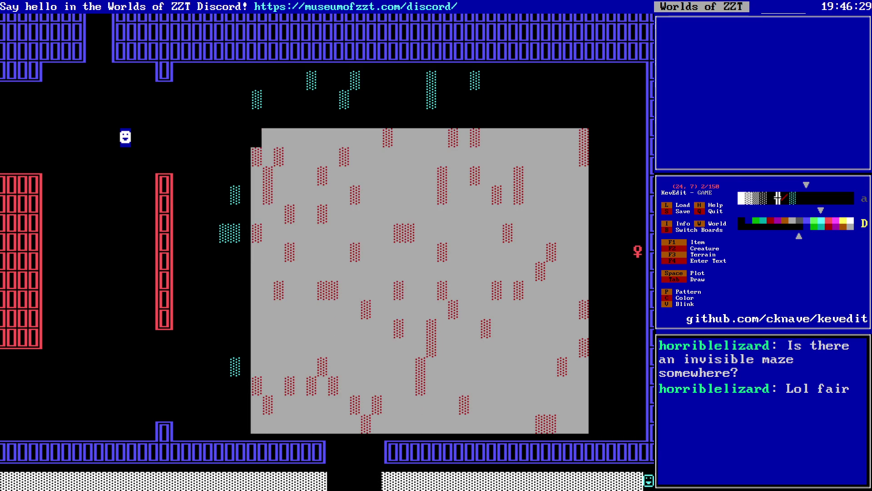
{"action": "key", "text": "shift+Up"}
{"action": "key", "text": "shift+Up"}
{"action": "key", "text": "shift+Up"}
{"action": "key", "text": "shift+Left"}
{"action": "key", "text": "shift+Left"}
{"action": "key", "text": "shift+Left"}
{"action": "key", "text": "shift+Right"}
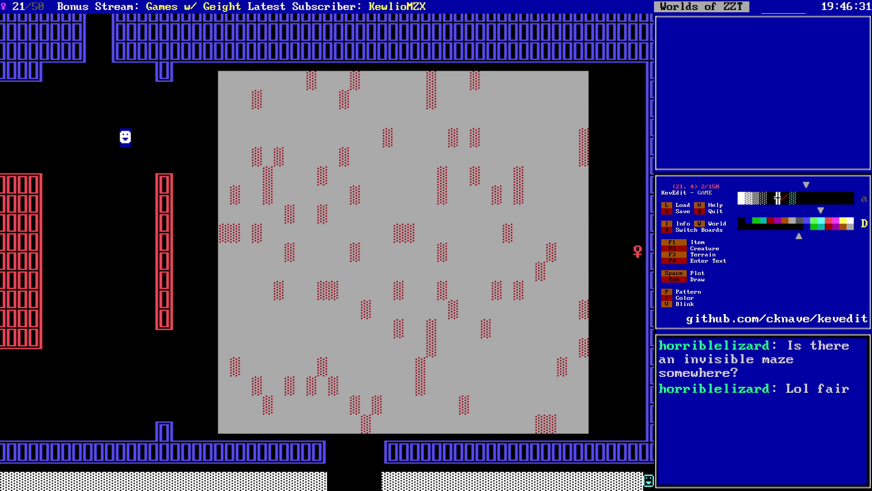
{"action": "key", "text": "Delete"}
{"action": "key", "text": "Down"}
{"action": "key", "text": "Down"}
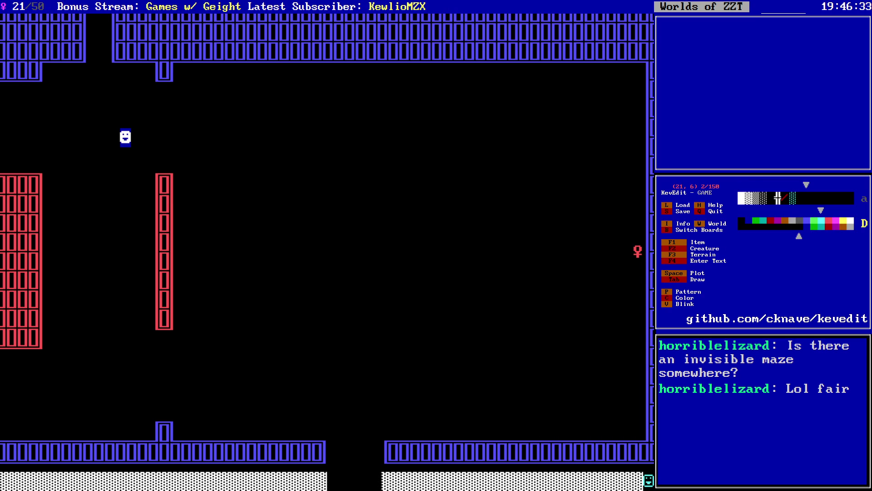
{"action": "key", "text": "F3"}
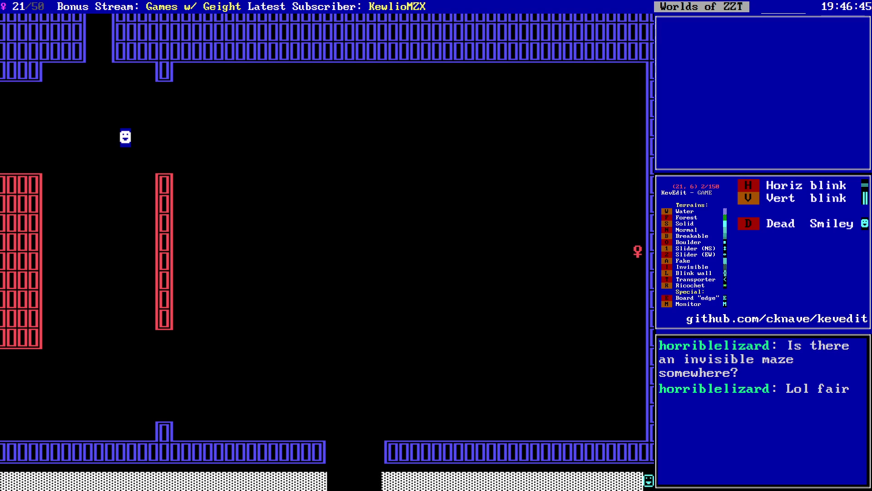
Step: Close the terrain list and save the world file
{"action": "key", "text": "Escape"}
{"action": "key", "text": "s"}
{"action": "key", "text": "Return"}
{"action": "key", "text": "Right"}
{"action": "key", "text": "Right"}
{"action": "key", "text": "Right"}
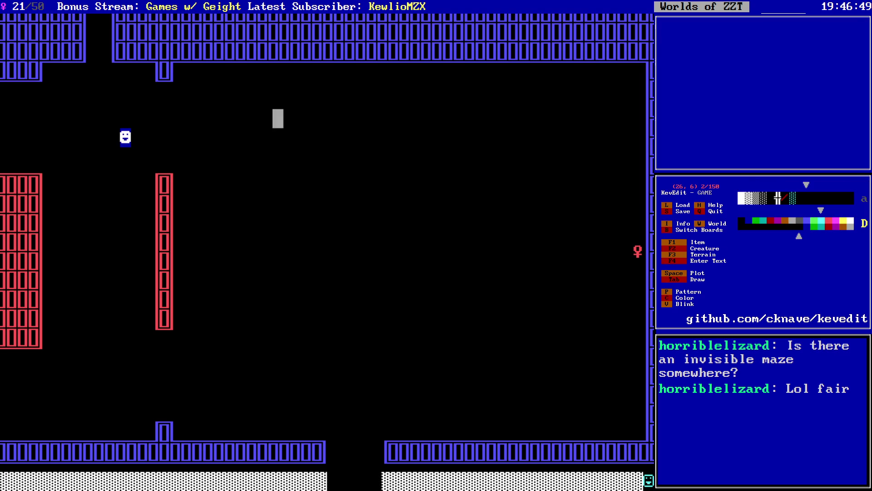
Step: Add a small cyan block at (22,11) beside the inner red wall and view the creature list
{"action": "key", "text": "Down"}
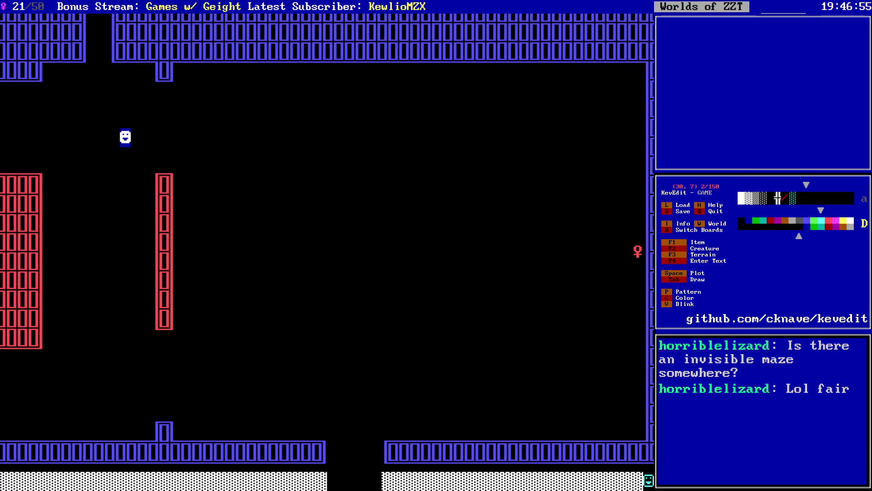
{"action": "key", "text": "Down"}
{"action": "key", "text": "Down"}
{"action": "key", "text": "Left"}
{"action": "key", "text": "Left"}
{"action": "key", "text": "Left"}
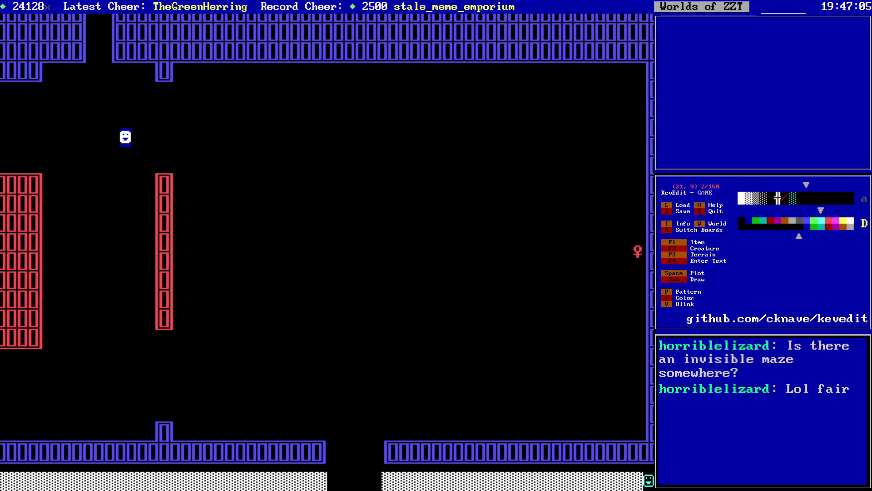
{"action": "key", "text": "Down"}
{"action": "key", "text": "Down"}
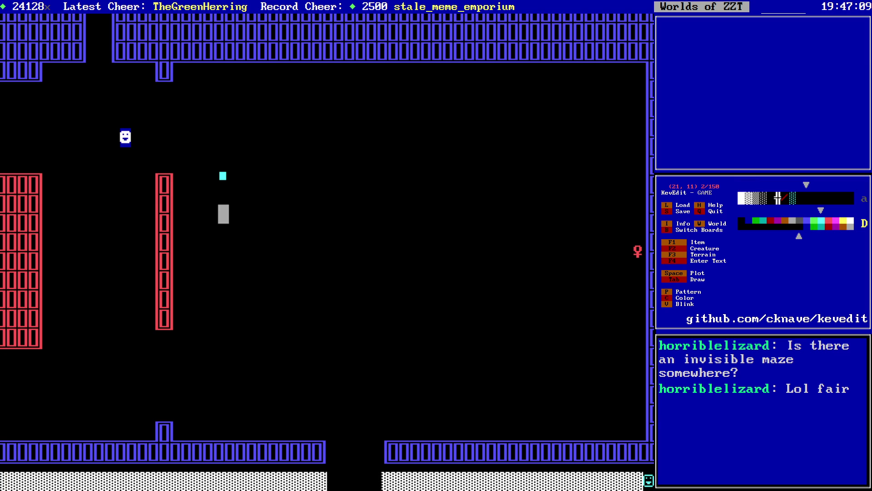
{"action": "key", "text": "Right"}
{"action": "key", "text": "Right"}
{"action": "key", "text": "Right"}
{"action": "key", "text": "Right"}
{"action": "key", "text": "F2"}
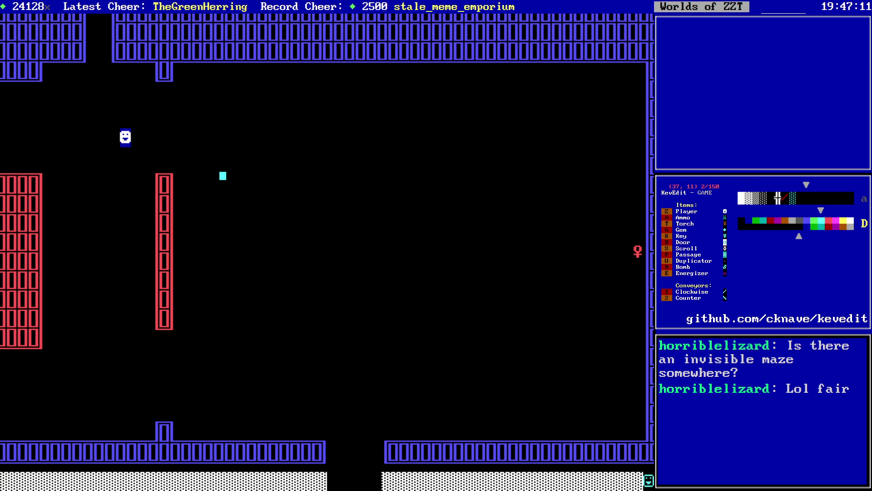
{"action": "key", "text": "Escape"}
{"action": "key", "text": "F2"}
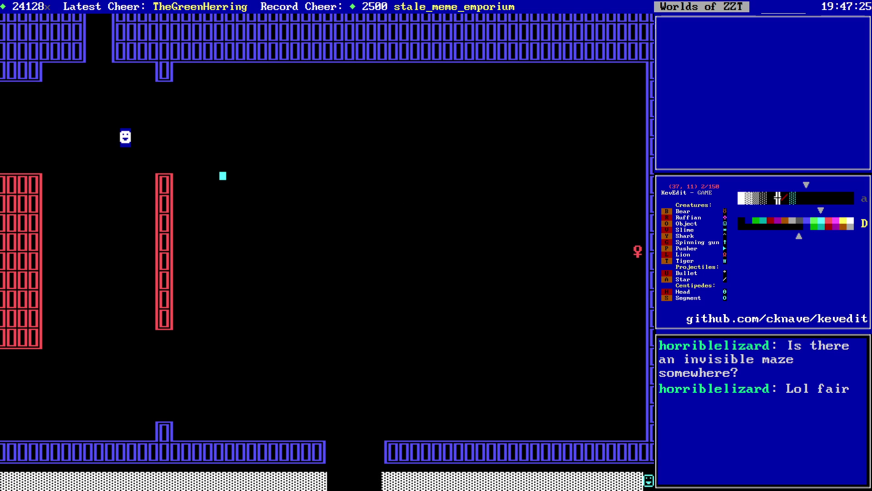
Step: Switch boards from the board list, paging past Park to the Monster Room board
{"action": "key", "text": "Escape"}
{"action": "key", "text": "b"}
{"action": "key", "text": "Down"}
{"action": "key", "text": "Down"}
{"action": "key", "text": "Down"}
{"action": "key", "text": "Return"}
{"action": "key", "text": "Page_Down"}
{"action": "key", "text": "Page_Down"}
{"action": "key", "text": "Page_Down"}
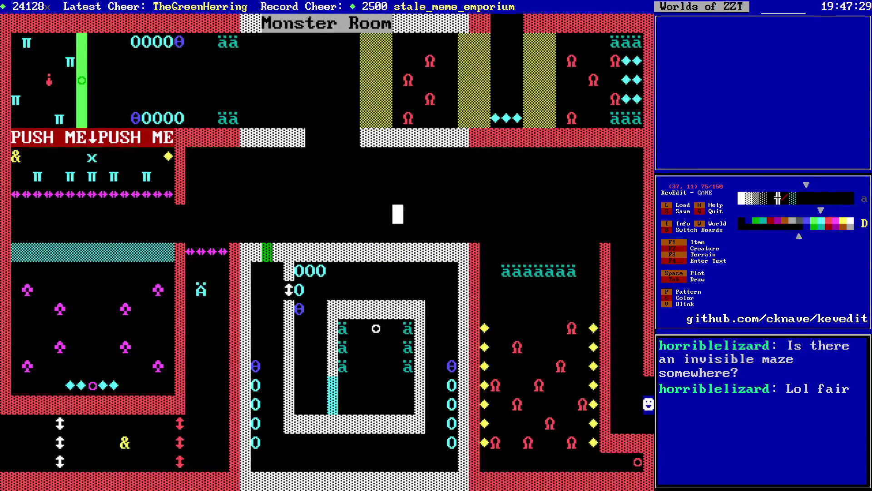
Step: Page back through Construction Site and Park to the puzzle room, cursor at (25,12)
{"action": "key", "text": "Page_Up"}
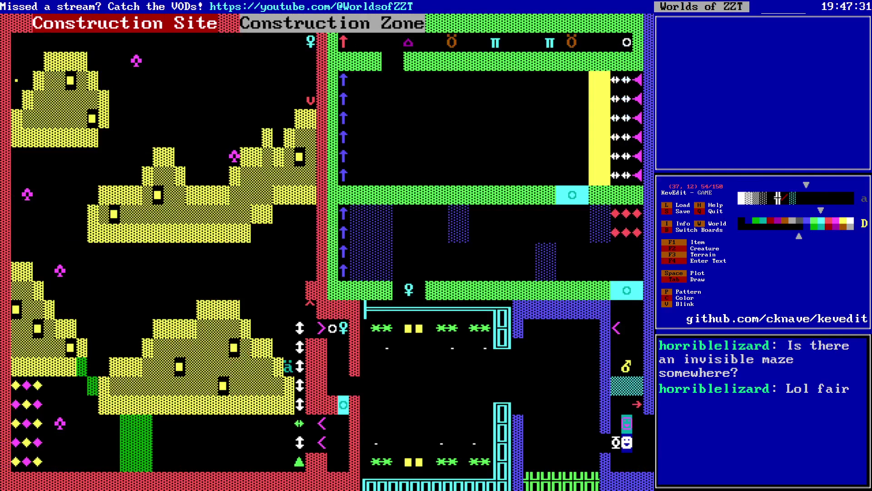
{"action": "key", "text": "Page_Up"}
{"action": "key", "text": "Page_Up"}
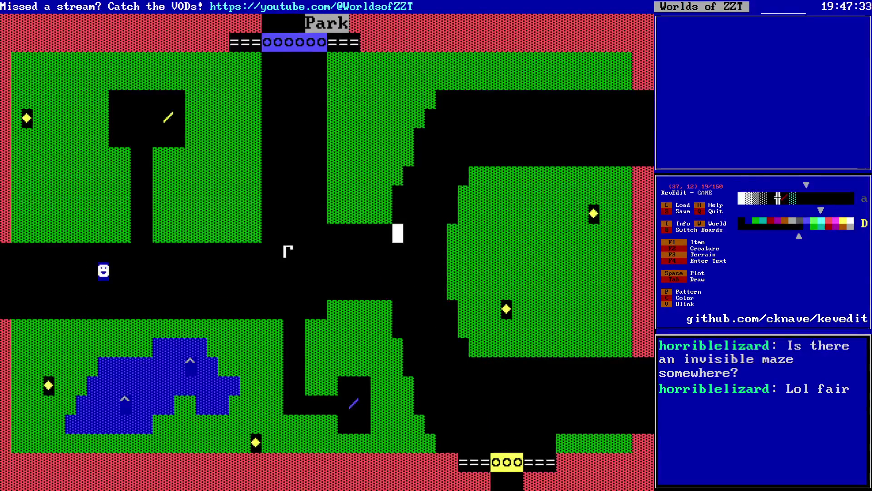
{"action": "key", "text": "Page_Up"}
{"action": "key", "text": "Page_Up"}
{"action": "key", "text": "Page_Up"}
{"action": "key", "text": "Page_Up"}
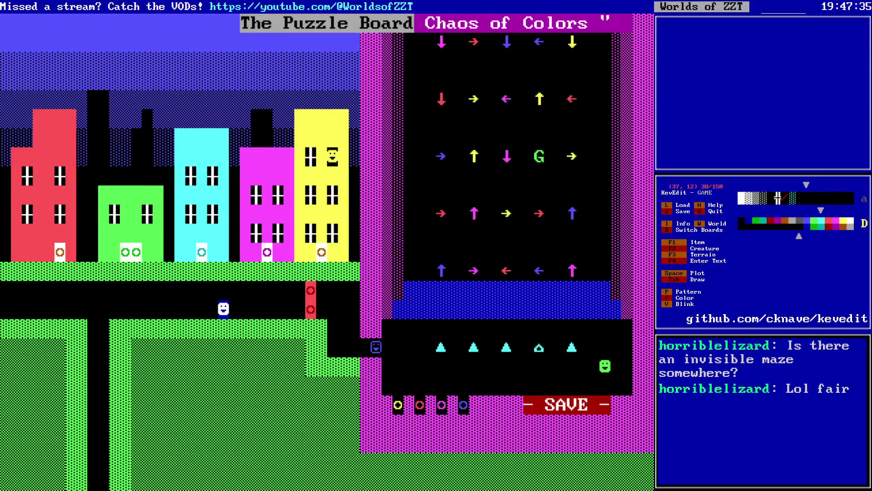
{"action": "key", "text": "Left"}
{"action": "key", "text": "Left"}
{"action": "key", "text": "Left"}
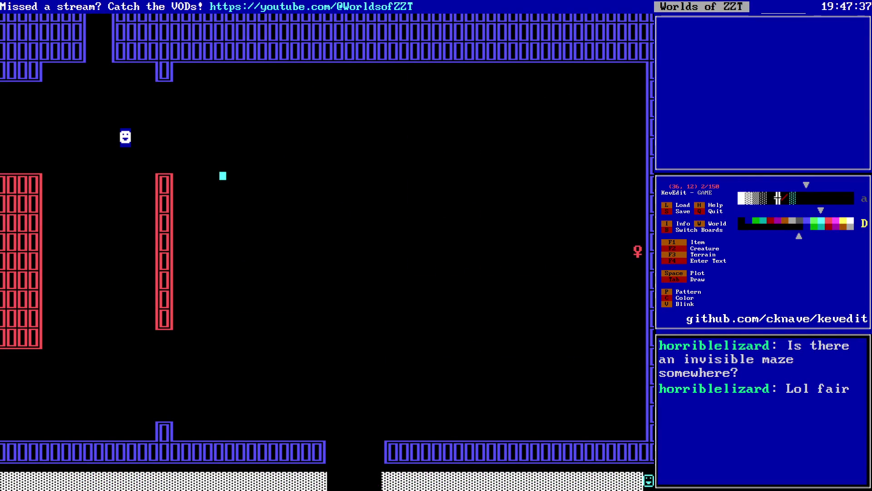
{"action": "key", "text": "Left"}
{"action": "key", "text": "Left"}
{"action": "key", "text": "Left"}
Step: Place a test centipede head with segments after it in the room's middle
{"action": "key", "text": "F2"}
{"action": "key", "text": "h"}
{"action": "key", "text": "Up"}
{"action": "key", "text": "Right"}
{"action": "key", "text": "Left"}
{"action": "key", "text": "F2"}
{"action": "key", "text": "s"}
{"action": "key", "text": "Right"}
{"action": "key", "text": "space"}
{"action": "key", "text": "Right"}
{"action": "key", "text": "space"}
{"action": "key", "text": "Right"}
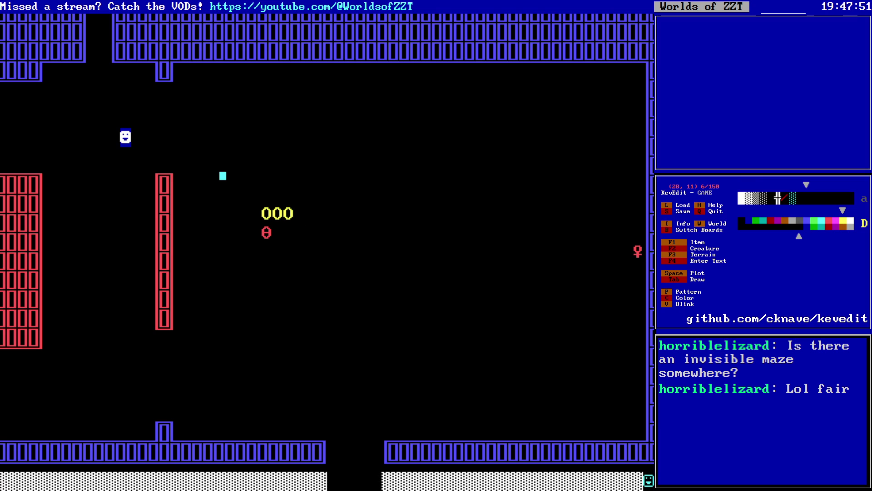
Step: Delete the test centipede pieces, leaving the room's middle empty
{"action": "key", "text": "Left"}
{"action": "key", "text": "Delete"}
{"action": "key", "text": "Left"}
{"action": "key", "text": "Delete"}
{"action": "key", "text": "Down"}
{"action": "key", "text": "Delete"}
{"action": "key", "text": "Left"}
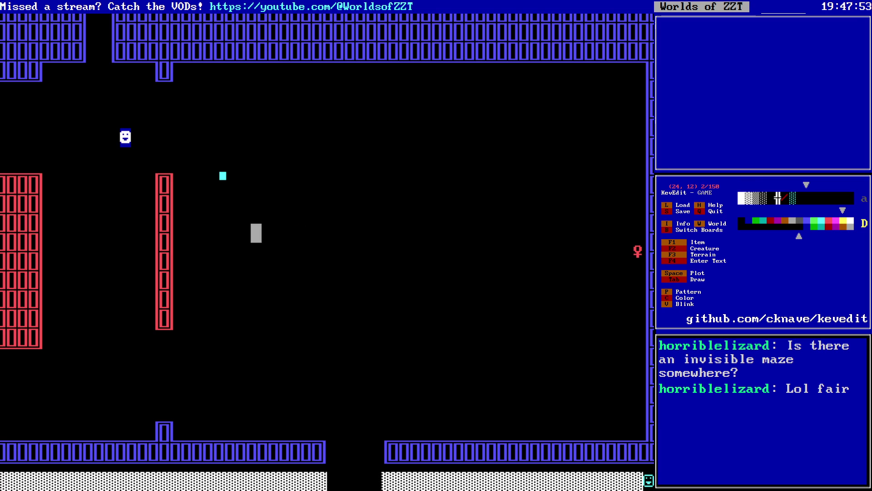
{"action": "key", "text": "Up"}
{"action": "key", "text": "Left"}
{"action": "key", "text": "Left"}
{"action": "key", "text": "Left"}
{"action": "key", "text": "Up"}
{"action": "key", "text": "Up"}
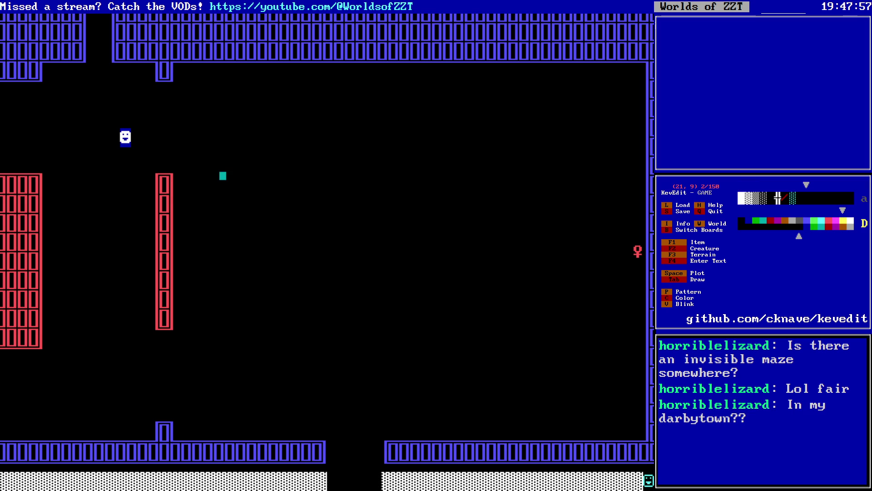
Step: Start saving as GAME.zzt, then open the colour chooser on green from mid-room
{"action": "key", "text": "Down"}
{"action": "key", "text": "Down"}
{"action": "key", "text": "Down"}
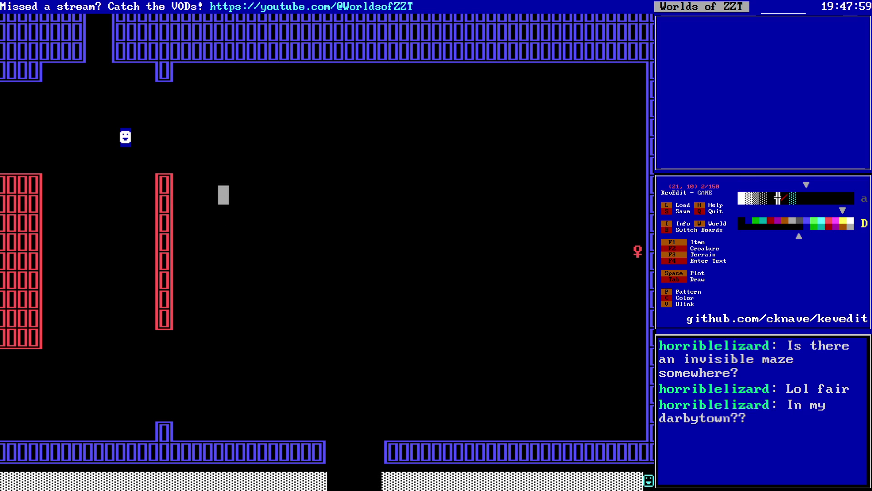
{"action": "key", "text": "s"}
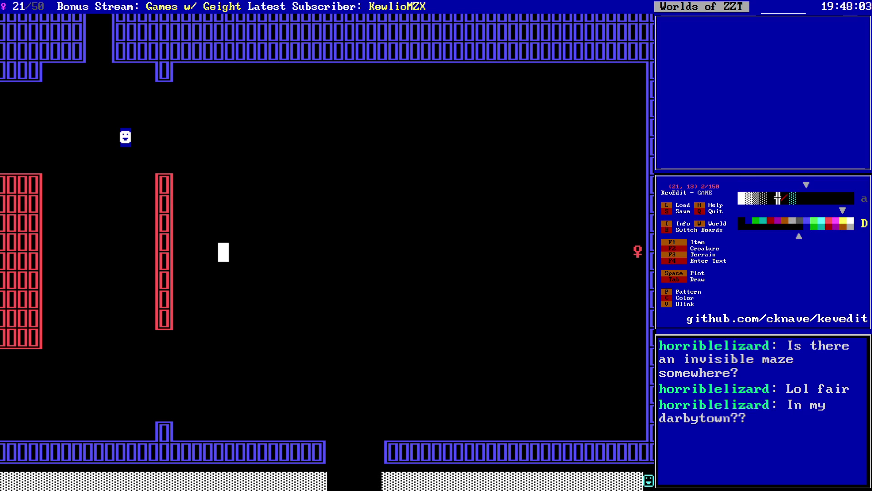
{"action": "key", "text": "Right"}
{"action": "key", "text": "Right"}
{"action": "key", "text": "Right"}
{"action": "key", "text": "Right"}
{"action": "key", "text": "Right"}
{"action": "key", "text": "Right"}
{"action": "key", "text": "Left"}
{"action": "key", "text": "Left"}
{"action": "key", "text": "Left"}
{"action": "key", "text": "Left"}
{"action": "key", "text": "Left"}
{"action": "key", "text": "Left"}
{"action": "key", "text": "Up"}
{"action": "key", "text": "Up"}
{"action": "key", "text": "Up"}
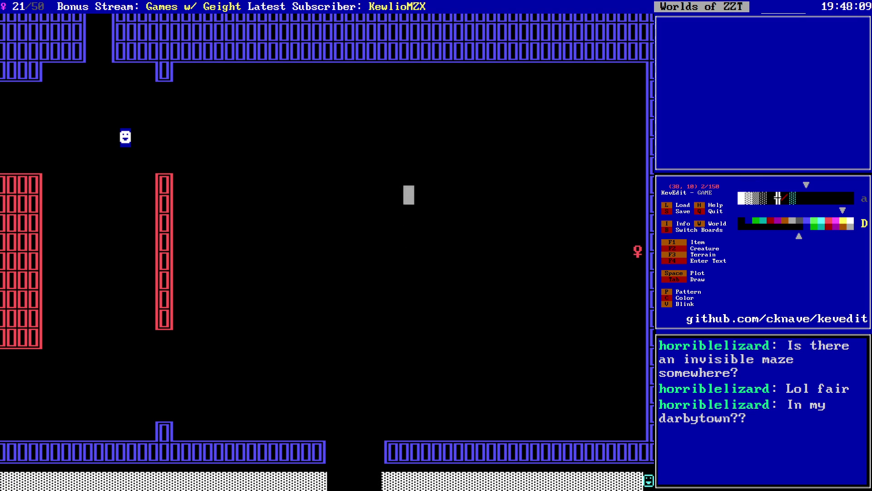
{"action": "key", "text": "Left"}
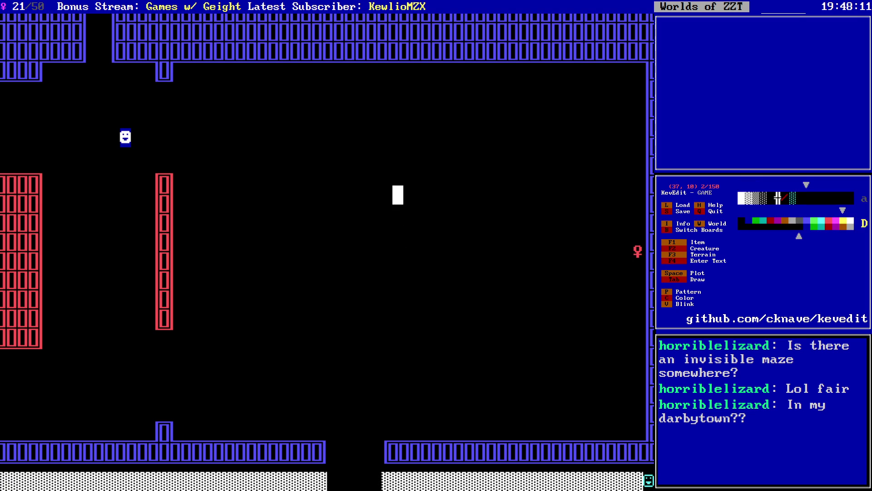
{"action": "key", "text": "c"}
{"action": "key", "text": "Left"}
{"action": "key", "text": "Left"}
{"action": "key", "text": "Left"}
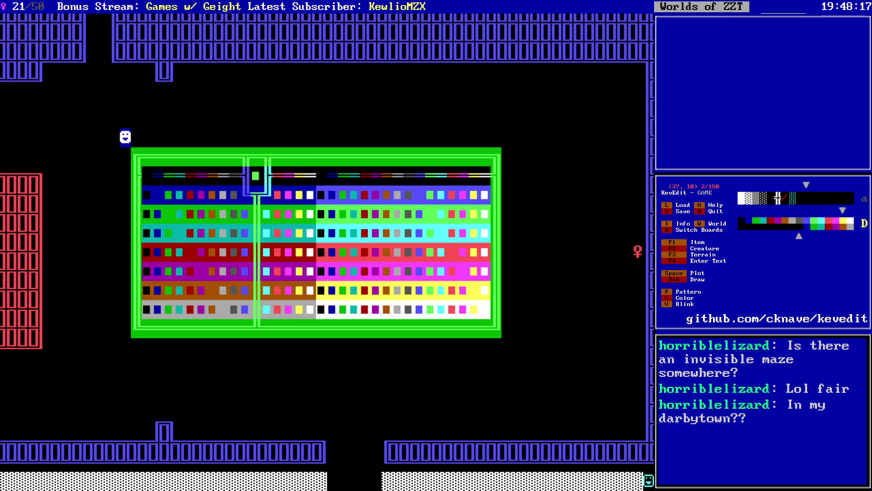
Step: Choose yellow as the drawing colour and move left along row 10 toward the red wall
{"action": "key", "text": "Right"}
{"action": "key", "text": "Right"}
{"action": "key", "text": "Right"}
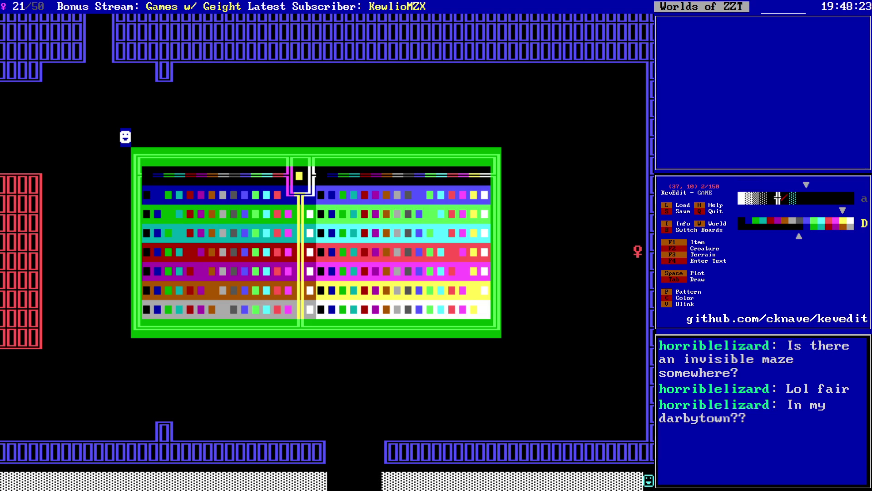
{"action": "key", "text": "Return"}
{"action": "key", "text": "Left"}
{"action": "key", "text": "Left"}
{"action": "key", "text": "Left"}
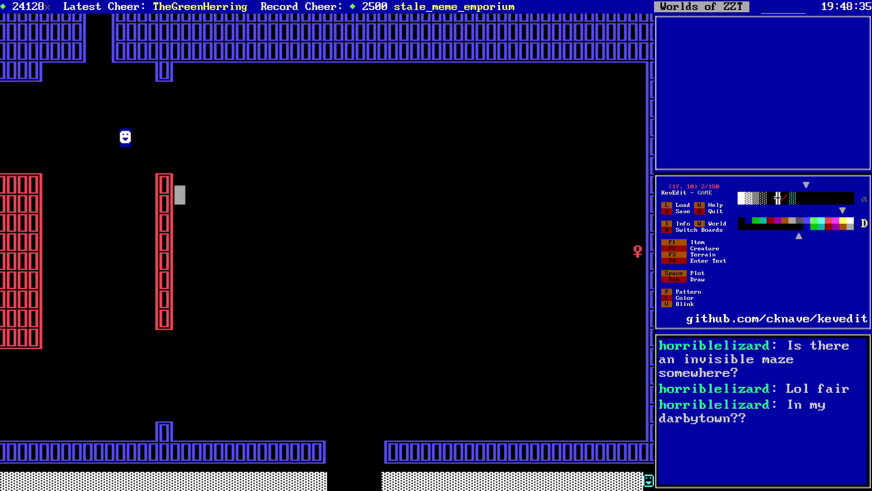
Step: Set the drawing colour to magenta at the red wall's gap
{"action": "key", "text": "Down"}
{"action": "key", "text": "Down"}
{"action": "key", "text": "Down"}
{"action": "key", "text": "Left"}
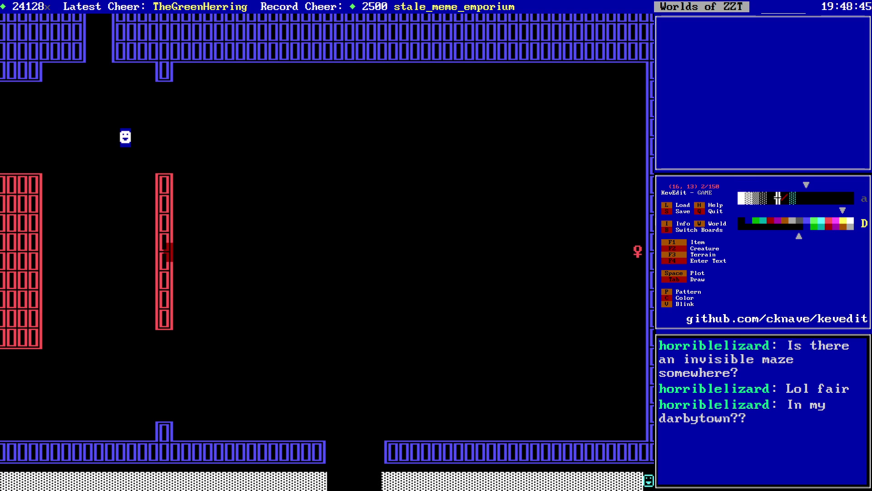
{"action": "key", "text": "c"}
{"action": "key", "text": "Left"}
{"action": "key", "text": "Return"}
Step: Place a spinning gun in the gap with firing rate 1 and throwing-star projectiles
{"action": "key", "text": "F2"}
{"action": "key", "text": "g"}
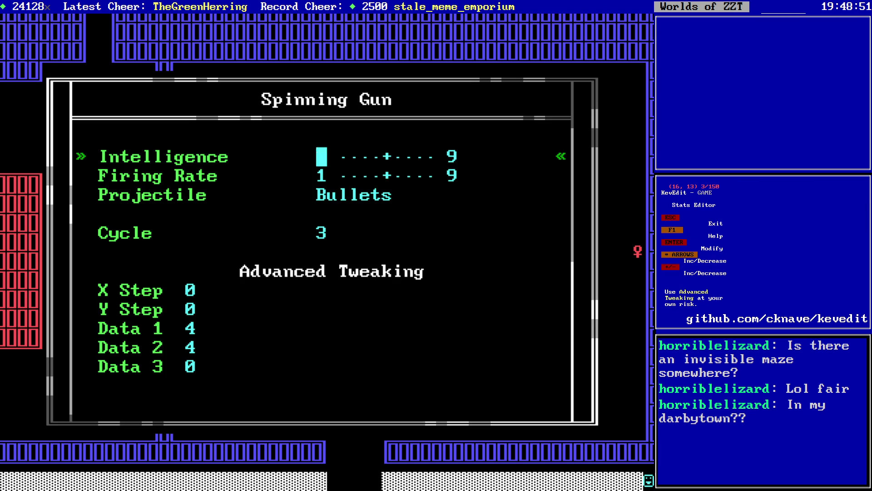
{"action": "key", "text": "Down"}
{"action": "key", "text": "Left"}
{"action": "key", "text": "Left"}
{"action": "key", "text": "Left"}
{"action": "key", "text": "Down"}
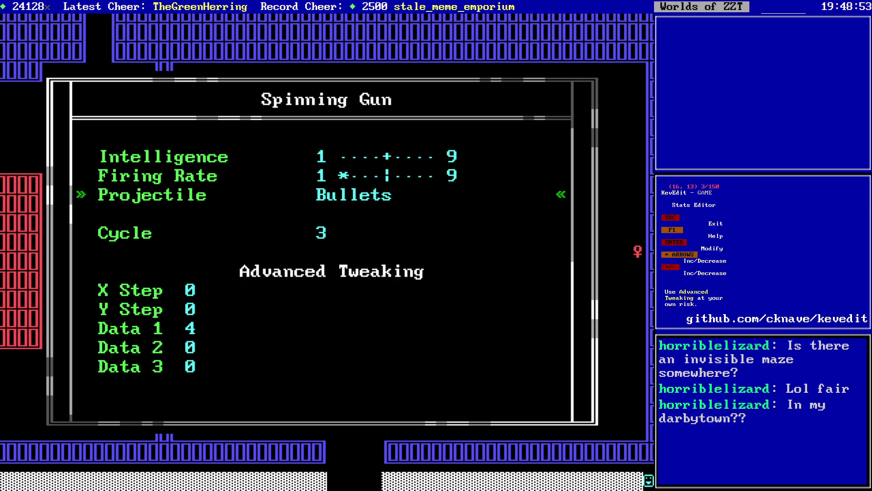
{"action": "key", "text": "Right"}
{"action": "key", "text": "Escape"}
Step: Place the player in the cell right next to the spinning gun
{"action": "key", "text": "Right"}
{"action": "key", "text": "Right"}
{"action": "key", "text": "Right"}
{"action": "key", "text": "space"}
{"action": "key", "text": "Right"}
{"action": "key", "text": "Up"}
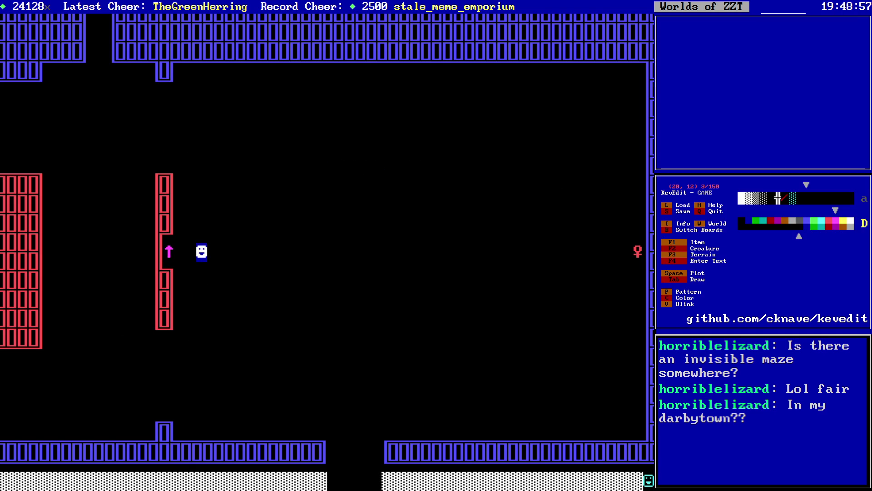
{"action": "key", "text": "Down"}
Step: Select the checkered block pattern and position the cursor on the open floor
{"action": "key", "text": "Right"}
{"action": "key", "text": "Right"}
{"action": "key", "text": "Up"}
{"action": "key", "text": "Up"}
{"action": "key", "text": "Up"}
{"action": "key", "text": "Up"}
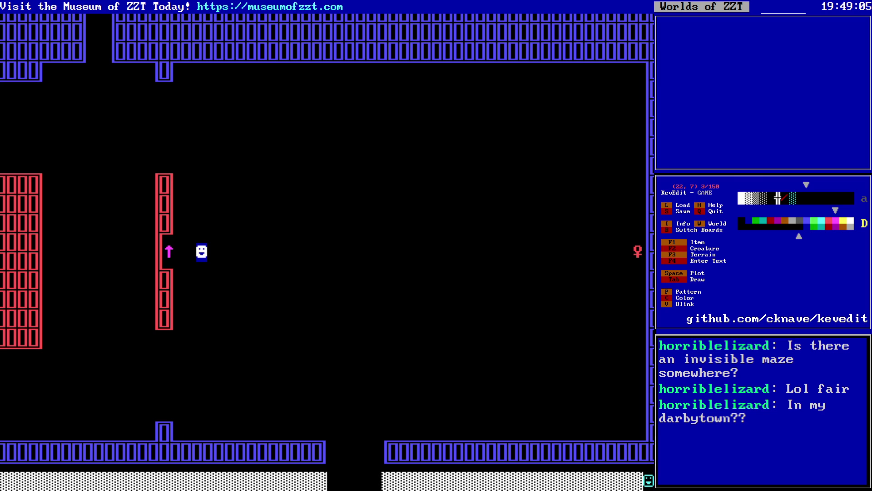
{"action": "key", "text": "p"}
{"action": "key", "text": "p"}
{"action": "key", "text": "Right"}
{"action": "key", "text": "End"}
{"action": "key", "text": "alt+Left"}
{"action": "key", "text": "alt+Left"}
{"action": "key", "text": "alt+Left"}
{"action": "key", "text": "Down"}
{"action": "key", "text": "Left"}
{"action": "key", "text": "Left"}
{"action": "key", "text": "Left"}
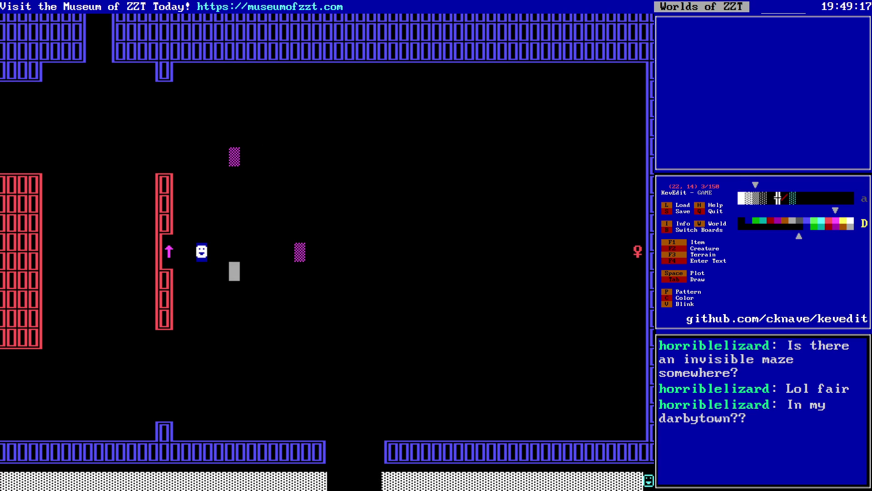
Step: Place magenta checkered blocks at lower left, lower right and in the middle row
{"action": "left_click", "coordinate": [235, 348]}
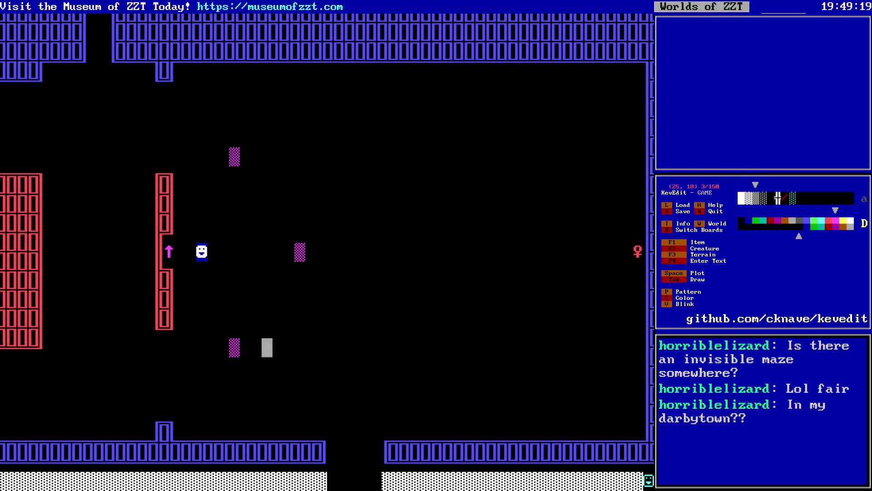
{"action": "left_click", "coordinate": [518, 348]}
{"action": "left_click", "coordinate": [463, 253]}
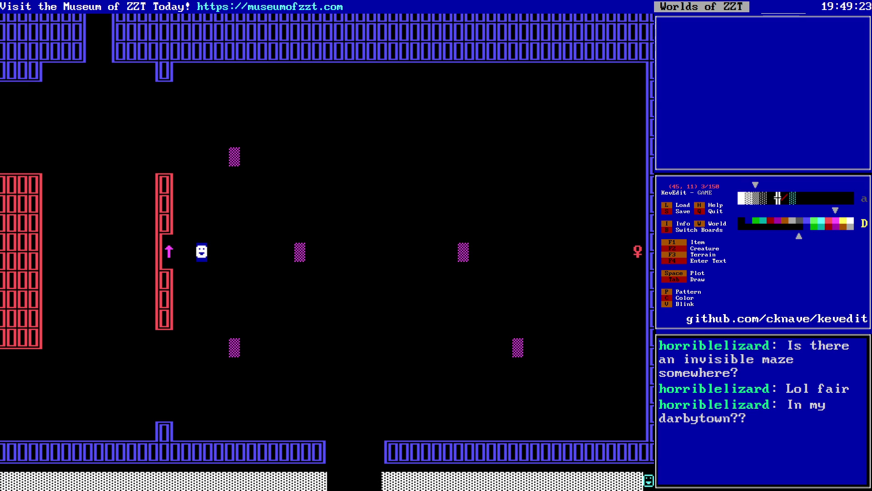
{"action": "key", "text": "Left"}
{"action": "key", "text": "Left"}
{"action": "key", "text": "Left"}
{"action": "key", "text": "Down"}
{"action": "key", "text": "Down"}
{"action": "key", "text": "Down"}
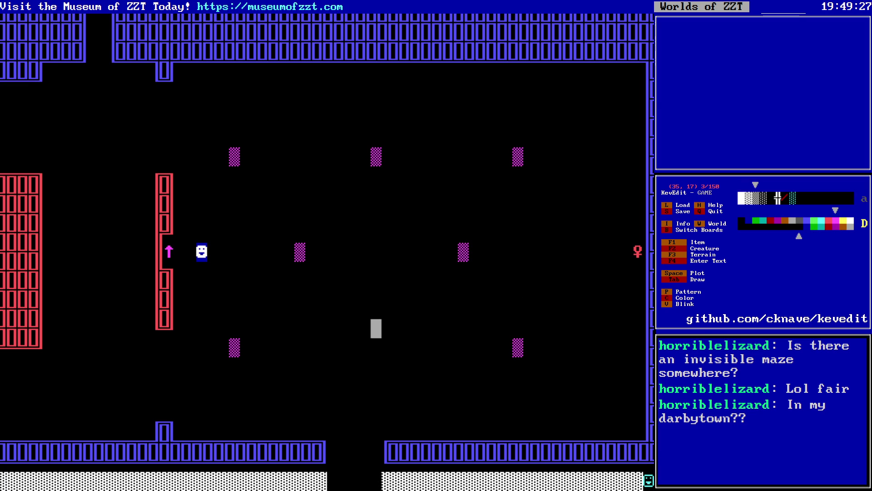
{"action": "key", "text": "Left"}
{"action": "key", "text": "Left"}
{"action": "key", "text": "Left"}
{"action": "key", "text": "Left"}
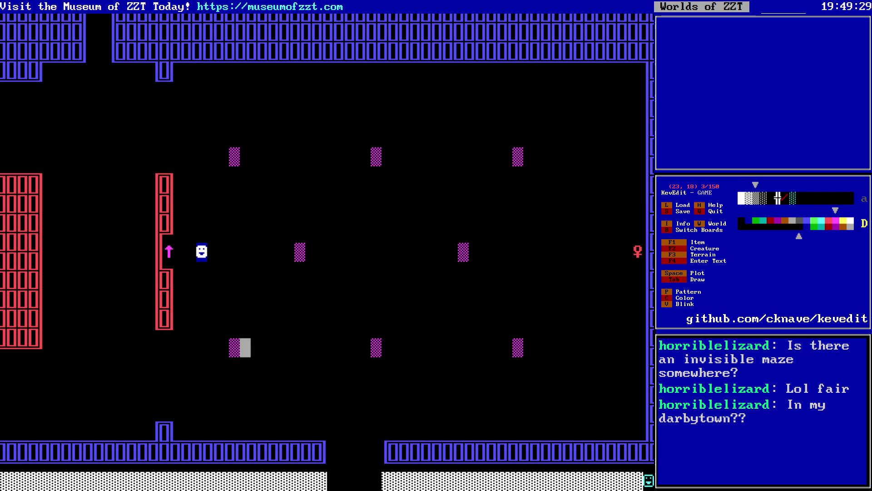
{"action": "key", "text": "Up"}
{"action": "key", "text": "Up"}
Step: Save the world, confirming the overwrite of GAME.zzt
{"action": "key", "text": "s"}
{"action": "key", "text": "y"}
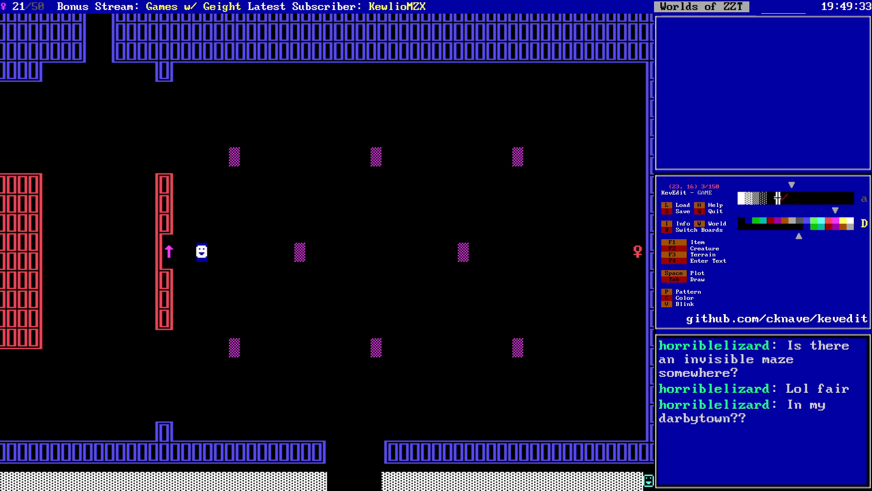
{"action": "key", "text": "Right"}
Step: Browse the creature and terrain lists, then move along the bottom-row checkered blocks
{"action": "key", "text": "F2"}
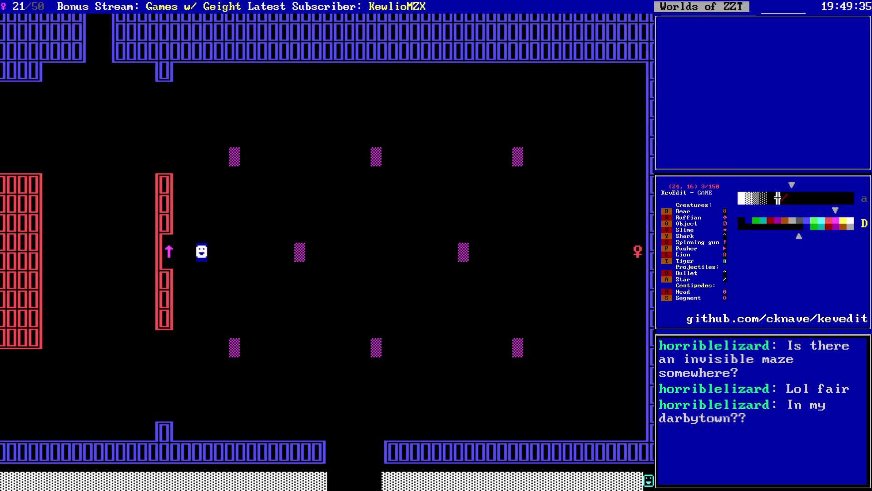
{"action": "key", "text": "F3"}
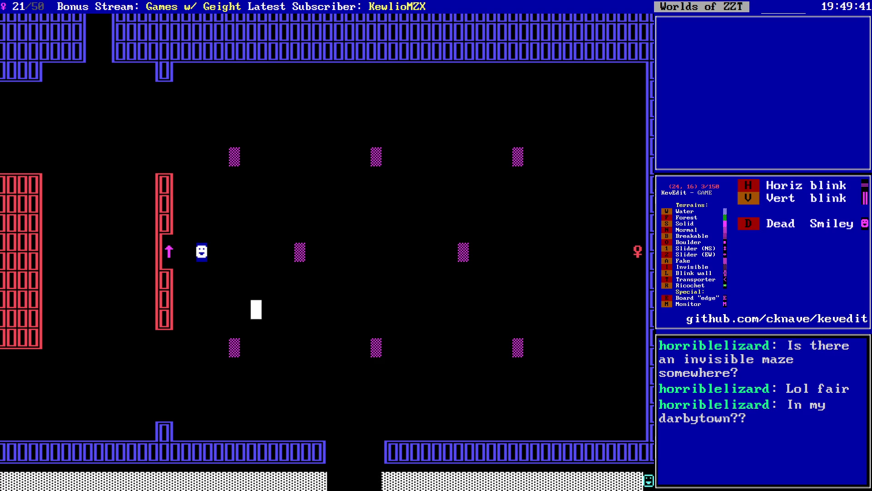
{"action": "key", "text": "Escape"}
{"action": "key", "text": "Left"}
{"action": "key", "text": "Left"}
{"action": "key", "text": "Down"}
{"action": "key", "text": "Down"}
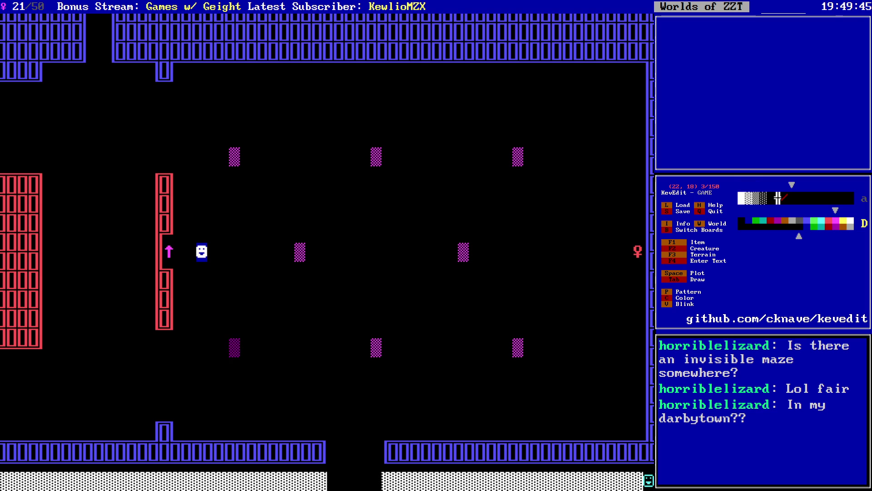
{"action": "key", "text": "Right"}
{"action": "key", "text": "Right"}
{"action": "key", "text": "Right"}
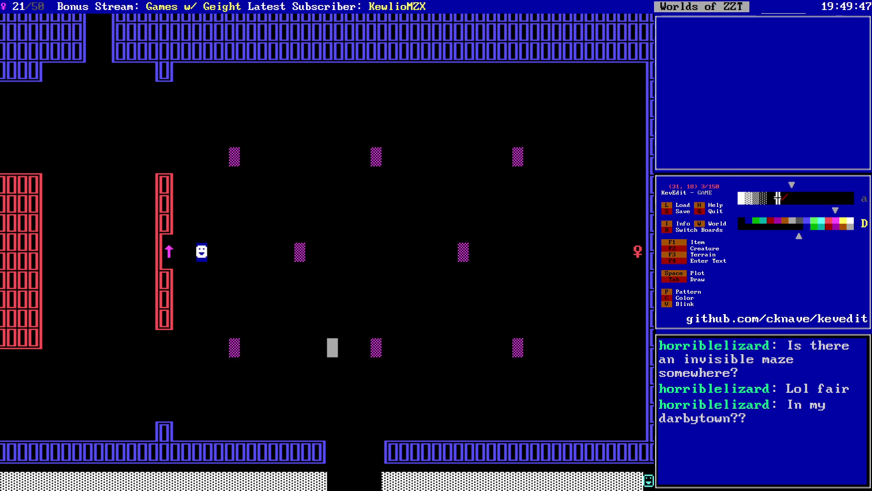
{"action": "key", "text": "F2"}
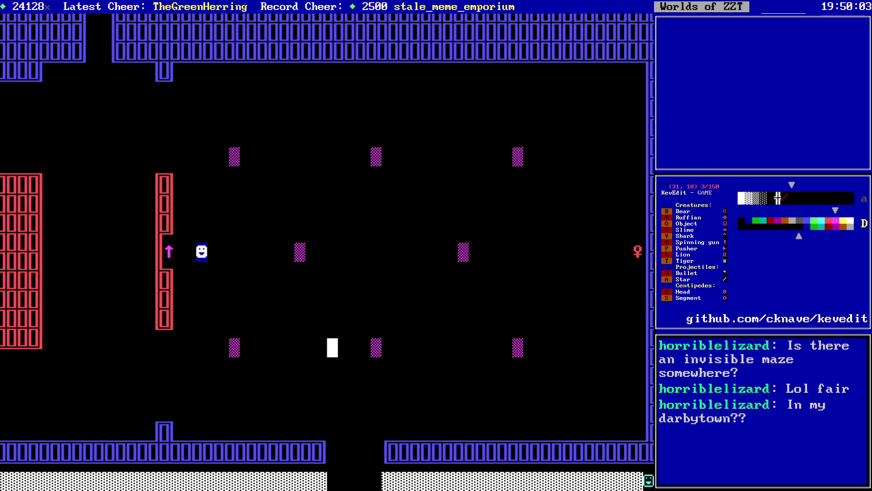
Step: Place the player start just left of the wall gap and begin saving GAME.zzt
{"action": "key", "text": "Escape"}
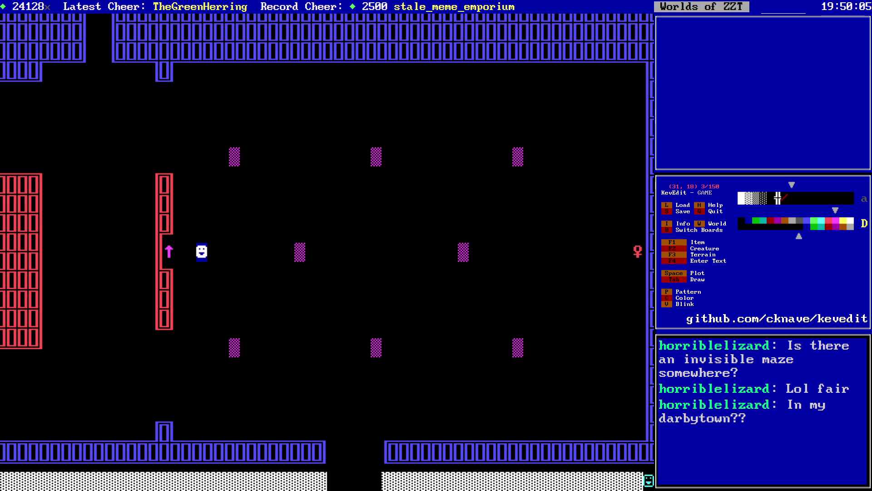
{"action": "key", "text": "alt+Left"}
{"action": "key", "text": "alt+Left"}
{"action": "key", "text": "Up"}
{"action": "key", "text": "Up"}
{"action": "key", "text": "Up"}
{"action": "key", "text": "F1"}
{"action": "key", "text": "z"}
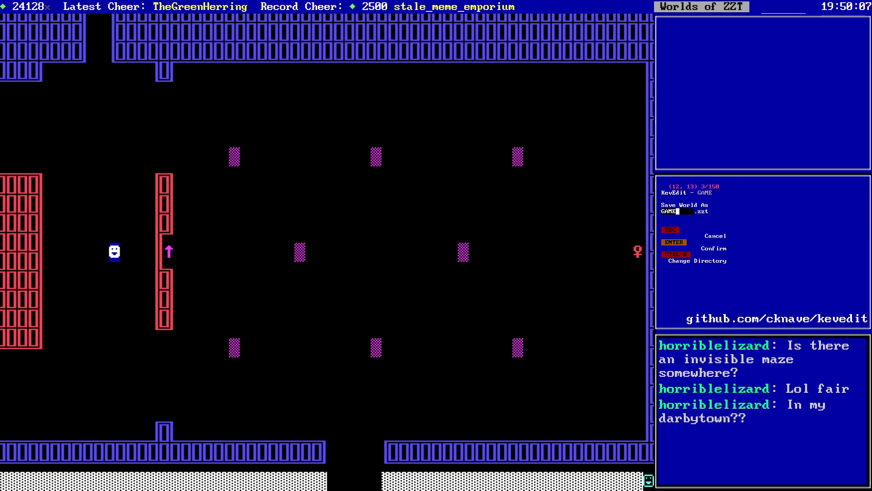
{"action": "key", "text": "Right"}
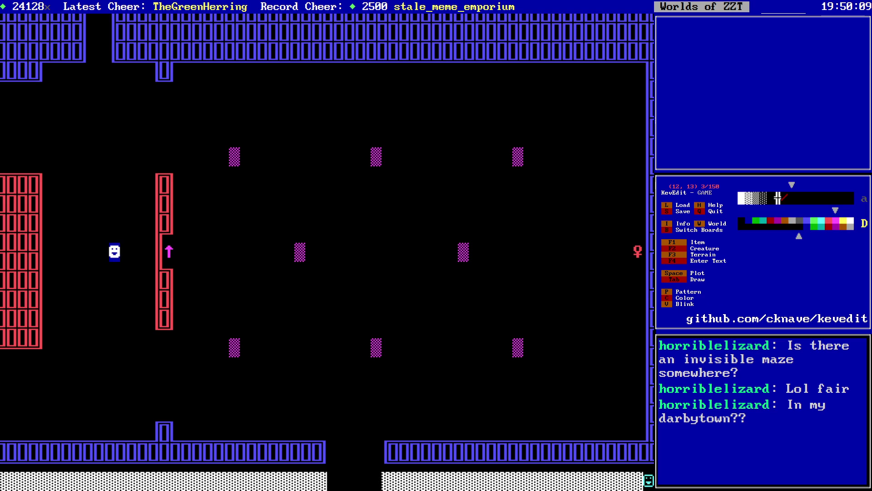
Step: Launch the GAME world in ZZT and start playing it
{"action": "key", "text": "alt+t"}
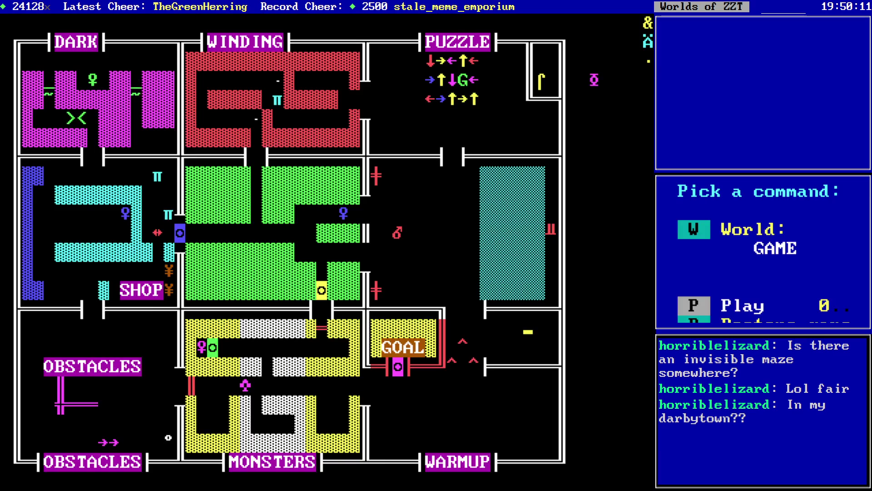
{"action": "key", "text": "Escape"}
{"action": "key", "text": "n"}
{"action": "key", "text": "w"}
{"action": "key", "text": "Escape"}
{"action": "key", "text": "p"}
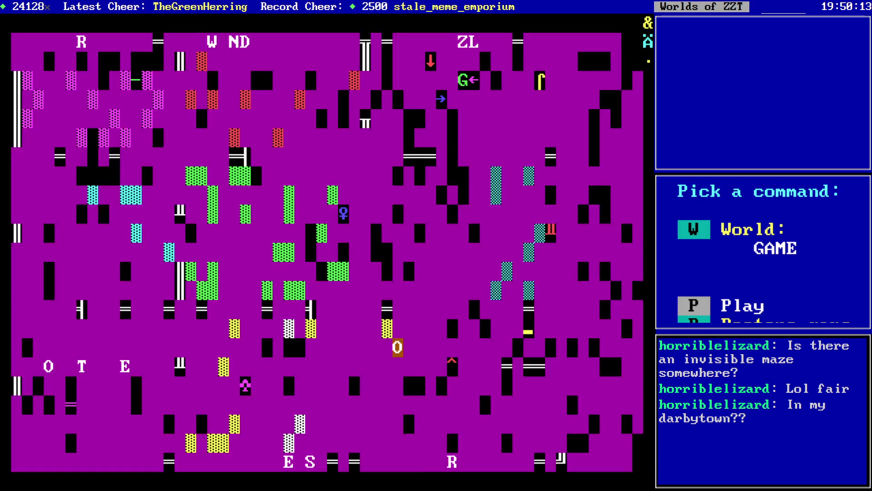
Step: Walk the player through the gaps in the magenta block grid
{"action": "key", "text": "Up"}
{"action": "key", "text": "Up"}
{"action": "key", "text": "Up"}
{"action": "key", "text": "Right"}
{"action": "key", "text": "Right"}
{"action": "key", "text": "Right"}
{"action": "key", "text": "Right"}
{"action": "key", "text": "Right"}
{"action": "key", "text": "Right"}
{"action": "key", "text": "Down"}
{"action": "key", "text": "Down"}
{"action": "key", "text": "Down"}
{"action": "key", "text": "Right"}
{"action": "key", "text": "Right"}
{"action": "key", "text": "Right"}
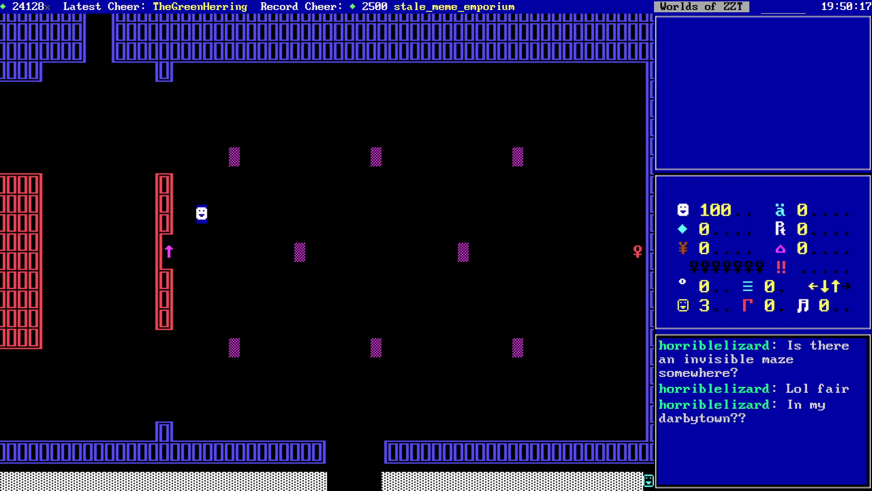
{"action": "key", "text": "Down"}
{"action": "key", "text": "Down"}
{"action": "key", "text": "Left"}
{"action": "key", "text": "Left"}
{"action": "key", "text": "Left"}
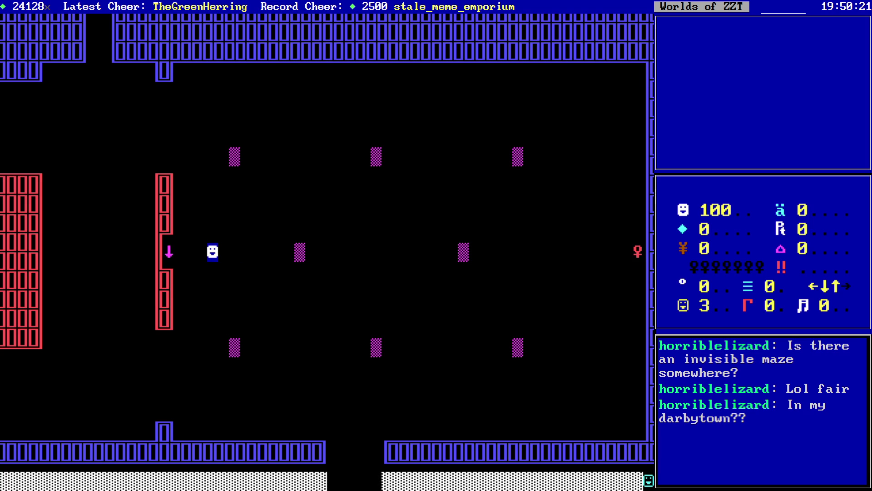
{"action": "key", "text": "Right"}
{"action": "key", "text": "Right"}
{"action": "key", "text": "Right"}
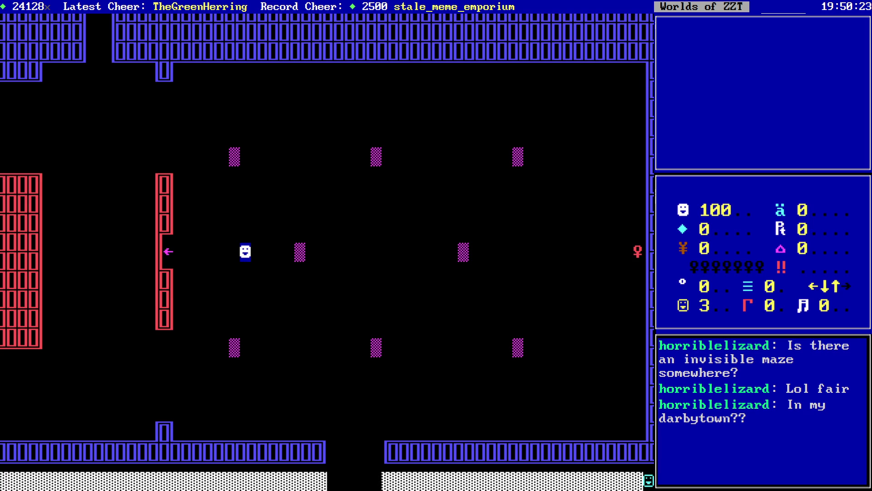
{"action": "key", "text": "Left"}
{"action": "key", "text": "Left"}
{"action": "key", "text": "Left"}
{"action": "key", "text": "Left"}
{"action": "key", "text": "Right"}
{"action": "key", "text": "Right"}
{"action": "key", "text": "Right"}
{"action": "key", "text": "Left"}
{"action": "key", "text": "Left"}
{"action": "key", "text": "Left"}
{"action": "key", "text": "Left"}
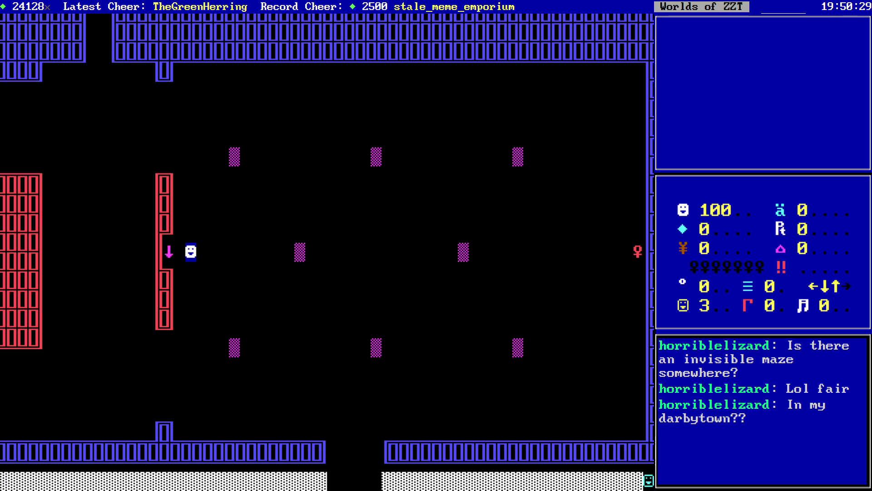
Step: Walk around toward the wall gap and back beside the spinning gun
{"action": "key", "text": "Up"}
{"action": "key", "text": "Up"}
{"action": "key", "text": "Up"}
{"action": "key", "text": "Up"}
{"action": "key", "text": "Up"}
{"action": "key", "text": "Left"}
{"action": "key", "text": "Left"}
{"action": "key", "text": "Left"}
{"action": "key", "text": "Left"}
{"action": "key", "text": "Left"}
{"action": "key", "text": "Down"}
{"action": "key", "text": "Down"}
{"action": "key", "text": "Down"}
{"action": "key", "text": "Down"}
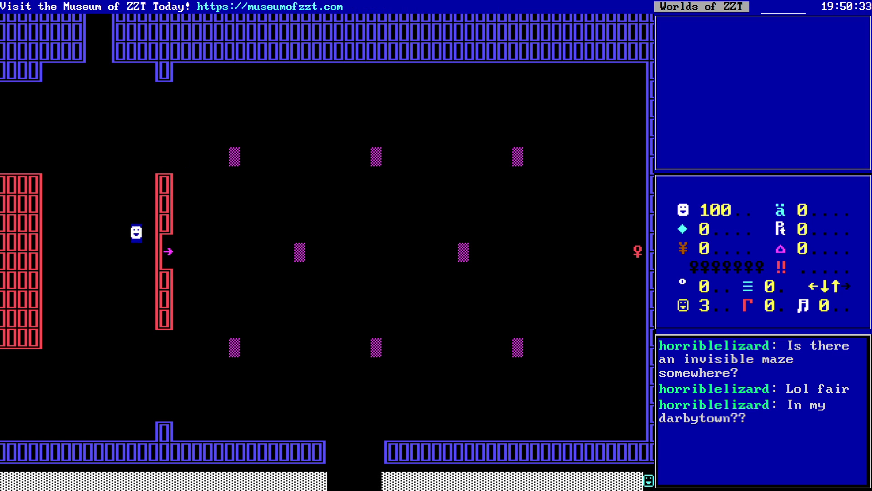
{"action": "key", "text": "Right"}
{"action": "key", "text": "Up"}
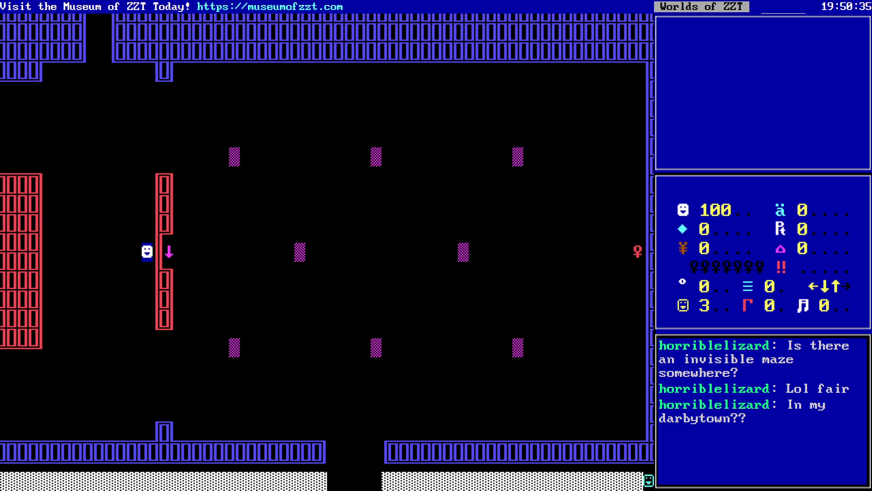
Step: Enter the 'zap' cheat to clear nearby walls
{"action": "key", "text": "shift+slash"}
{"action": "type", "text": "zap"}
{"action": "key", "text": "Return"}
{"action": "key", "text": "Right"}
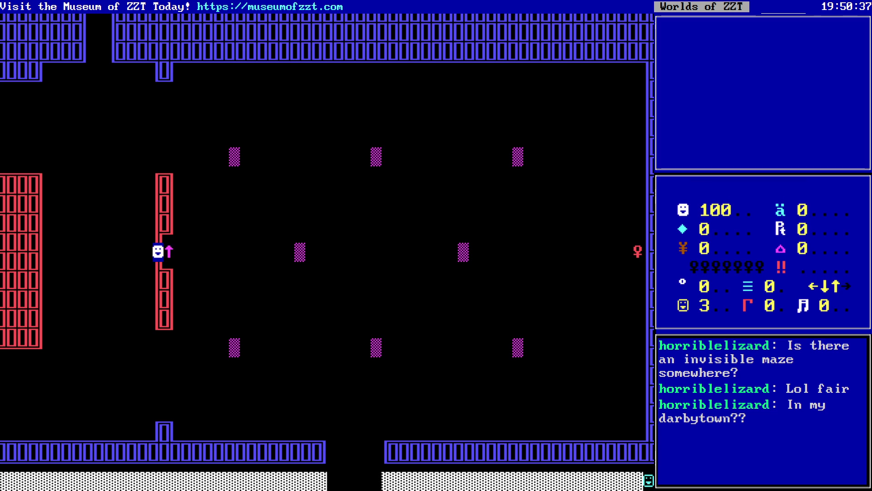
Step: Enter the 'speed' cheat, then end the test game and return to KevEdit
{"action": "key", "text": "shift+slash"}
{"action": "type", "text": "speed"}
{"action": "key", "text": "Return"}
{"action": "key", "text": "Escape"}
{"action": "key", "text": "y"}
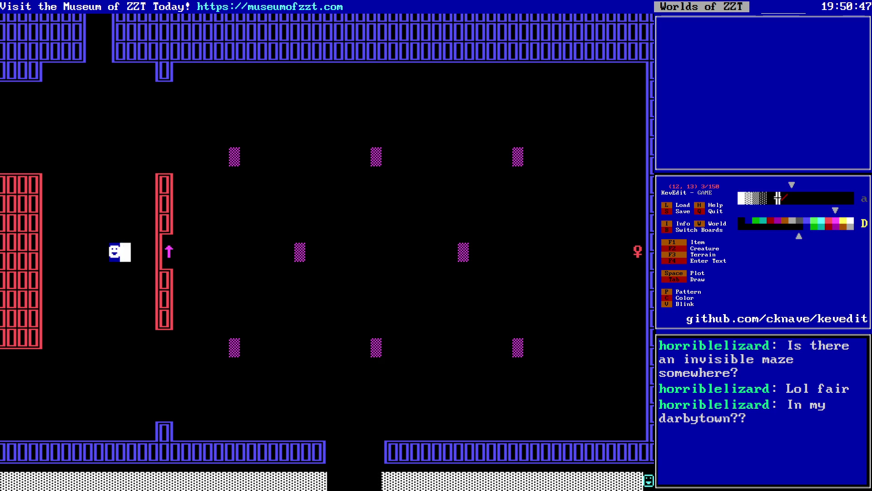
Step: Read the 'Using Kevedit' help page, then open the spinning gun's settings
{"action": "key", "text": "h"}
{"action": "key", "text": "Down"}
{"action": "key", "text": "Down"}
{"action": "key", "text": "Down"}
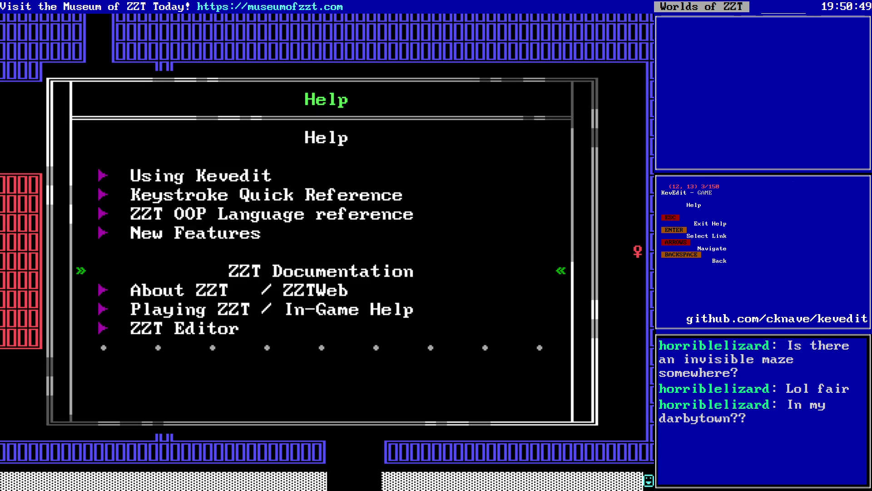
{"action": "key", "text": "Up"}
{"action": "key", "text": "Up"}
{"action": "key", "text": "Up"}
{"action": "key", "text": "Up"}
{"action": "key", "text": "Up"}
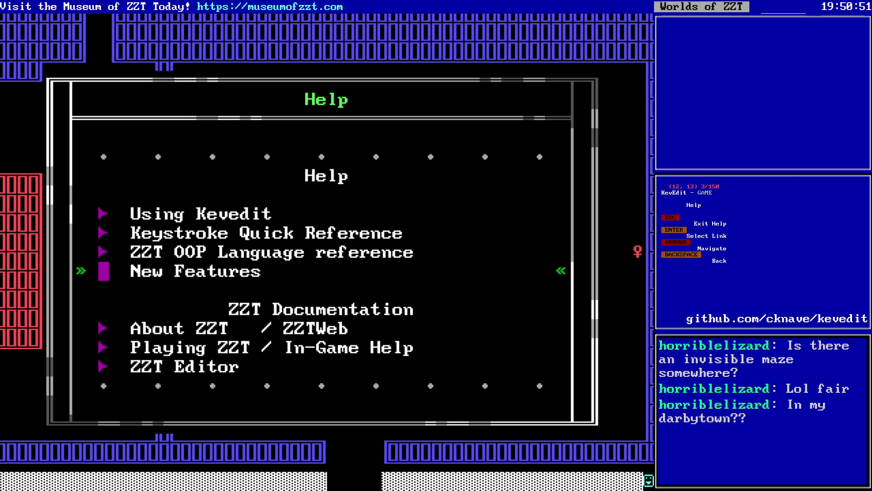
{"action": "key", "text": "Return"}
{"action": "key", "text": "Up"}
{"action": "key", "text": "Up"}
{"action": "key", "text": "Up"}
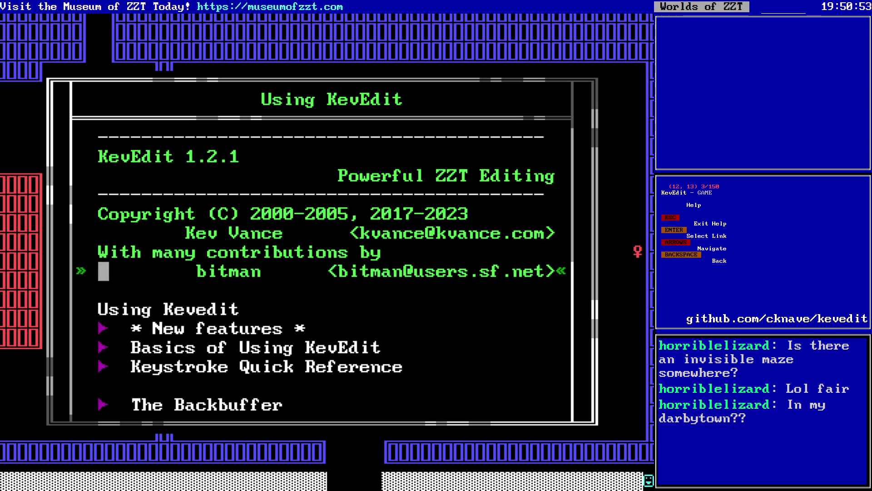
{"action": "key", "text": "Up"}
{"action": "key", "text": "Up"}
{"action": "key", "text": "Down"}
{"action": "key", "text": "Down"}
{"action": "key", "text": "Down"}
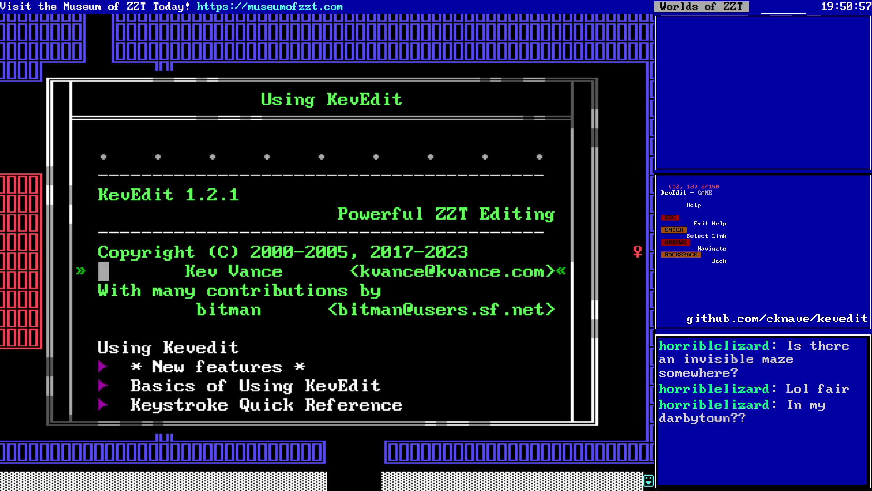
{"action": "key", "text": "Escape"}
{"action": "key", "text": "Right"}
{"action": "key", "text": "Right"}
{"action": "key", "text": "Right"}
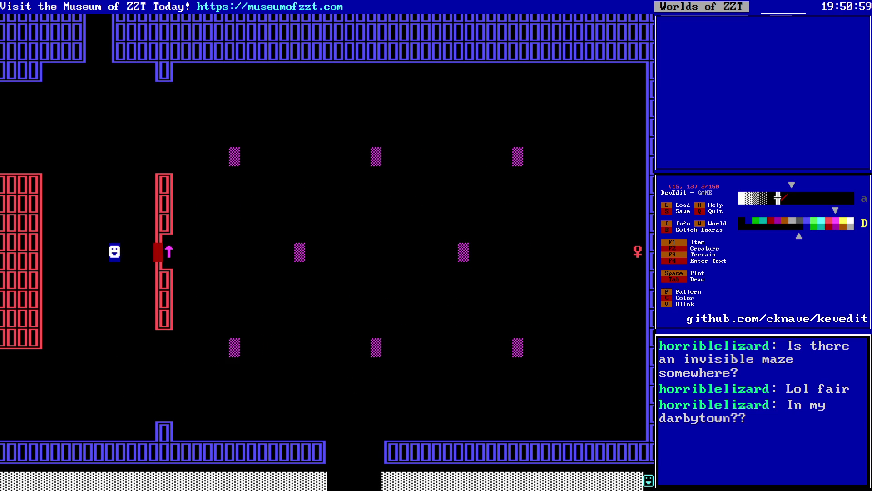
{"action": "key", "text": "Return"}
Step: Raise the spinning gun's firing rate by one and its intelligence to 6, then close its settings
{"action": "key", "text": "Down"}
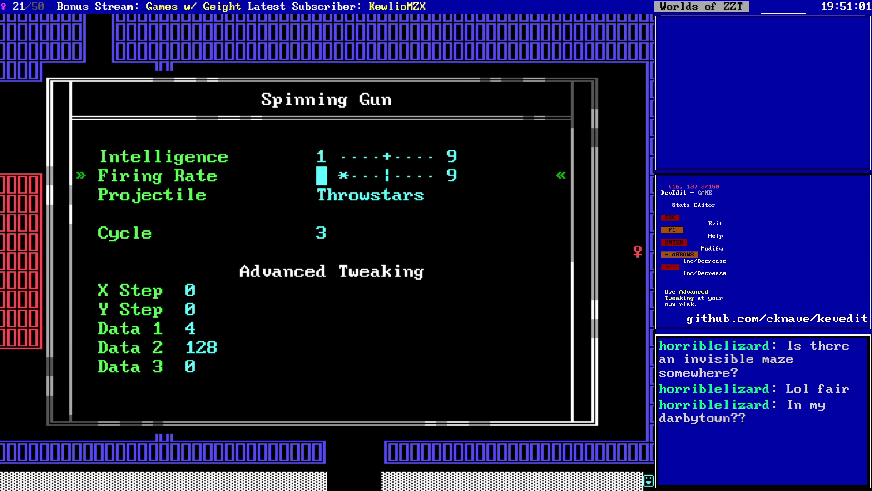
{"action": "key", "text": "Return"}
{"action": "key", "text": "Up"}
{"action": "key", "text": "Right"}
{"action": "key", "text": "Left"}
{"action": "key", "text": "Right"}
{"action": "key", "text": "Right"}
{"action": "key", "text": "Right"}
{"action": "key", "text": "Left"}
{"action": "key", "text": "Down"}
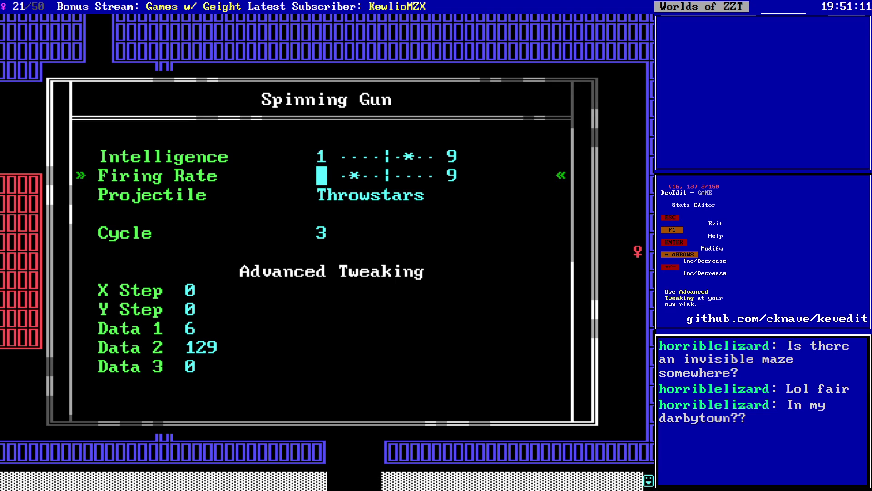
{"action": "key", "text": "Escape"}
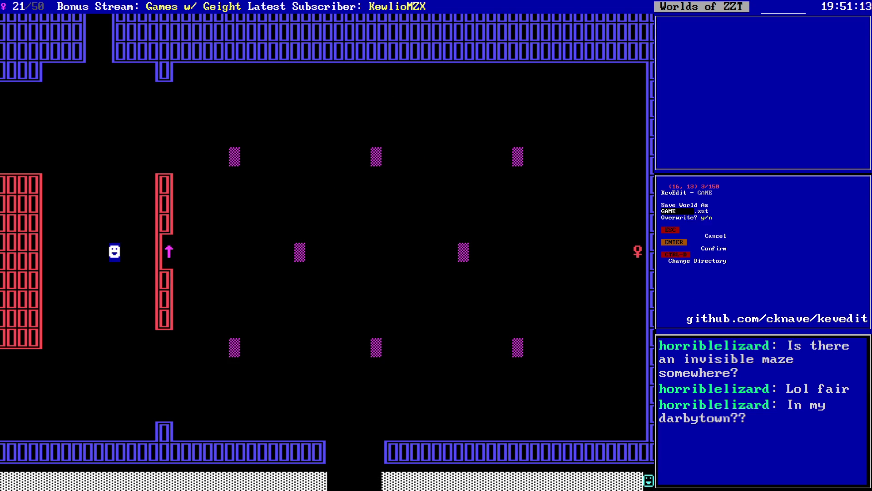
Step: Save over the world and start playing the GAME world in ZZT
{"action": "key", "text": "alt+t"}
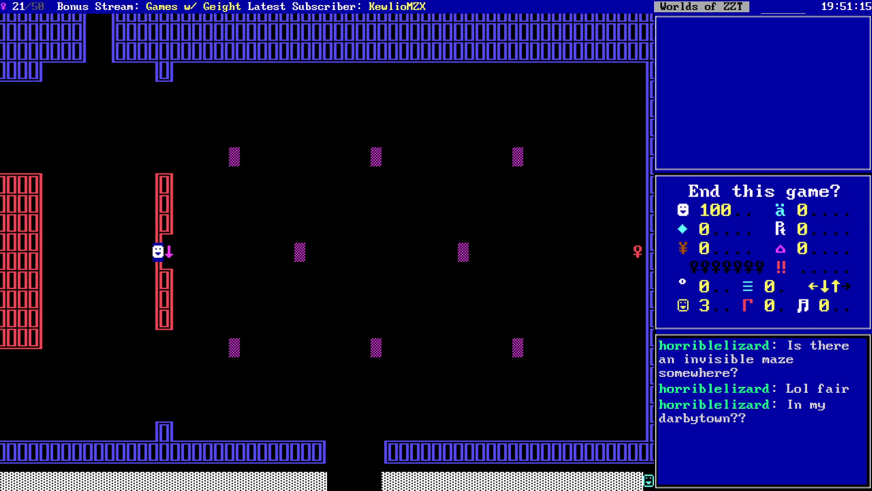
{"action": "key", "text": "y"}
{"action": "key", "text": "w"}
{"action": "key", "text": "Up"}
{"action": "key", "text": "Return"}
{"action": "key", "text": "p"}
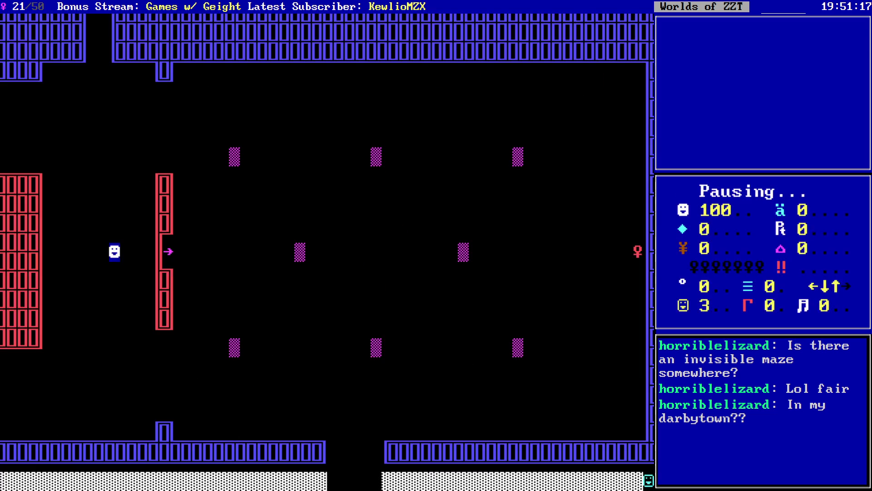
Step: Walk the player through the block grid and down to the bottom corridor
{"action": "key", "text": "Up"}
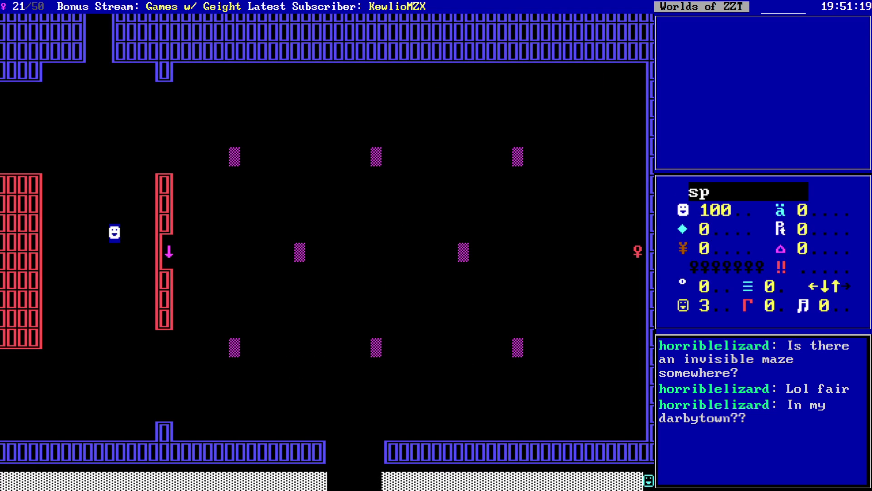
{"action": "key", "text": "Up"}
{"action": "key", "text": "Up"}
{"action": "key", "text": "Up"}
{"action": "key", "text": "Right"}
{"action": "key", "text": "Right"}
{"action": "key", "text": "Right"}
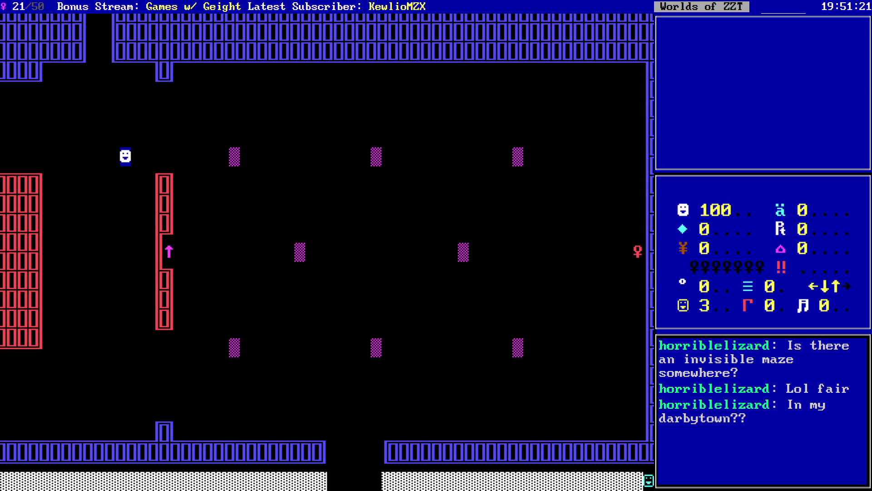
{"action": "key", "text": "Right"}
{"action": "key", "text": "Right"}
{"action": "key", "text": "Right"}
{"action": "key", "text": "Right"}
{"action": "key", "text": "Down"}
{"action": "key", "text": "Down"}
{"action": "key", "text": "Down"}
{"action": "key", "text": "Down"}
{"action": "key", "text": "Right"}
{"action": "key", "text": "Right"}
{"action": "key", "text": "Right"}
{"action": "key", "text": "Right"}
{"action": "key", "text": "Right"}
{"action": "key", "text": "Right"}
{"action": "key", "text": "Right"}
{"action": "key", "text": "Right"}
{"action": "key", "text": "Right"}
{"action": "key", "text": "Down"}
{"action": "key", "text": "Right"}
{"action": "key", "text": "Right"}
{"action": "key", "text": "Right"}
{"action": "key", "text": "Right"}
{"action": "key", "text": "Right"}
{"action": "key", "text": "Right"}
{"action": "key", "text": "Right"}
{"action": "key", "text": "Right"}
{"action": "key", "text": "Right"}
{"action": "key", "text": "Down"}
{"action": "key", "text": "Right"}
{"action": "key", "text": "Right"}
{"action": "key", "text": "Right"}
{"action": "key", "text": "Up"}
{"action": "key", "text": "Right"}
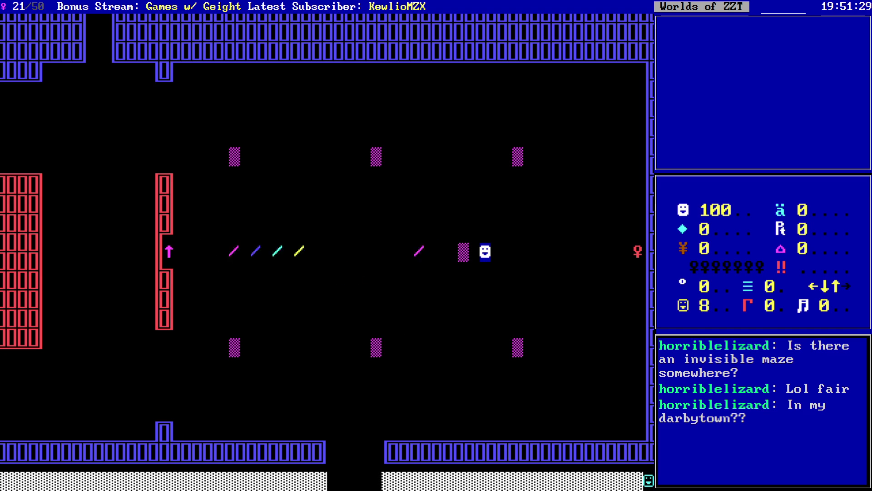
{"action": "key", "text": "Up"}
{"action": "key", "text": "Up"}
{"action": "key", "text": "Up"}
{"action": "key", "text": "Up"}
{"action": "key", "text": "Up"}
{"action": "key", "text": "Up"}
{"action": "key", "text": "Right"}
{"action": "key", "text": "Right"}
{"action": "key", "text": "Right"}
{"action": "key", "text": "Right"}
{"action": "key", "text": "Right"}
{"action": "key", "text": "Down"}
{"action": "key", "text": "Right"}
{"action": "key", "text": "Right"}
{"action": "key", "text": "Right"}
{"action": "key", "text": "Right"}
{"action": "key", "text": "Right"}
{"action": "key", "text": "Right"}
{"action": "key", "text": "Down"}
{"action": "key", "text": "Up"}
{"action": "key", "text": "Up"}
{"action": "key", "text": "Down"}
{"action": "key", "text": "Down"}
{"action": "key", "text": "Down"}
{"action": "key", "text": "Down"}
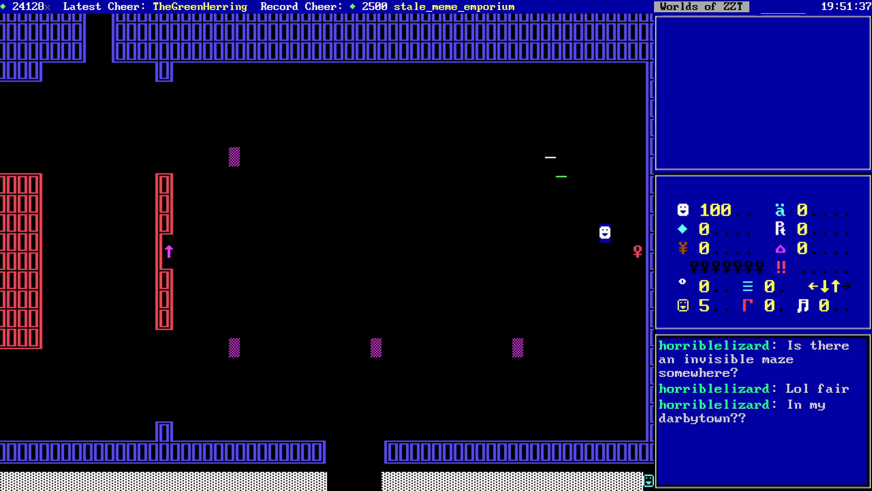
{"action": "key", "text": "Down"}
{"action": "key", "text": "Down"}
{"action": "key", "text": "Down"}
{"action": "key", "text": "Left"}
{"action": "key", "text": "Left"}
{"action": "key", "text": "Left"}
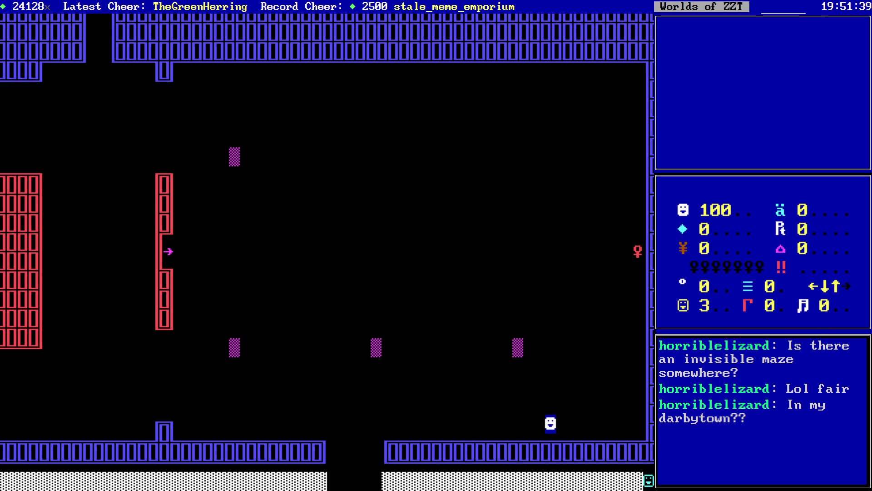
{"action": "key", "text": "Left"}
{"action": "key", "text": "Left"}
{"action": "key", "text": "Left"}
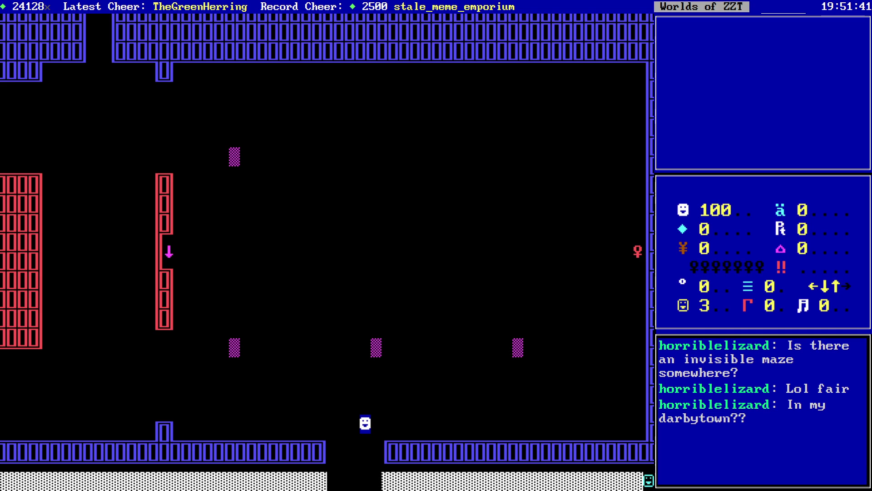
Step: End the test game and return to editing the world
{"action": "key", "text": "Escape"}
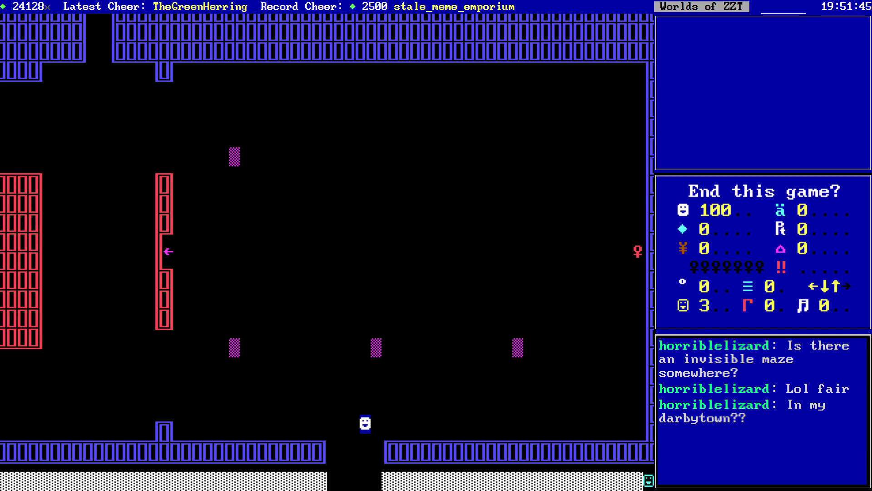
{"action": "key", "text": "y"}
{"action": "key", "text": "e"}
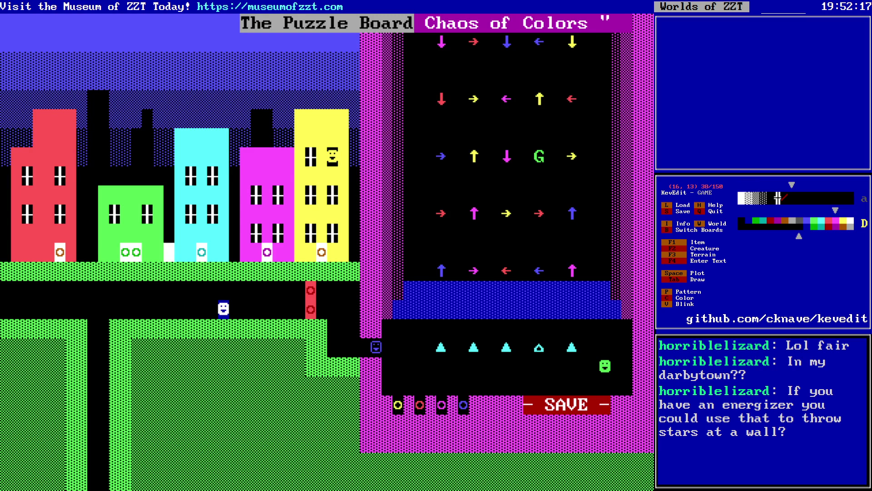
Step: Select board 3, The Other Puzzle Board, holding the spinning gun
{"action": "key", "text": "Return"}
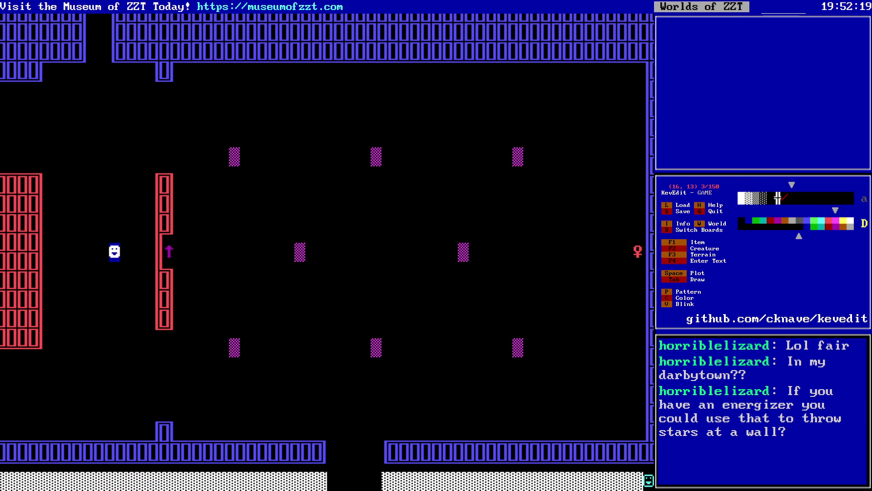
Step: Begin the gun object's program with #end, :touch, '3...' and a /i/i/i pause
{"action": "key", "text": "Return"}
{"action": "type", "text": "#end"}
{"action": "key", "text": "Return"}
{"action": "type", "text": ":touch"}
{"action": "key", "text": "Return"}
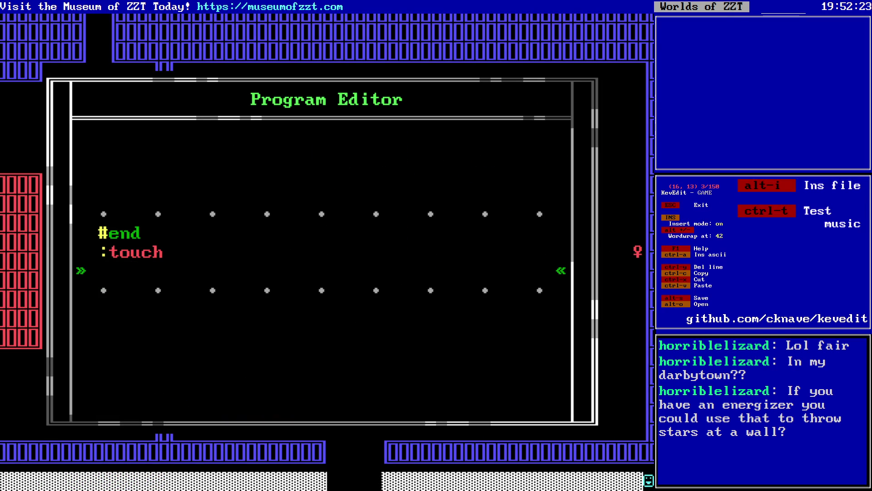
{"action": "type", "text": "3..."}
{"action": "key", "text": "Return"}
{"action": "type", "text": "/i/i/i"}
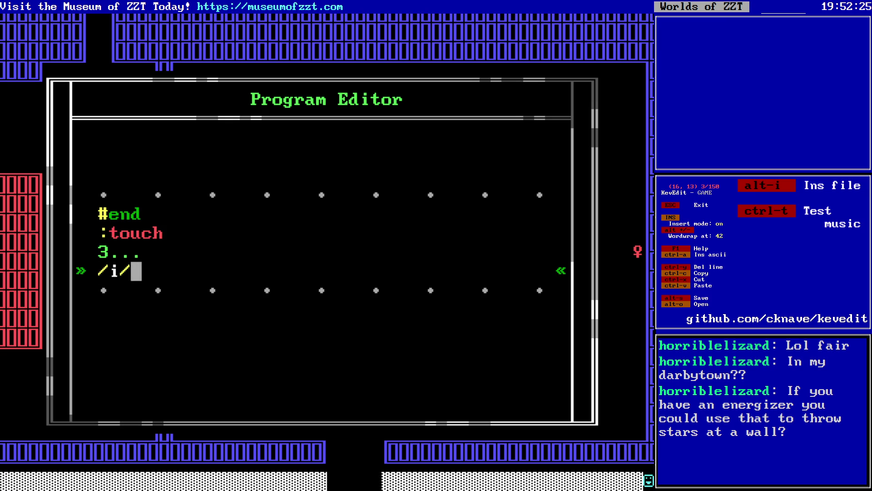
{"action": "key", "text": "Escape"}
Step: Set the object's Cycle to 1
{"action": "key", "text": "Down"}
{"action": "key", "text": "Down"}
{"action": "key", "text": "Down"}
{"action": "key", "text": "Return"}
{"action": "type", "text": "1"}
{"action": "key", "text": "Return"}
Step: Add the '2...' and '1...' countdown lines with /i/i/i pauses, then a #throwstar e line
{"action": "key", "text": "Up"}
{"action": "key", "text": "Up"}
{"action": "key", "text": "Up"}
{"action": "key", "text": "Return"}
{"action": "key", "text": "Down"}
{"action": "key", "text": "Down"}
{"action": "key", "text": "Down"}
{"action": "key", "text": "Return"}
{"action": "type", "text": "2..."}
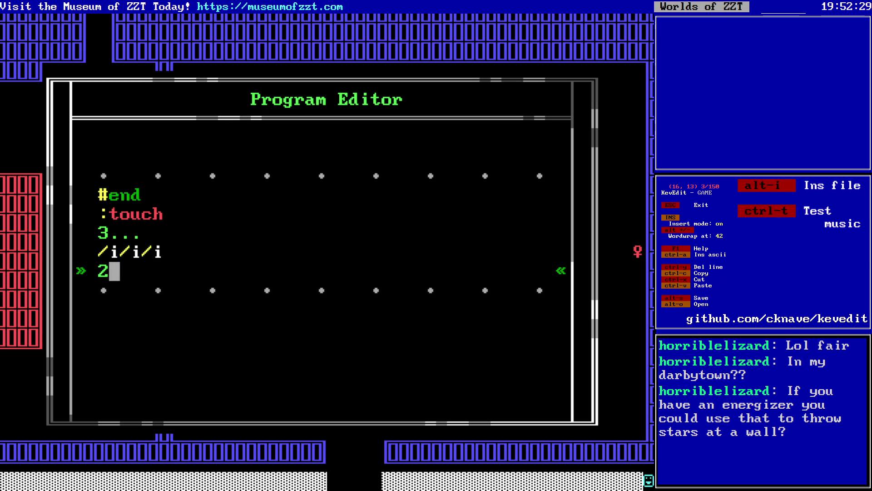
{"action": "key", "text": "Return"}
{"action": "type", "text": "/i/i/i"}
{"action": "key", "text": "Return"}
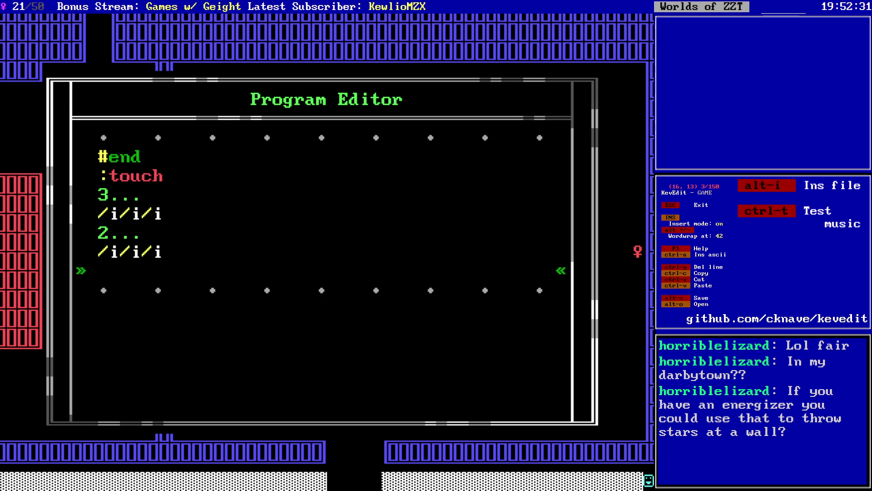
{"action": "type", "text": ".."}
{"action": "key", "text": "Return"}
{"action": "type", "text": "/i/i/i"}
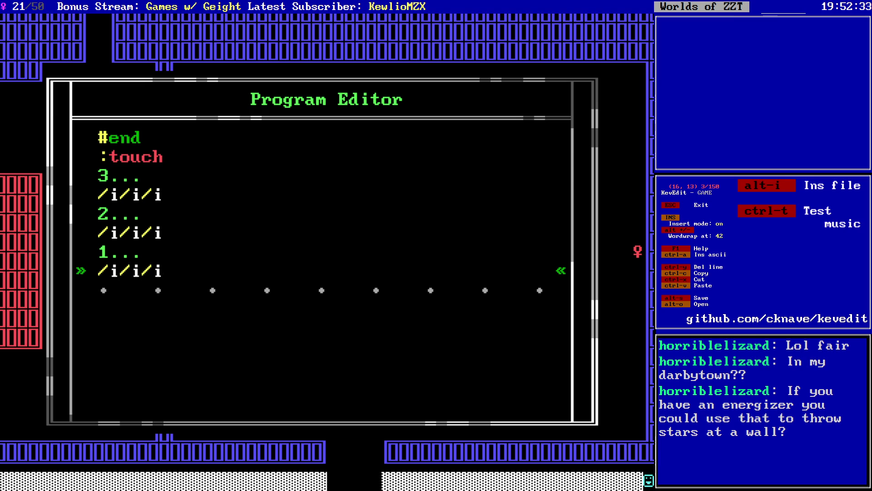
{"action": "key", "text": "Return"}
{"action": "type", "text": "rowstar"}
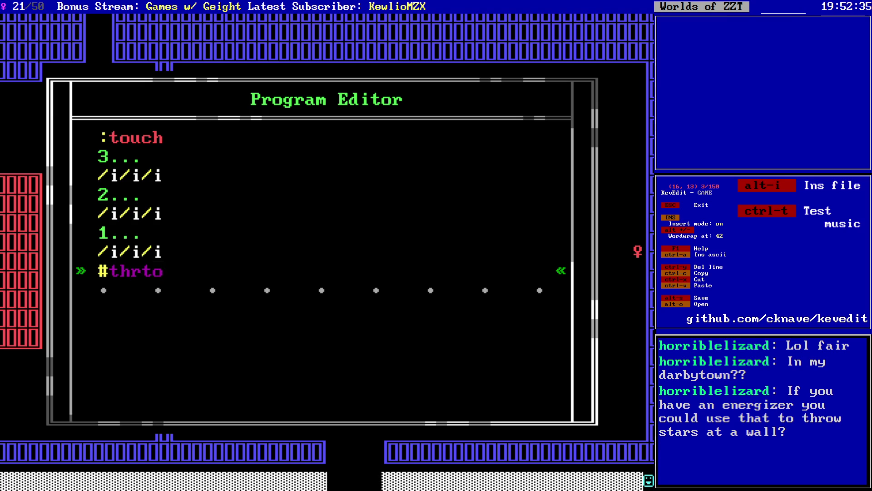
{"action": "type", "text": " e"}
Step: Copy the #throwstar e line and paste it several more times below
{"action": "key", "text": "shift+Home"}
{"action": "key", "text": "ctrl+c"}
{"action": "key", "text": "Return"}
{"action": "key", "text": "ctrl+v"}
{"action": "key", "text": "ctrl+v"}
{"action": "key", "text": "Return"}
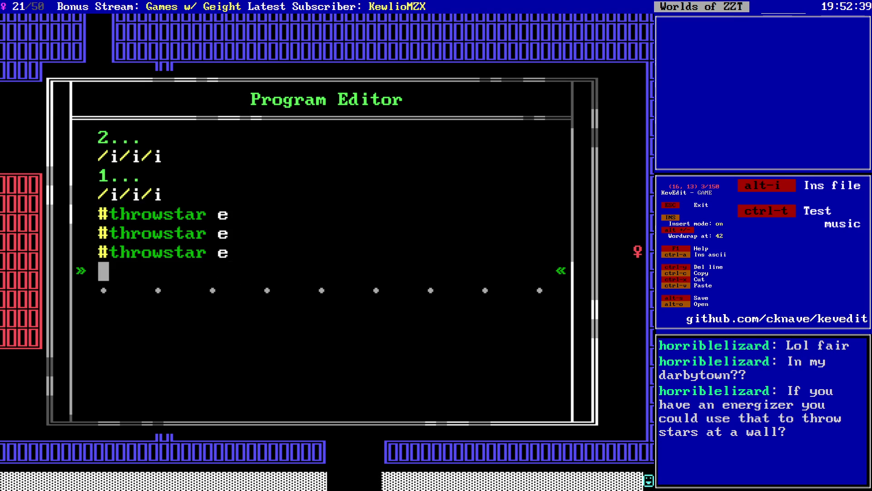
{"action": "key", "text": "ctrl+v"}
{"action": "key", "text": "Return"}
{"action": "key", "text": "ctrl+v"}
{"action": "key", "text": "Return"}
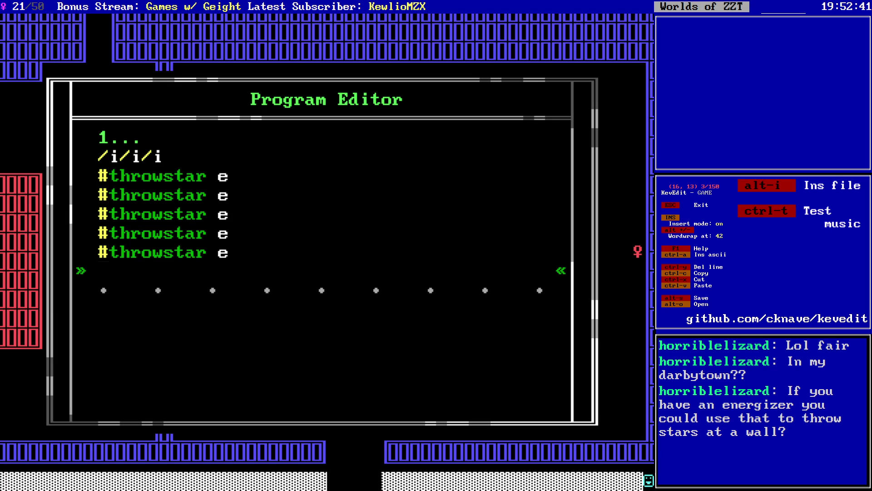
{"action": "key", "text": "ctrl+v"}
{"action": "key", "text": "Return"}
{"action": "key", "text": "ctrl+v"}
{"action": "key", "text": "Return"}
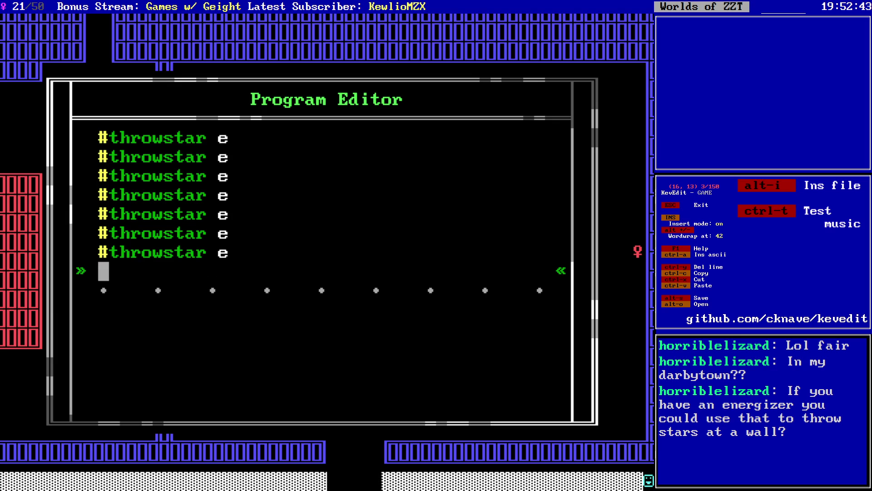
{"action": "key", "text": "ctrl+v"}
Step: Review the finished throwstar program and close it back to the board
{"action": "key", "text": "Up"}
{"action": "key", "text": "Up"}
{"action": "key", "text": "Up"}
{"action": "key", "text": "Up"}
{"action": "key", "text": "Up"}
{"action": "key", "text": "Up"}
{"action": "key", "text": "Down"}
{"action": "key", "text": "Down"}
{"action": "key", "text": "Down"}
{"action": "key", "text": "Up"}
{"action": "key", "text": "Up"}
{"action": "key", "text": "End"}
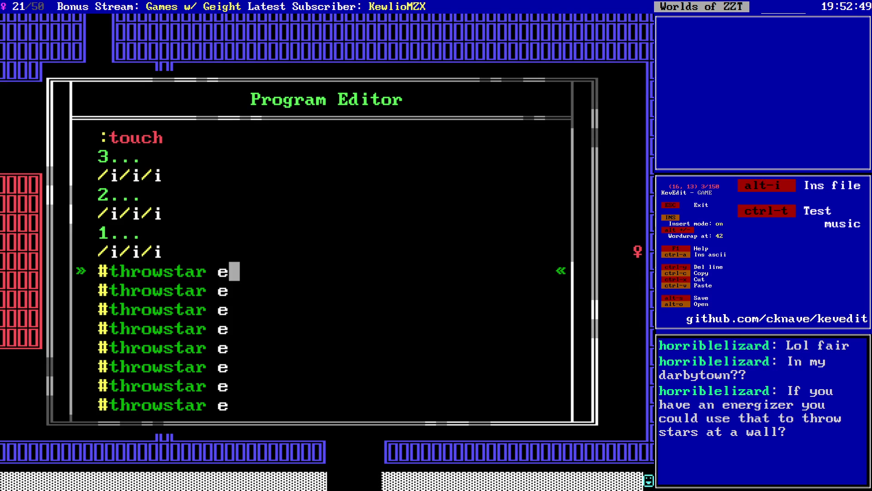
{"action": "key", "text": "Right"}
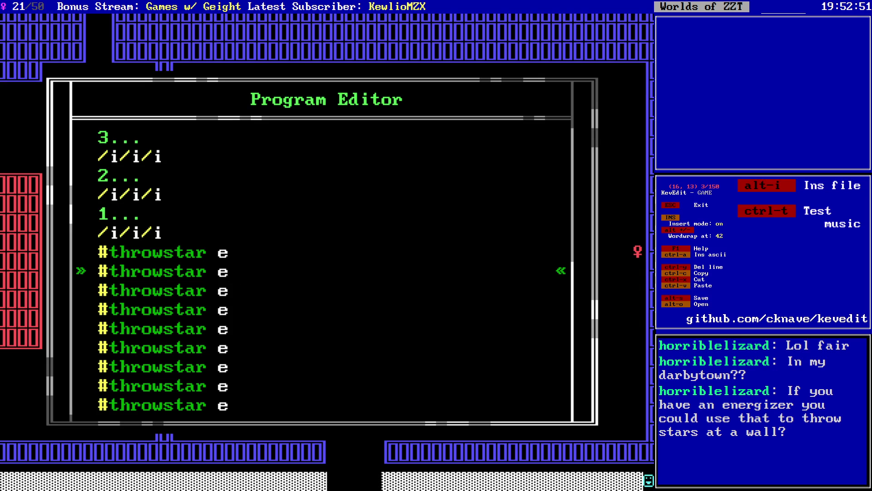
{"action": "key", "text": "Down"}
{"action": "key", "text": "Down"}
{"action": "key", "text": "Down"}
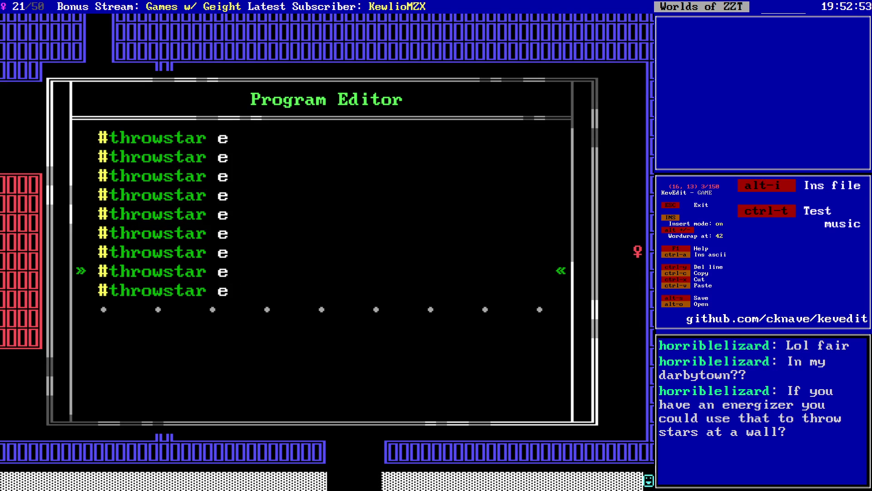
{"action": "key", "text": "Page_Up"}
{"action": "key", "text": "Left"}
{"action": "key", "text": "Left"}
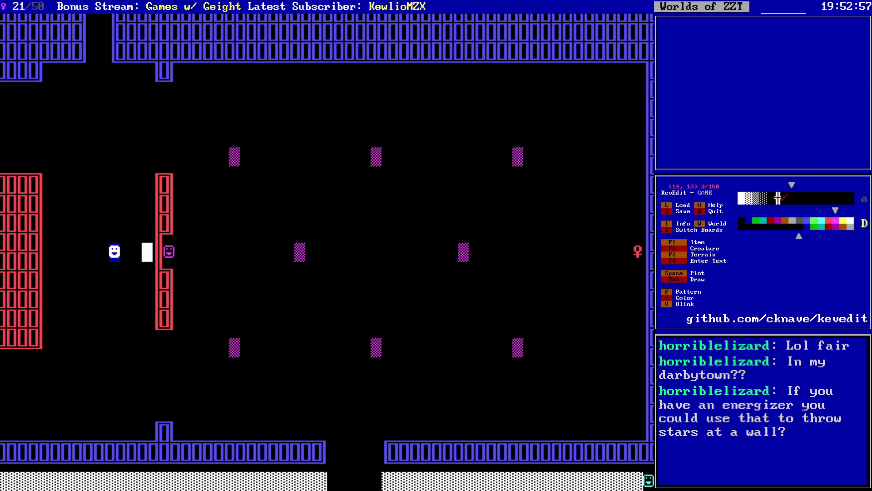
Step: Launch ZZT, load the GAME world and start play
{"action": "key", "text": "q"}
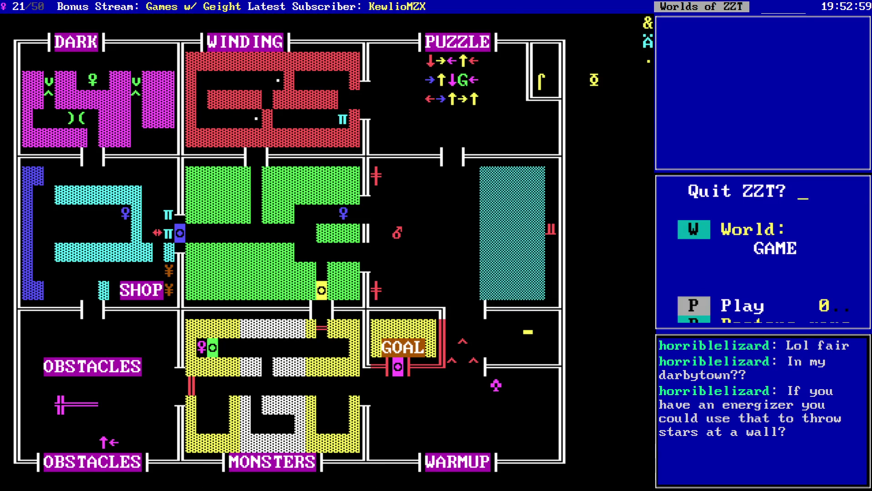
{"action": "key", "text": "n"}
{"action": "key", "text": "w"}
{"action": "key", "text": "Up"}
{"action": "key", "text": "Return"}
{"action": "key", "text": "p"}
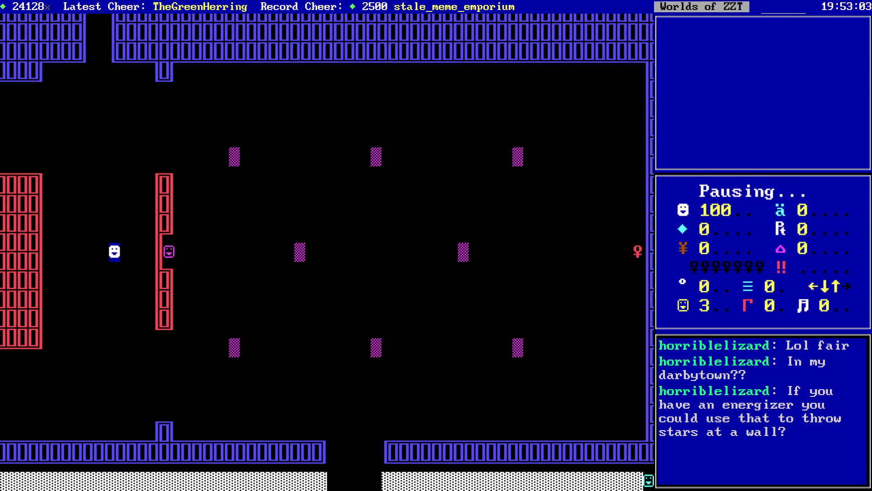
Step: Walk past the red wall and touch the purple object to start its countdown
{"action": "key", "text": "Up"}
{"action": "key", "text": "Up"}
{"action": "key", "text": "Up"}
{"action": "key", "text": "Right"}
Step: Walk around the block grid while the stars fly, then end the test game
{"action": "key", "text": "Right"}
{"action": "key", "text": "Right"}
{"action": "key", "text": "Right"}
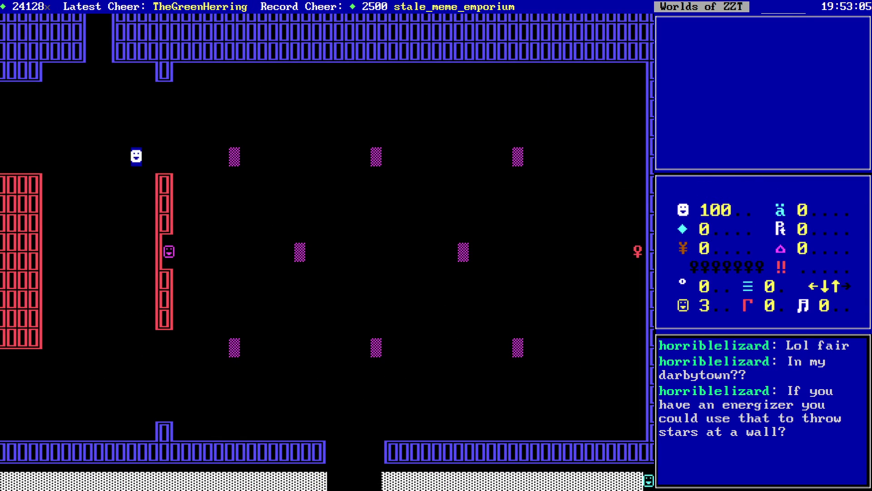
{"action": "key", "text": "Down"}
{"action": "key", "text": "Down"}
{"action": "key", "text": "Down"}
{"action": "key", "text": "Down"}
{"action": "key", "text": "Left"}
{"action": "key", "text": "Left"}
{"action": "key", "text": "Left"}
{"action": "key", "text": "Left"}
{"action": "key", "text": "Left"}
{"action": "key", "text": "Right"}
{"action": "key", "text": "Right"}
{"action": "key", "text": "Right"}
{"action": "key", "text": "Right"}
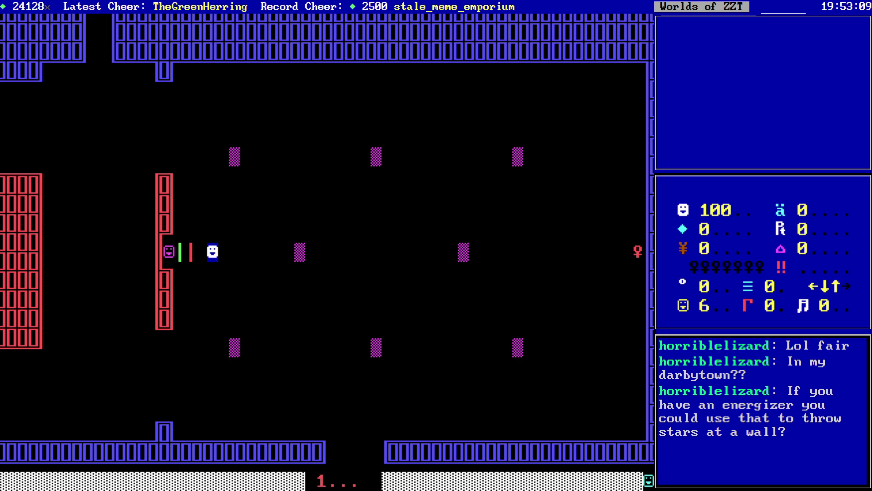
{"action": "key", "text": "Down"}
{"action": "key", "text": "Down"}
{"action": "key", "text": "Down"}
{"action": "key", "text": "Right"}
{"action": "key", "text": "Down"}
{"action": "key", "text": "Right"}
{"action": "key", "text": "Right"}
{"action": "key", "text": "Down"}
{"action": "key", "text": "Right"}
{"action": "key", "text": "Right"}
{"action": "key", "text": "Right"}
{"action": "key", "text": "Right"}
{"action": "key", "text": "Right"}
{"action": "key", "text": "Right"}
{"action": "key", "text": "Right"}
{"action": "key", "text": "Up"}
{"action": "key", "text": "Right"}
{"action": "key", "text": "Right"}
{"action": "key", "text": "Right"}
{"action": "key", "text": "Down"}
{"action": "key", "text": "Right"}
{"action": "key", "text": "Right"}
{"action": "key", "text": "Right"}
{"action": "key", "text": "Right"}
{"action": "key", "text": "Right"}
{"action": "key", "text": "Right"}
{"action": "key", "text": "Right"}
{"action": "key", "text": "Right"}
{"action": "key", "text": "Right"}
{"action": "key", "text": "Right"}
{"action": "key", "text": "Right"}
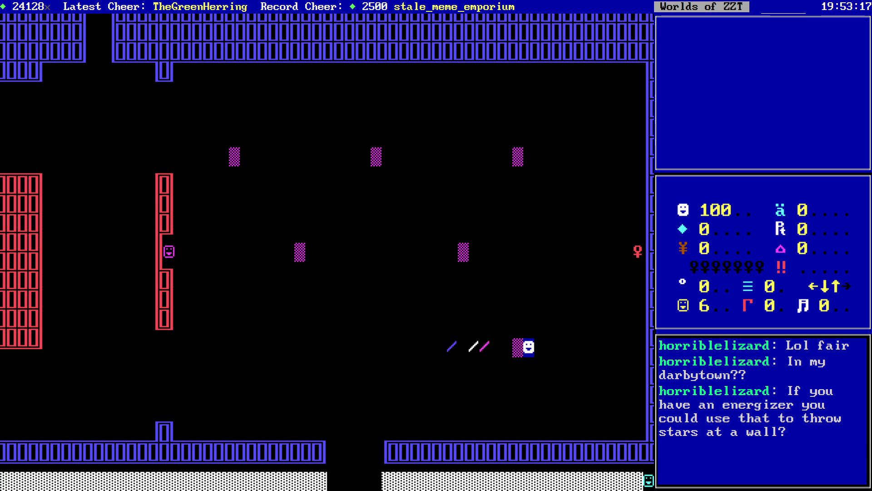
{"action": "key", "text": "Up"}
{"action": "key", "text": "Up"}
{"action": "key", "text": "Up"}
{"action": "key", "text": "Up"}
{"action": "key", "text": "Up"}
{"action": "key", "text": "Up"}
{"action": "key", "text": "Up"}
{"action": "key", "text": "Up"}
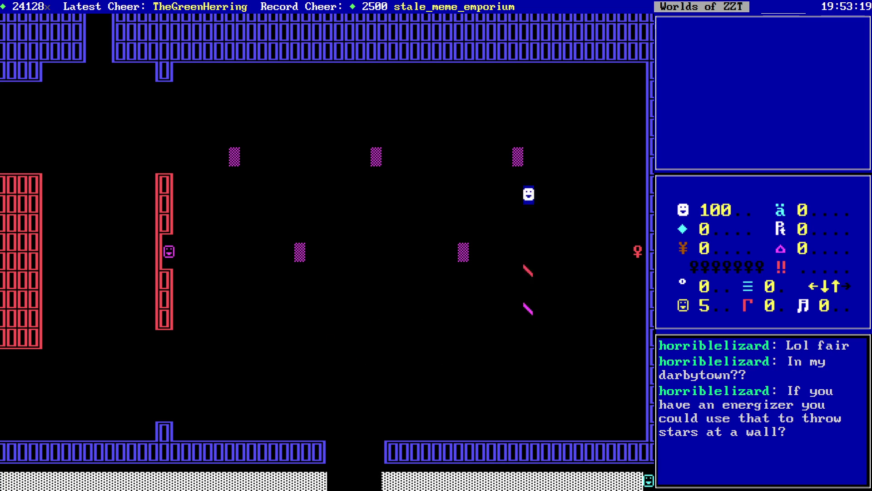
{"action": "key", "text": "Left"}
{"action": "key", "text": "Left"}
{"action": "key", "text": "Left"}
{"action": "key", "text": "Down"}
{"action": "key", "text": "Down"}
{"action": "key", "text": "Down"}
{"action": "key", "text": "Left"}
{"action": "key", "text": "Left"}
{"action": "key", "text": "Left"}
{"action": "key", "text": "Left"}
{"action": "key", "text": "Left"}
{"action": "key", "text": "Left"}
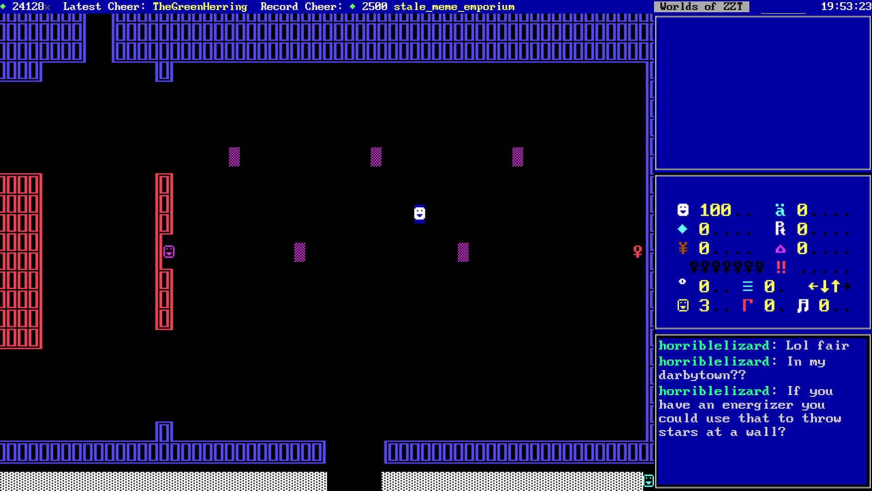
{"action": "key", "text": "Escape"}
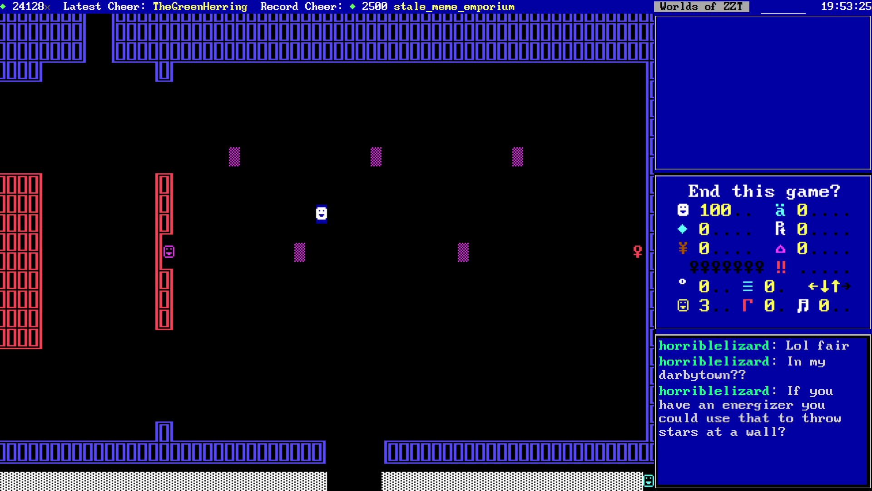
{"action": "key", "text": "y"}
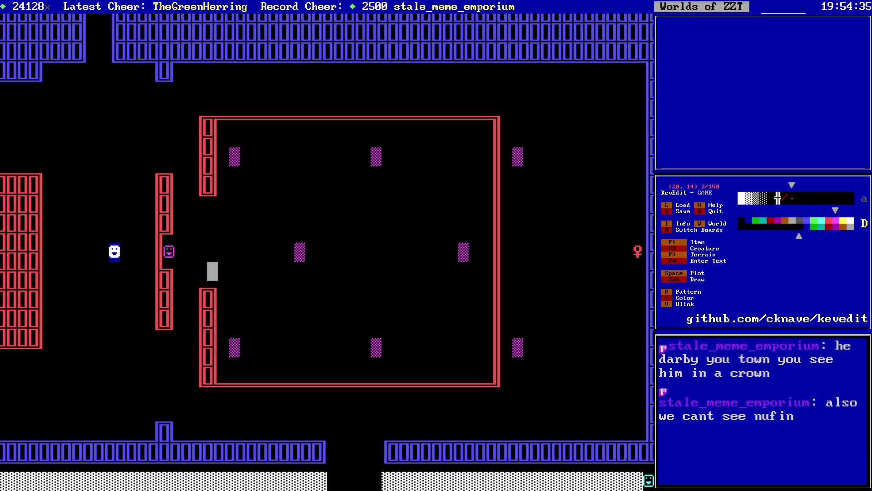
Step: Review the Thrower object's program
{"action": "key", "text": "Left"}
{"action": "key", "text": "Up"}
{"action": "key", "text": "Left"}
{"action": "key", "text": "Left"}
{"action": "key", "text": "Left"}
{"action": "key", "text": "Return"}
{"action": "key", "text": "Return"}
{"action": "key", "text": "Down"}
{"action": "key", "text": "Down"}
{"action": "key", "text": "Down"}
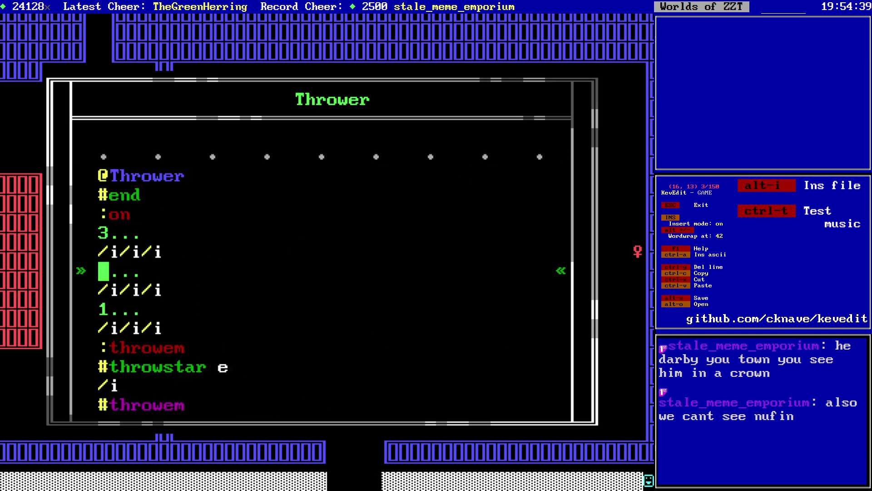
{"action": "key", "text": "Escape"}
{"action": "key", "text": "Escape"}
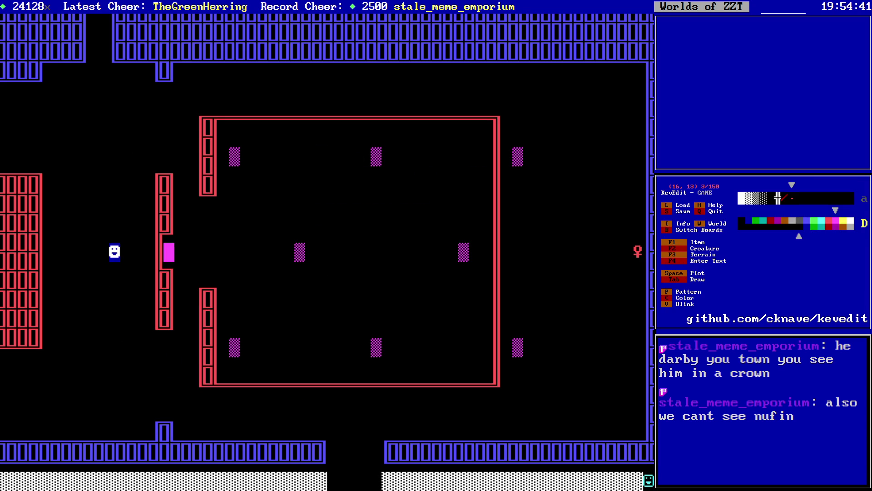
Step: Reposition the magenta blocks in the top and bottom rows into even spacing
{"action": "key", "text": "alt+Left"}
{"action": "key", "text": "Up"}
{"action": "key", "text": "Right"}
{"action": "key", "text": "Right"}
{"action": "key", "text": "Up"}
{"action": "key", "text": "Up"}
{"action": "key", "text": "Up"}
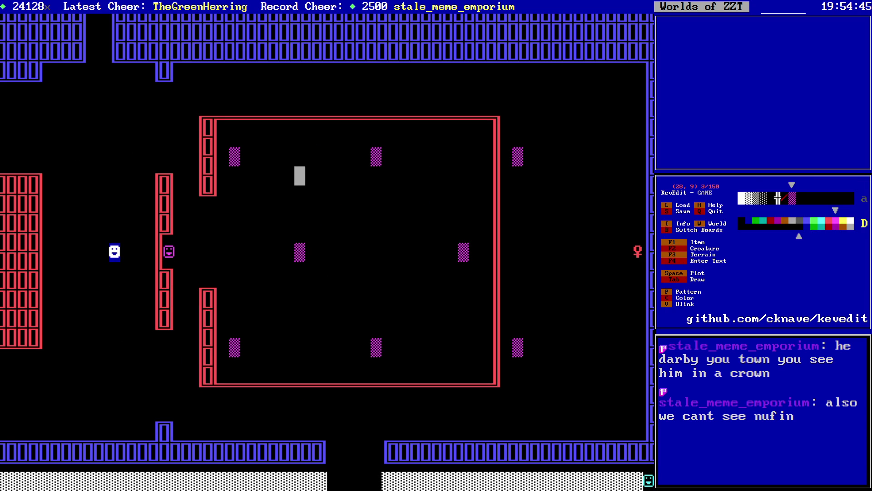
{"action": "key", "text": "Right"}
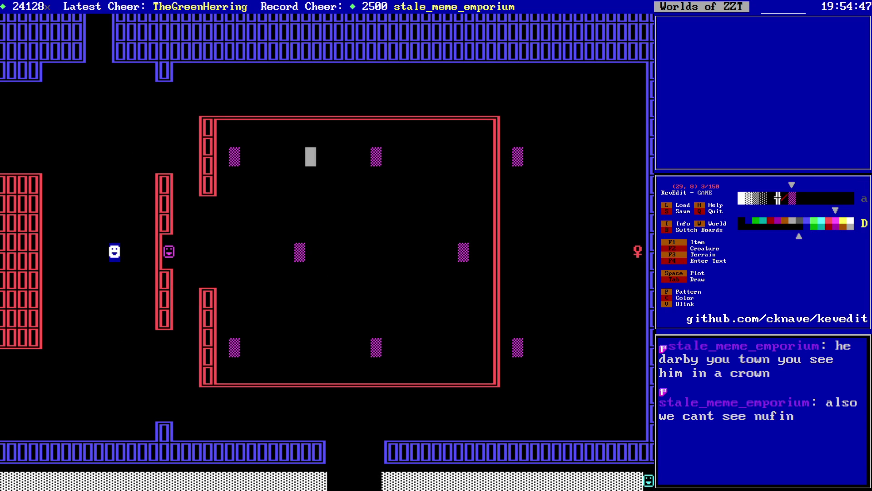
{"action": "key", "text": "Down"}
{"action": "key", "text": "Down"}
{"action": "key", "text": "Down"}
{"action": "key", "text": "alt+Right"}
{"action": "key", "text": "Right"}
{"action": "key", "text": "Right"}
{"action": "key", "text": "Right"}
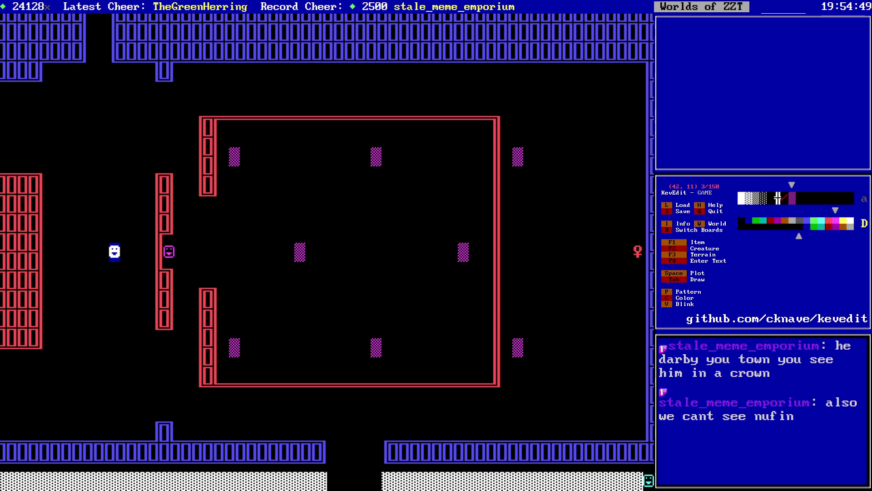
{"action": "key", "text": "Up"}
{"action": "key", "text": "Down"}
{"action": "key", "text": "Down"}
{"action": "key", "text": "Down"}
{"action": "key", "text": "Down"}
{"action": "key", "text": "Down"}
{"action": "key", "text": "Right"}
{"action": "key", "text": "Up"}
{"action": "key", "text": "Up"}
{"action": "key", "text": "Up"}
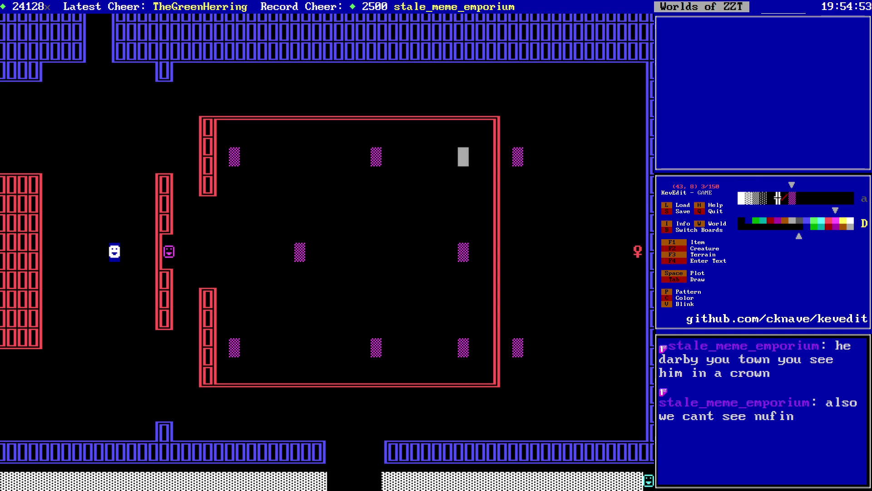
Step: Finish spacing the rows, centre the middle row, and clear the rightmost block column
{"action": "key", "text": "alt+Left"}
{"action": "key", "text": "alt+Left"}
{"action": "key", "text": "Right"}
{"action": "key", "text": "Right"}
{"action": "key", "text": "Right"}
{"action": "key", "text": "Right"}
{"action": "key", "text": "Right"}
{"action": "key", "text": "Down"}
{"action": "key", "text": "Down"}
{"action": "key", "text": "Down"}
{"action": "key", "text": "Down"}
{"action": "key", "text": "Down"}
{"action": "key", "text": "Down"}
{"action": "key", "text": "Up"}
{"action": "key", "text": "Up"}
{"action": "key", "text": "Up"}
{"action": "key", "text": "Up"}
{"action": "key", "text": "Up"}
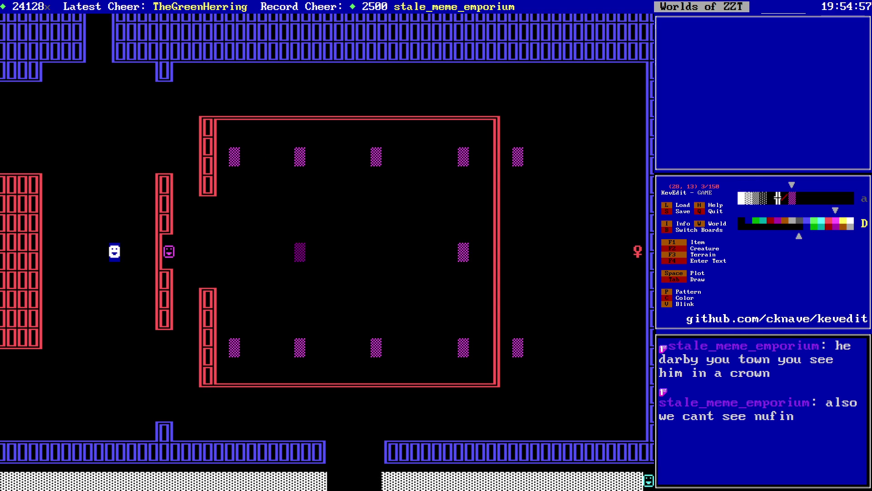
{"action": "key", "text": "Right"}
{"action": "key", "text": "Right"}
{"action": "key", "text": "Right"}
{"action": "key", "text": "Left"}
{"action": "key", "text": "Left"}
{"action": "key", "text": "Left"}
{"action": "key", "text": "Right"}
{"action": "key", "text": "Right"}
{"action": "key", "text": "Right"}
{"action": "key", "text": "Up"}
{"action": "key", "text": "Up"}
{"action": "key", "text": "Up"}
{"action": "key", "text": "Right"}
{"action": "key", "text": "Right"}
{"action": "key", "text": "Right"}
{"action": "key", "text": "Down"}
{"action": "key", "text": "Down"}
{"action": "key", "text": "Down"}
{"action": "key", "text": "Down"}
{"action": "key", "text": "Down"}
{"action": "key", "text": "Down"}
{"action": "key", "text": "Up"}
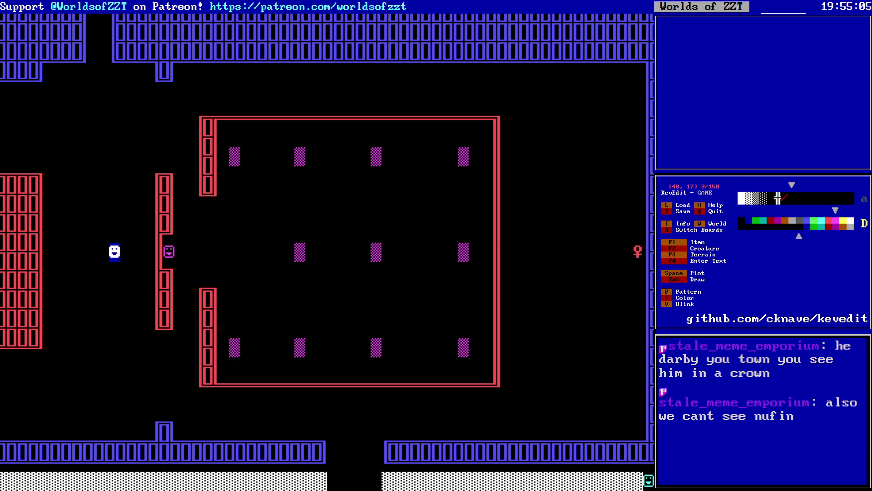
{"action": "key", "text": "alt+Left"}
{"action": "key", "text": "alt+Left"}
Step: Delete the middle tile of the enclosure's right wall
{"action": "key", "text": "alt+Left"}
{"action": "key", "text": "Down"}
{"action": "key", "text": "Down"}
{"action": "key", "text": "Right"}
{"action": "key", "text": "Right"}
{"action": "key", "text": "Right"}
{"action": "key", "text": "Up"}
{"action": "key", "text": "Left"}
{"action": "key", "text": "Left"}
{"action": "key", "text": "Left"}
{"action": "key", "text": "Up"}
{"action": "key", "text": "Up"}
{"action": "key", "text": "Up"}
{"action": "key", "text": "alt+Right"}
{"action": "key", "text": "alt+Right"}
{"action": "key", "text": "Up"}
{"action": "key", "text": "Up"}
{"action": "key", "text": "Left"}
{"action": "key", "text": "alt+Left"}
{"action": "key", "text": "alt+Right"}
{"action": "key", "text": "alt+Right"}
{"action": "key", "text": "Left"}
{"action": "key", "text": "Left"}
Step: Draw a small wall alcove around the gap in the right wall
{"action": "key", "text": "Left"}
{"action": "key", "text": "Left"}
{"action": "key", "text": "Left"}
{"action": "key", "text": "Right"}
{"action": "key", "text": "Delete"}
{"action": "key", "text": "Right"}
{"action": "key", "text": "Down"}
{"action": "key", "text": "Down"}
{"action": "key", "text": "Left"}
{"action": "key", "text": "Up"}
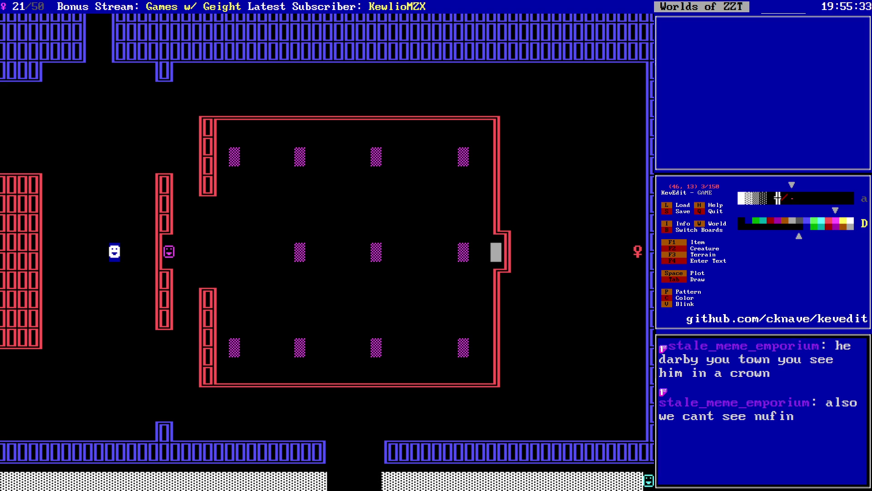
Step: Place a new object in the gap and lower its cycle
{"action": "key", "text": "F2"}
{"action": "key", "text": "o"}
{"action": "key", "text": "Down"}
{"action": "key", "text": "Down"}
Step: Set the object's cycle to 1 and program it with #end, :touch, #thrower:on
{"action": "key", "text": "Left"}
{"action": "key", "text": "Left"}
{"action": "key", "text": "Up"}
{"action": "key", "text": "Up"}
{"action": "key", "text": "Up"}
{"action": "key", "text": "Return"}
{"action": "type", "text": "#end"}
{"action": "key", "text": "Return"}
{"action": "type", "text": ":touch"}
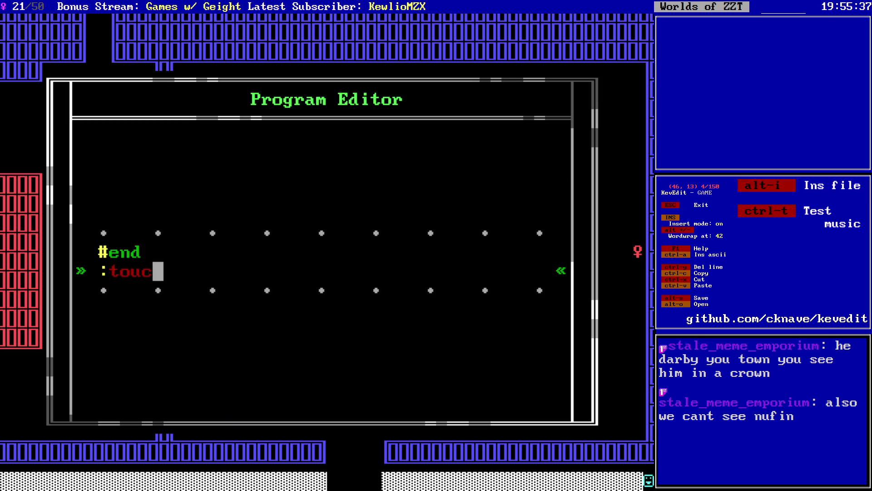
{"action": "key", "text": "Return"}
{"action": "type", "text": "#thrower:"}
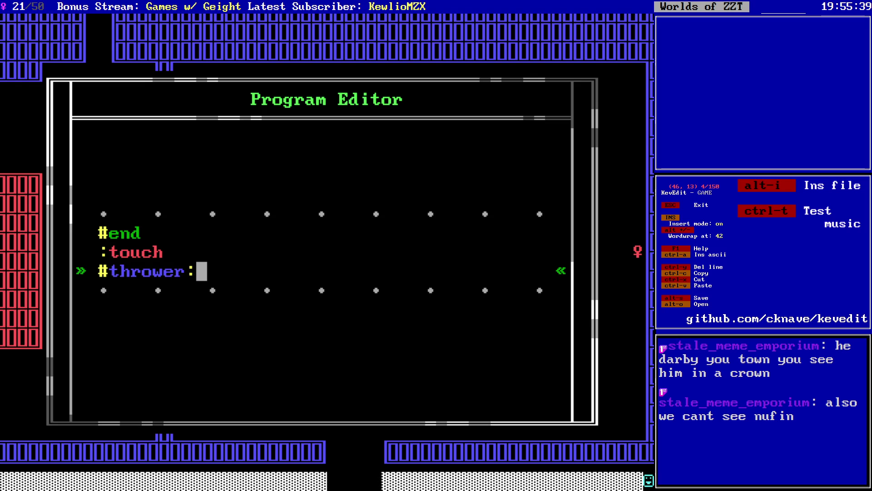
{"action": "key", "text": "Escape"}
{"action": "key", "text": "Escape"}
{"action": "key", "text": "Left"}
{"action": "key", "text": "Left"}
{"action": "key", "text": "Left"}
Step: Place the player in the centre of the enclosure
{"action": "key", "text": "Right"}
{"action": "key", "text": "Right"}
{"action": "key", "text": "Right"}
{"action": "key", "text": "F1"}
{"action": "key", "text": "z"}
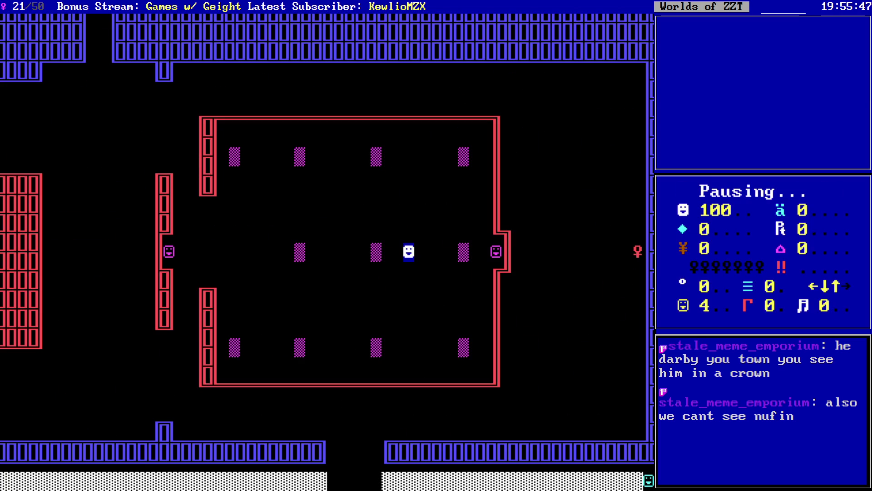
Step: Test the world in ZZT, touching the right-hand object twice and dodging the stars
{"action": "key", "text": "Right"}
{"action": "key", "text": "Right"}
{"action": "key", "text": "Right"}
{"action": "key", "text": "Down"}
{"action": "key", "text": "Right"}
{"action": "key", "text": "Right"}
{"action": "key", "text": "Right"}
{"action": "key", "text": "Up"}
{"action": "key", "text": "Right"}
{"action": "key", "text": "Left"}
{"action": "key", "text": "Down"}
{"action": "key", "text": "Up"}
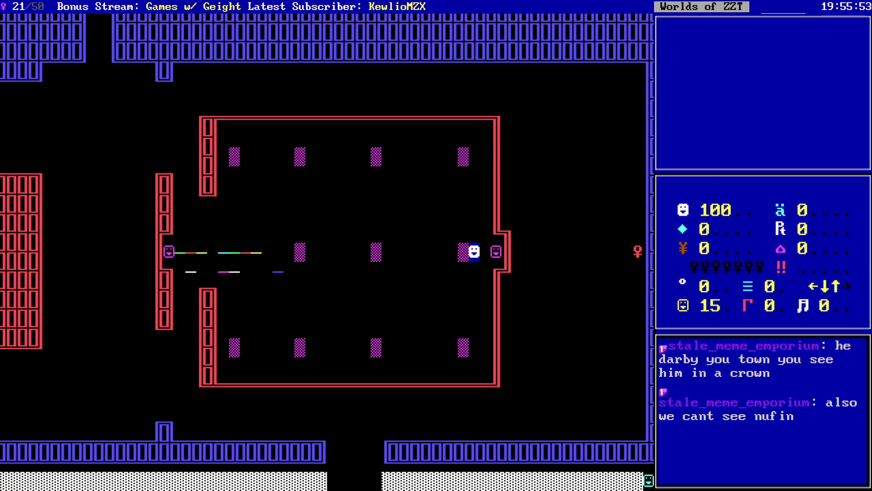
{"action": "key", "text": "Right"}
{"action": "key", "text": "Left"}
{"action": "key", "text": "Down"}
{"action": "key", "text": "Down"}
Step: Walk around the room, then quit the test game back to KevEdit
{"action": "key", "text": "Up"}
{"action": "key", "text": "Up"}
{"action": "key", "text": "Up"}
{"action": "key", "text": "Down"}
{"action": "key", "text": "Up"}
{"action": "key", "text": "Up"}
{"action": "key", "text": "Up"}
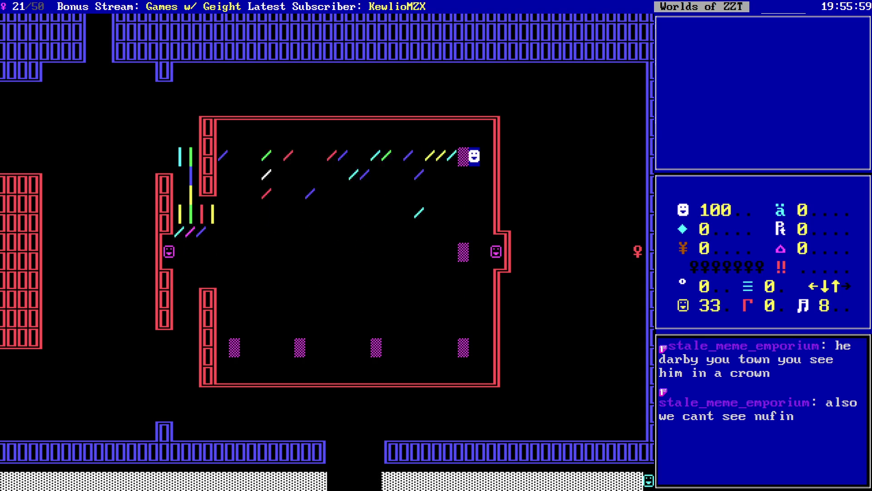
{"action": "key", "text": "Down"}
{"action": "key", "text": "Down"}
{"action": "key", "text": "Down"}
{"action": "key", "text": "Down"}
{"action": "key", "text": "Down"}
{"action": "key", "text": "Down"}
{"action": "key", "text": "Left"}
{"action": "key", "text": "Left"}
{"action": "key", "text": "Left"}
{"action": "key", "text": "Left"}
{"action": "key", "text": "Left"}
{"action": "key", "text": "Left"}
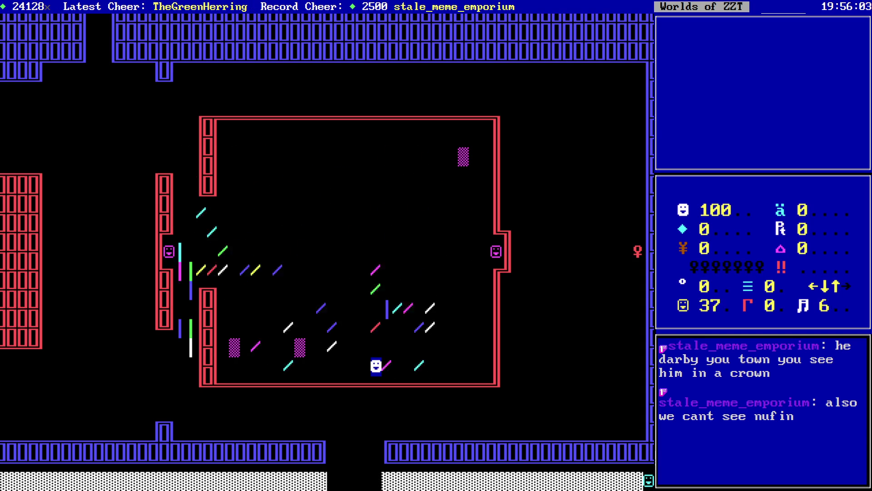
{"action": "key", "text": "Up"}
{"action": "key", "text": "Up"}
{"action": "key", "text": "Up"}
{"action": "key", "text": "Up"}
{"action": "key", "text": "Up"}
{"action": "key", "text": "Up"}
{"action": "key", "text": "Up"}
{"action": "key", "text": "Up"}
{"action": "key", "text": "Right"}
{"action": "key", "text": "Right"}
{"action": "key", "text": "Right"}
{"action": "key", "text": "Right"}
{"action": "key", "text": "Right"}
{"action": "key", "text": "Right"}
{"action": "key", "text": "Right"}
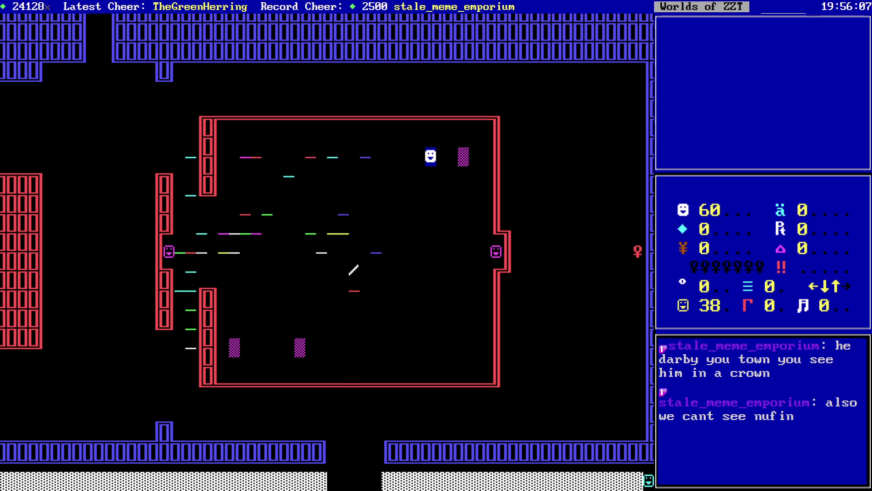
{"action": "key", "text": "q"}
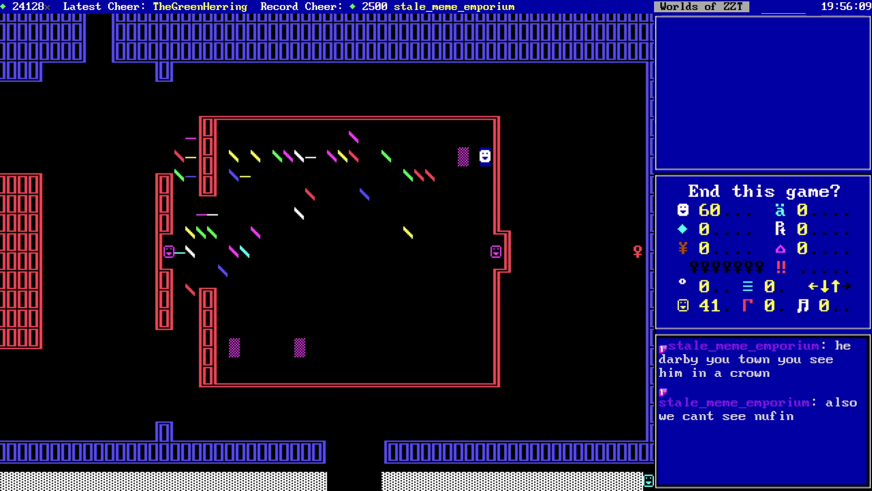
{"action": "key", "text": "y"}
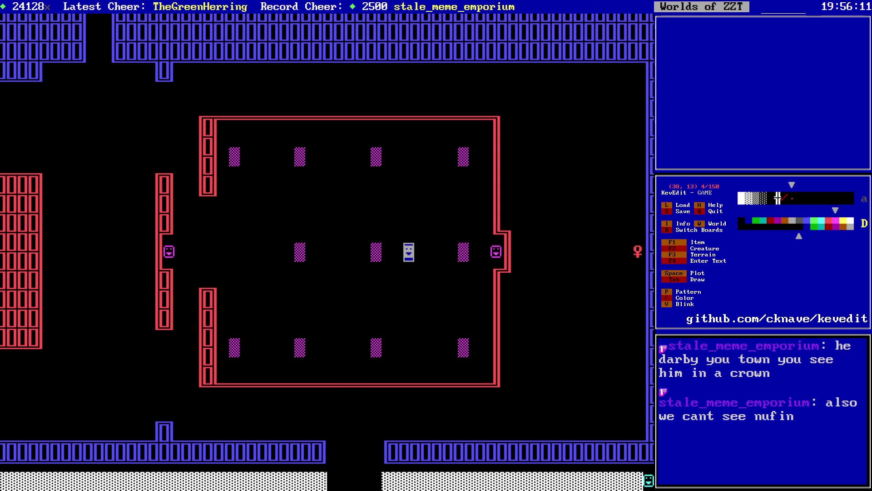
Step: Add #end and a #restore touch line after :touch in the right-hand object's program
{"action": "key", "text": "Right"}
{"action": "key", "text": "Right"}
{"action": "key", "text": "Right"}
{"action": "key", "text": "Return"}
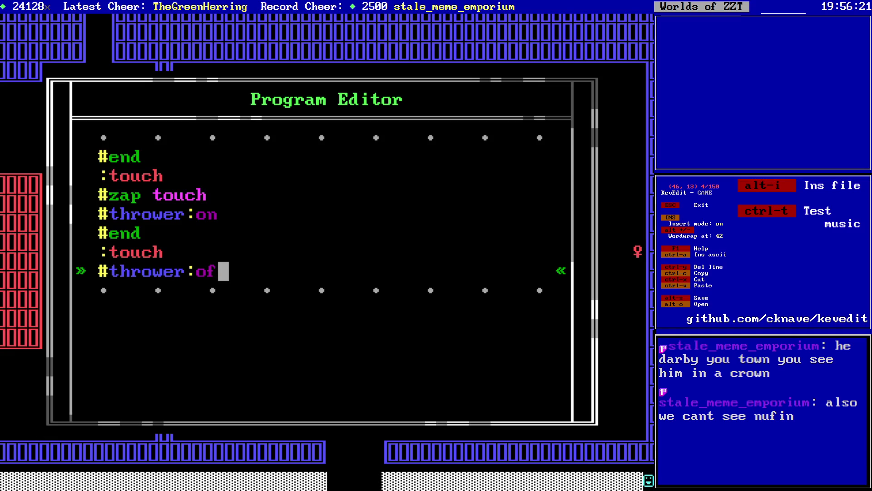
{"action": "type", "text": "f"}
{"action": "key", "text": "Return"}
{"action": "type", "text": "#end"}
{"action": "key", "text": "Up"}
{"action": "key", "text": "Up"}
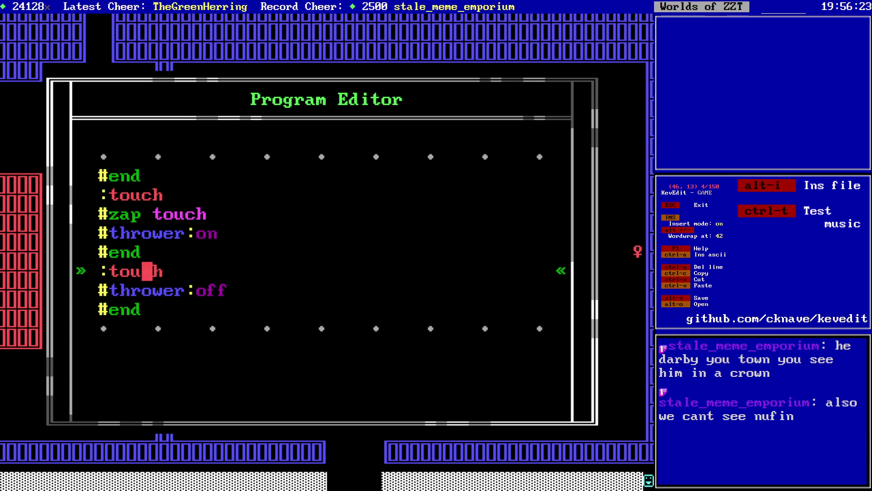
{"action": "key", "text": "End"}
{"action": "key", "text": "Return"}
{"action": "type", "text": "#restore touch"}
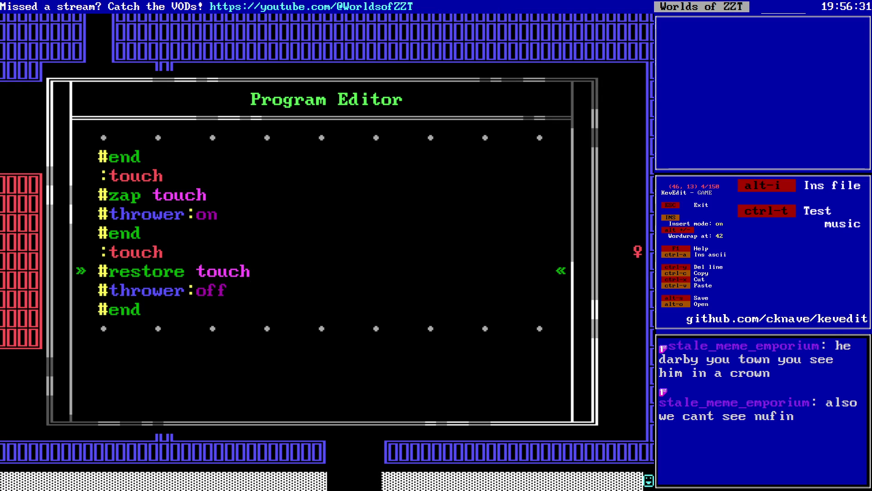
{"action": "key", "text": "Escape"}
Step: Add an #end line after :off in the Thrower object's program
{"action": "key", "text": "alt+Left"}
{"action": "key", "text": "alt+Left"}
{"action": "key", "text": "alt+Left"}
{"action": "key", "text": "Return"}
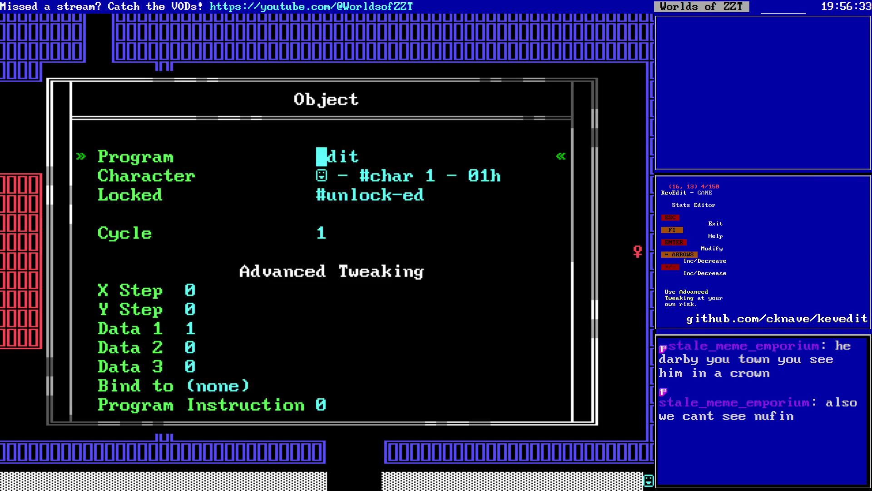
{"action": "key", "text": "Return"}
{"action": "key", "text": "Down"}
{"action": "key", "text": "Down"}
{"action": "key", "text": "Down"}
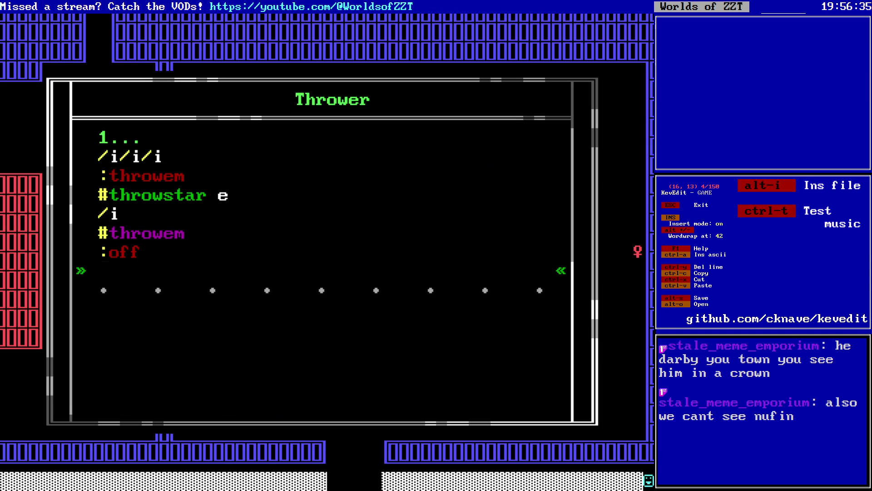
{"action": "type", "text": "#end"}
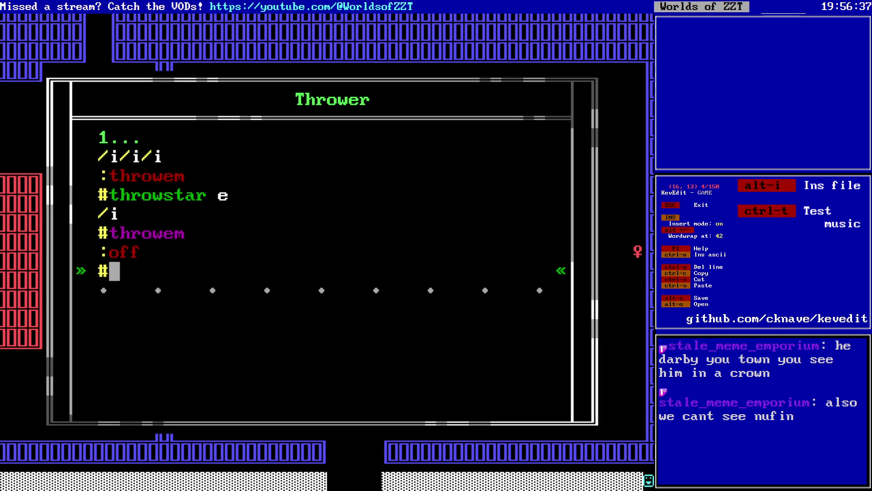
{"action": "key", "text": "Escape"}
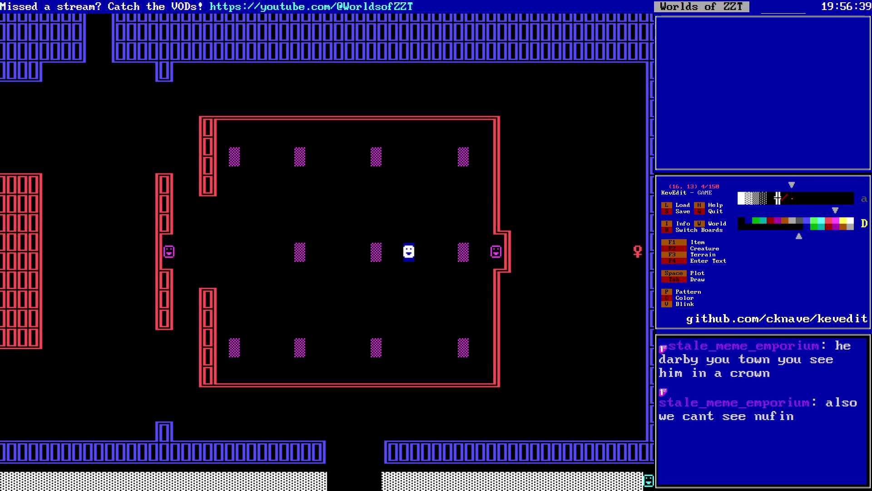
{"action": "key", "text": "Left"}
{"action": "key", "text": "Left"}
{"action": "key", "text": "Left"}
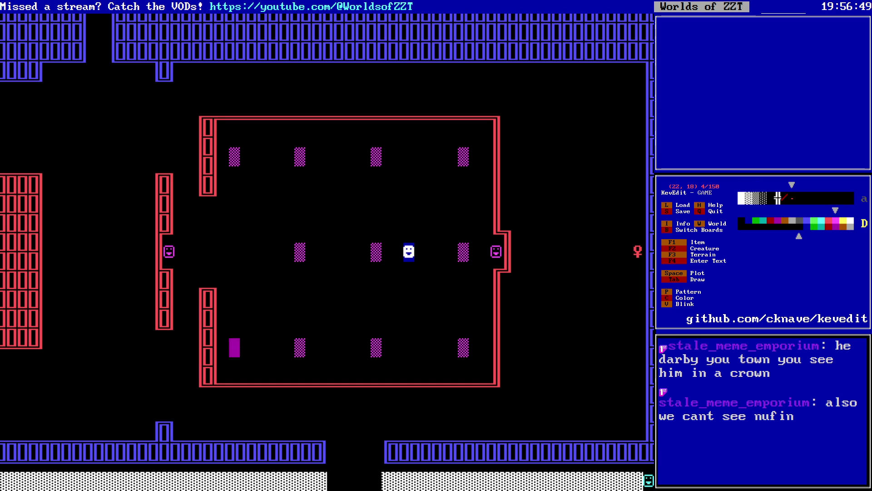
{"action": "key", "text": "Down"}
{"action": "key", "text": "Down"}
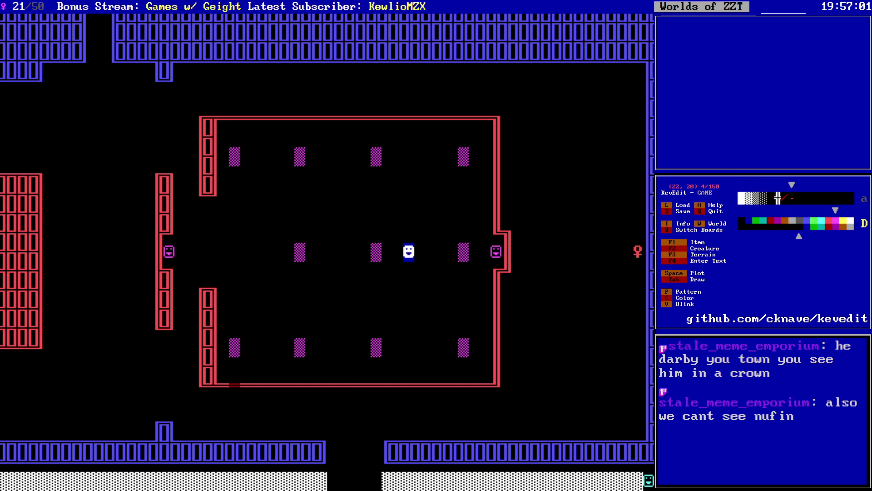
{"action": "left_click", "coordinate": [496, 252]}
Step: Add a #placers:reset line after #thrower:off in the right-hand switch object's program
{"action": "key", "text": "Return"}
{"action": "key", "text": "Page_Down"}
{"action": "key", "text": "Left"}
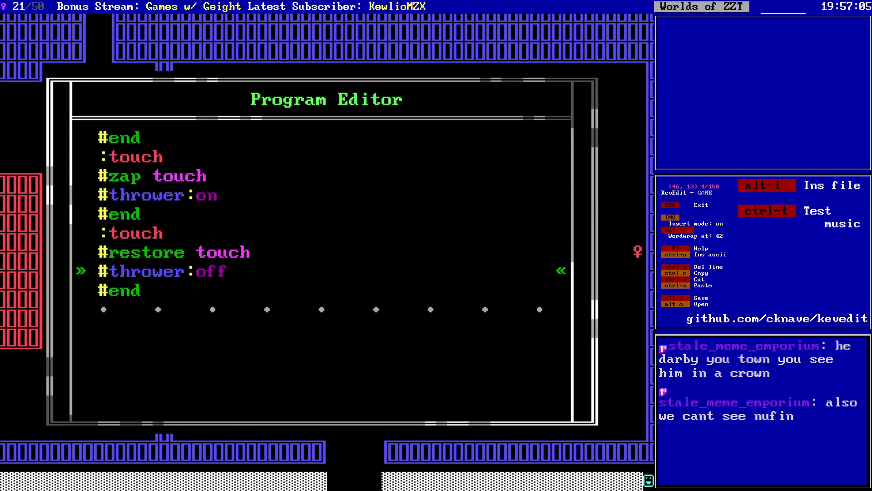
{"action": "key", "text": "Return"}
{"action": "type", "text": "#e"}
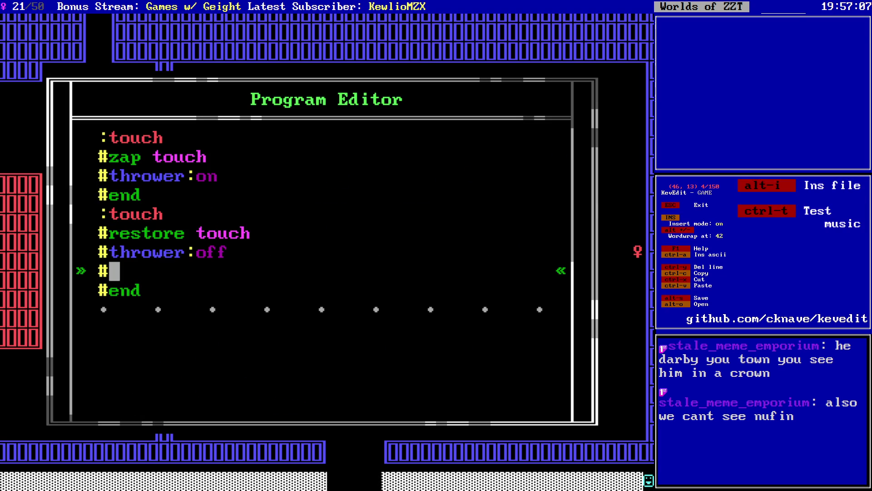
{"action": "type", "text": "xit"}
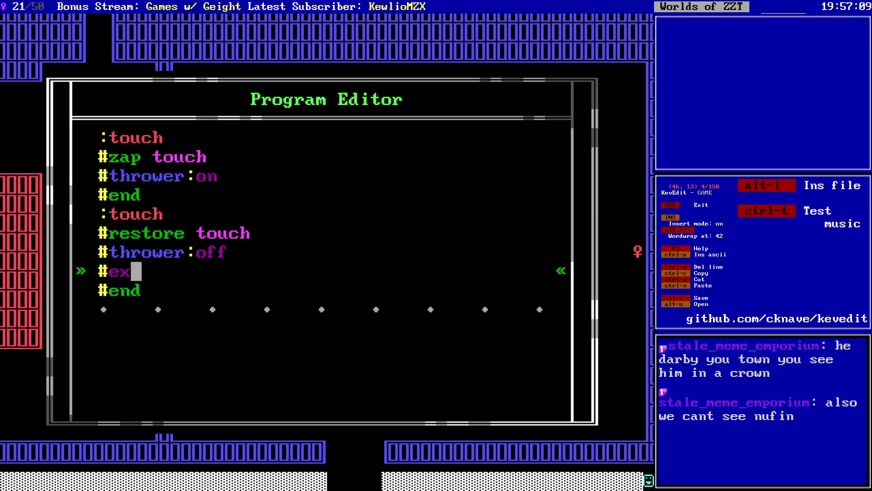
{"action": "key", "text": "BackSpace"}
{"action": "key", "text": "BackSpace"}
{"action": "key", "text": "BackSpace"}
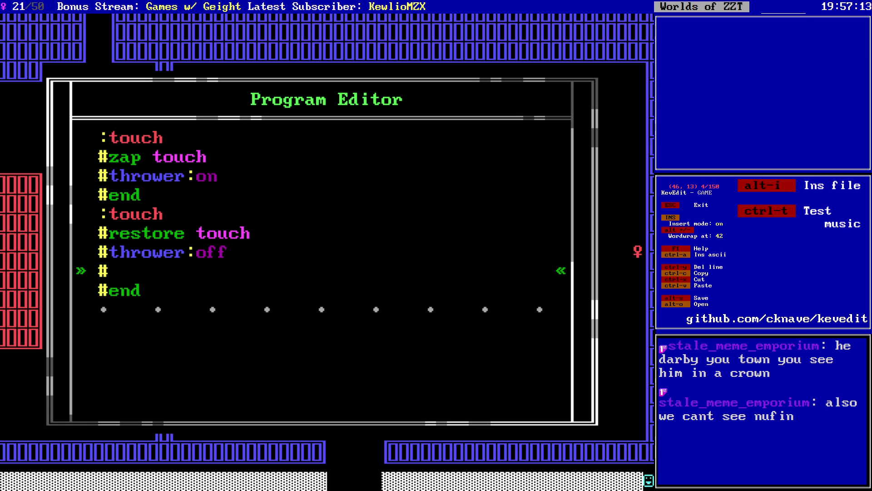
{"action": "type", "text": "placers:rese"}
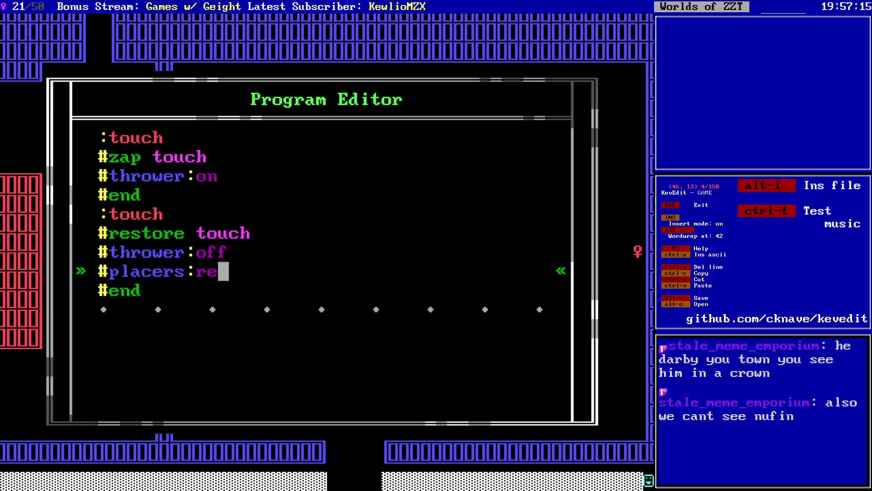
{"action": "type", "text": "t"}
{"action": "key", "text": "Escape"}
{"action": "key", "text": "Escape"}
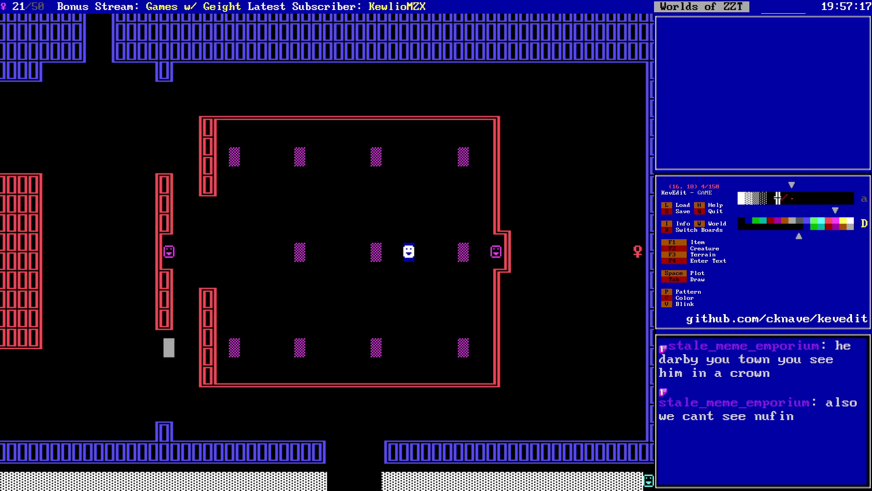
{"action": "key", "text": "Right"}
{"action": "key", "text": "Right"}
{"action": "key", "text": "Right"}
{"action": "key", "text": "Down"}
{"action": "key", "text": "Right"}
{"action": "key", "text": "Right"}
{"action": "key", "text": "F2"}
{"action": "key", "text": "o"}
{"action": "key", "text": "Return"}
{"action": "type", "text": "@Place"}
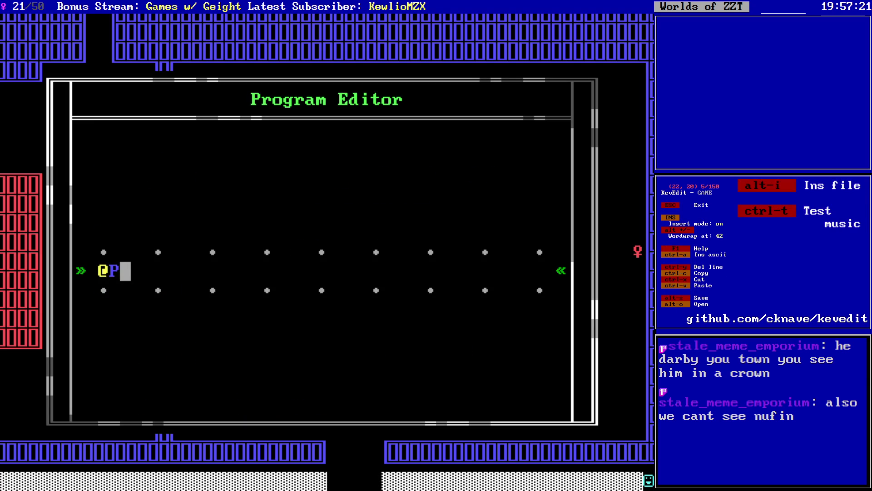
{"action": "type", "text": "r"}
{"action": "key", "text": "Return"}
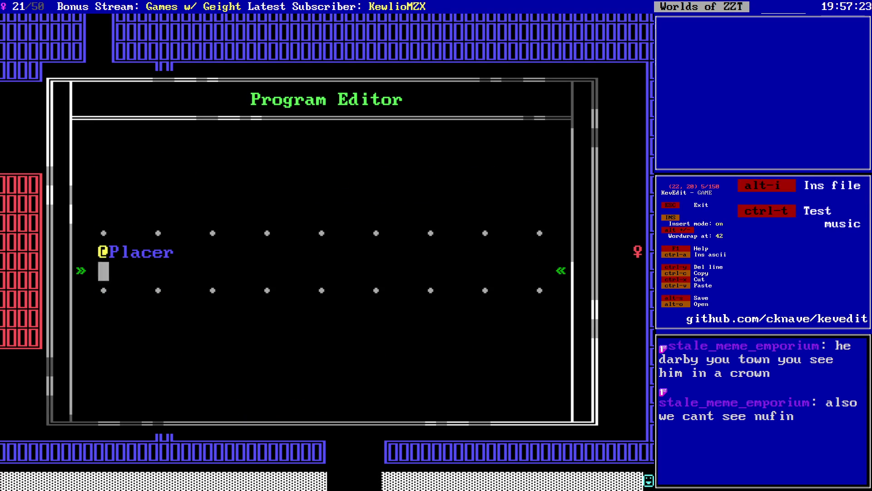
{"action": "key", "text": "Escape"}
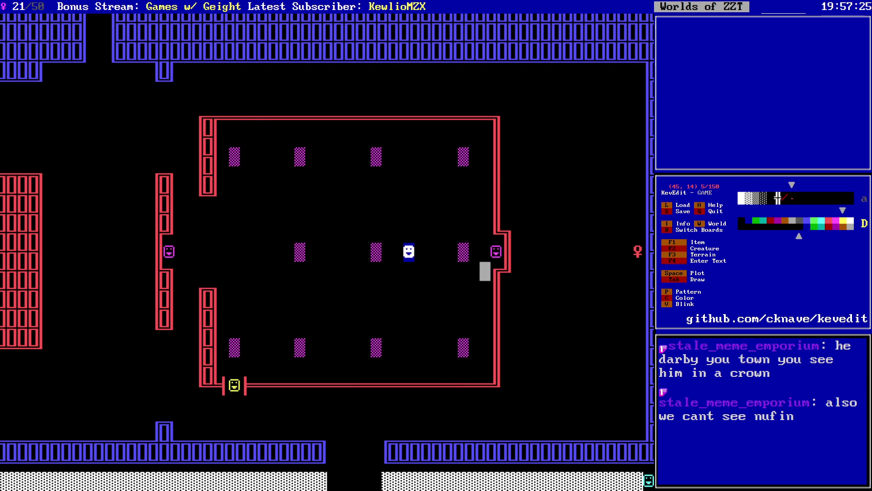
Step: Check the #placers:reset line at the end of the right-hand switch object's program
{"action": "key", "text": "Return"}
{"action": "key", "text": "Return"}
{"action": "key", "text": "Up"}
{"action": "key", "text": "End"}
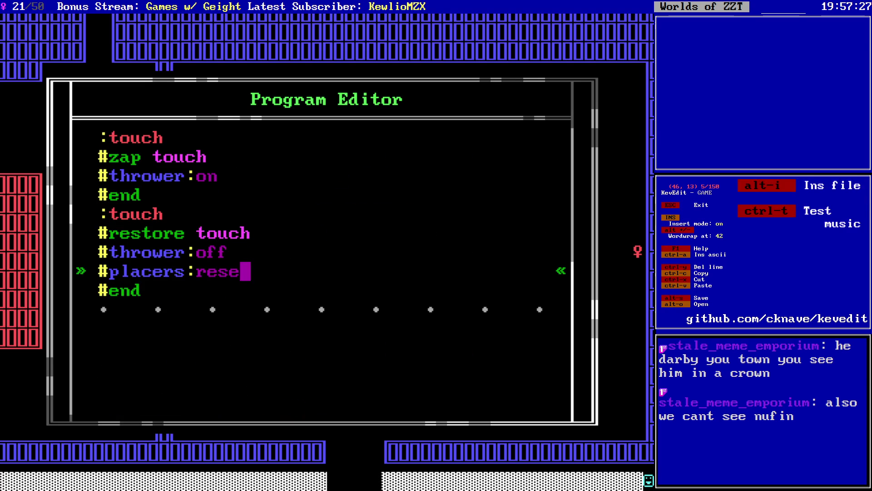
{"action": "key", "text": "Escape"}
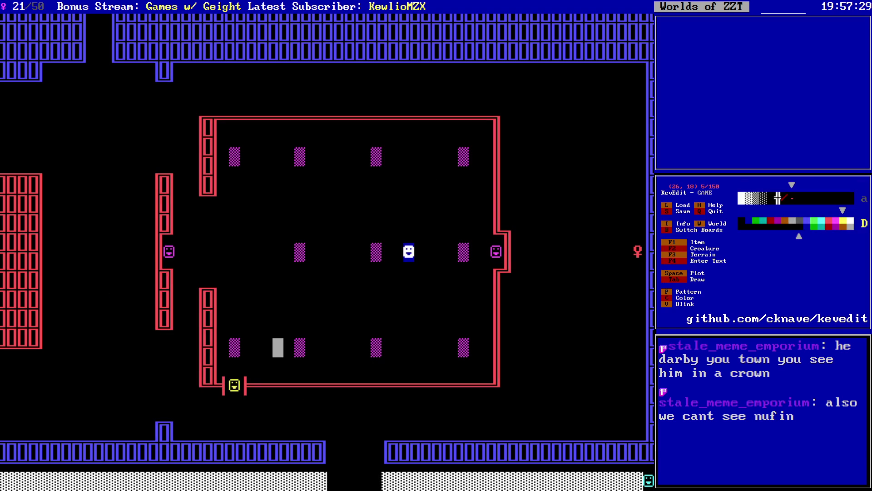
Step: Script the Placer with #end, :reset, /n, #put n purple breakable and /s
{"action": "key", "text": "Return"}
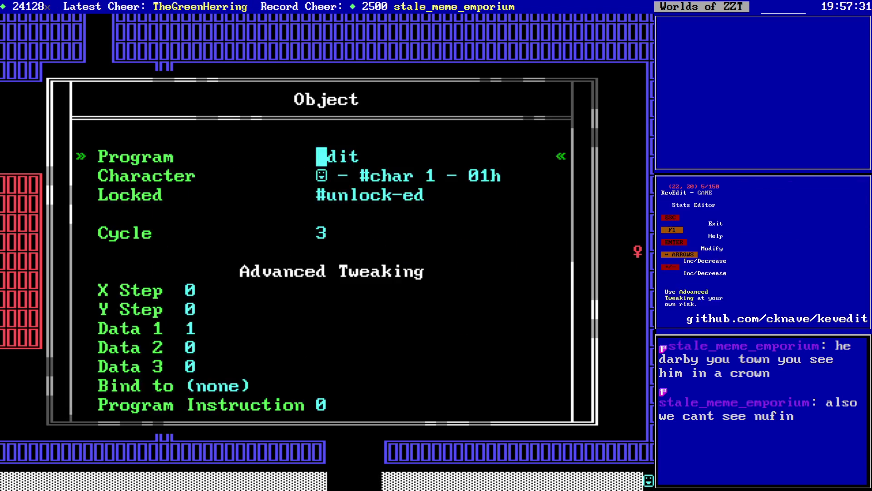
{"action": "key", "text": "Return"}
{"action": "key", "text": "Down"}
{"action": "type", "text": "#end"}
{"action": "key", "text": "Return"}
{"action": "type", "text": ":re"}
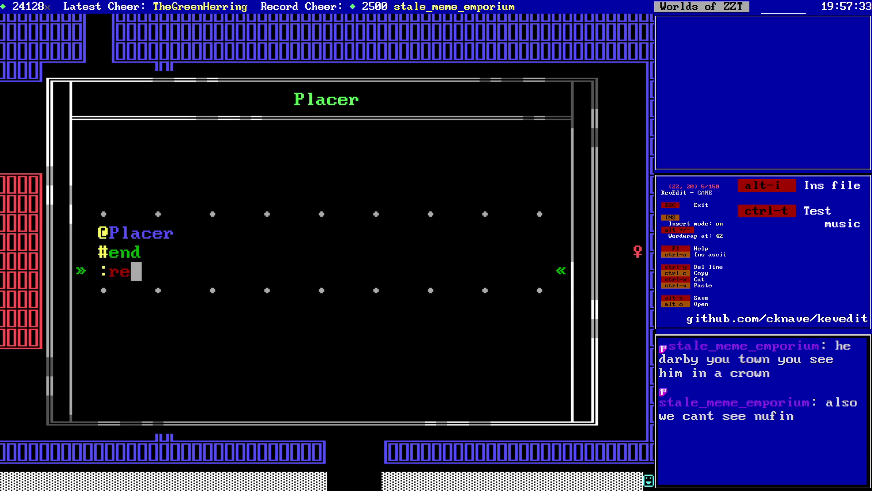
{"action": "type", "text": "set"}
{"action": "key", "text": "Return"}
{"action": "type", "text": "/n"}
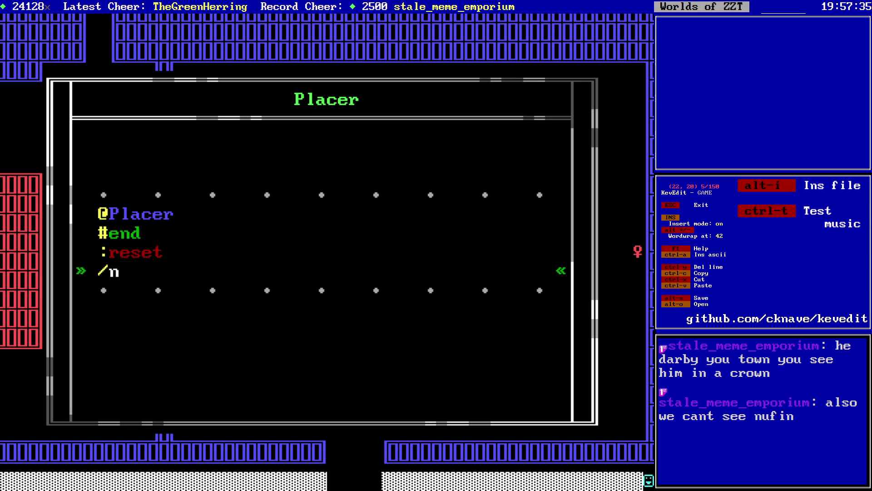
{"action": "key", "text": "Return"}
{"action": "type", "text": "#put n purple br"}
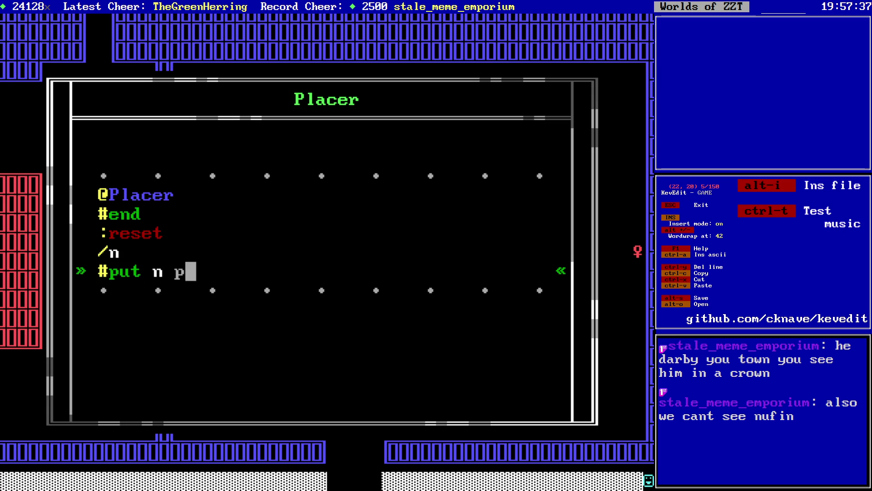
{"action": "type", "text": "eakable"}
{"action": "key", "text": "Return"}
{"action": "type", "text": "/s"}
{"action": "key", "text": "Escape"}
{"action": "key", "text": "Down"}
{"action": "key", "text": "Down"}
{"action": "key", "text": "Down"}
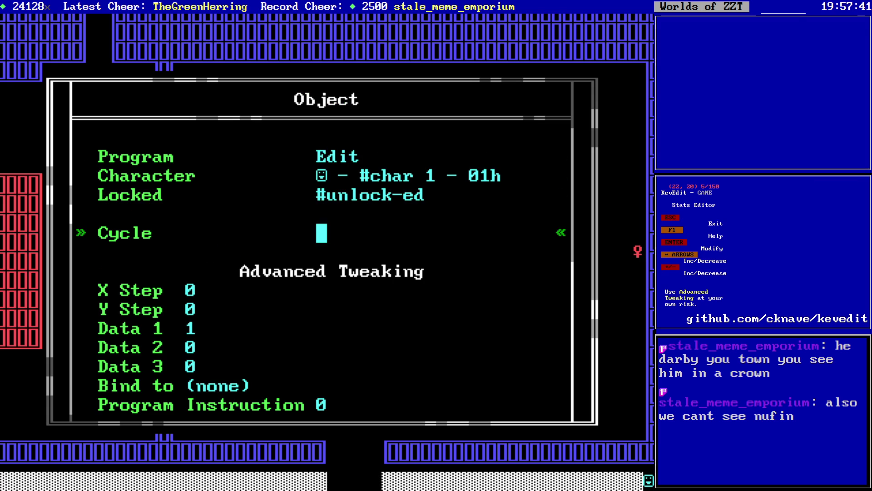
{"action": "key", "text": "Escape"}
Step: Place three Placer copies further right along the bottom wall toward the corner
{"action": "key", "text": "Right"}
{"action": "key", "text": "Right"}
{"action": "key", "text": "Right"}
{"action": "key", "text": "space"}
{"action": "key", "text": "Right"}
{"action": "key", "text": "Right"}
{"action": "key", "text": "Right"}
{"action": "key", "text": "Right"}
{"action": "key", "text": "Right"}
{"action": "key", "text": "space"}
{"action": "key", "text": "Right"}
{"action": "key", "text": "Right"}
{"action": "key", "text": "Right"}
{"action": "key", "text": "space"}
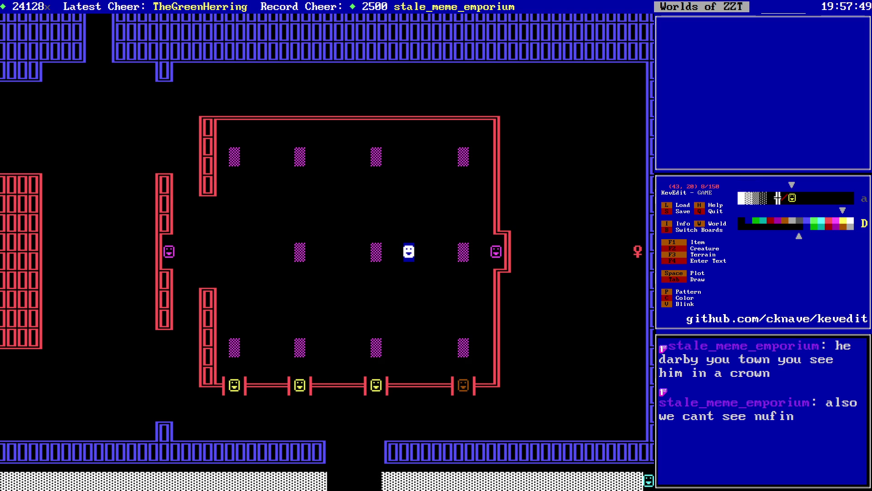
Step: Put a Placer copy at the right end of the top wall
{"action": "key", "text": "Up"}
{"action": "key", "text": "Up"}
{"action": "key", "text": "Up"}
{"action": "key", "text": "Left"}
{"action": "key", "text": "Left"}
{"action": "key", "text": "Left"}
{"action": "key", "text": "Left"}
{"action": "key", "text": "Left"}
{"action": "key", "text": "Left"}
{"action": "key", "text": "Right"}
{"action": "key", "text": "Right"}
{"action": "key", "text": "Right"}
{"action": "key", "text": "Up"}
{"action": "key", "text": "Up"}
{"action": "key", "text": "Up"}
{"action": "key", "text": "Left"}
{"action": "key", "text": "Up"}
{"action": "key", "text": "Up"}
{"action": "key", "text": "space"}
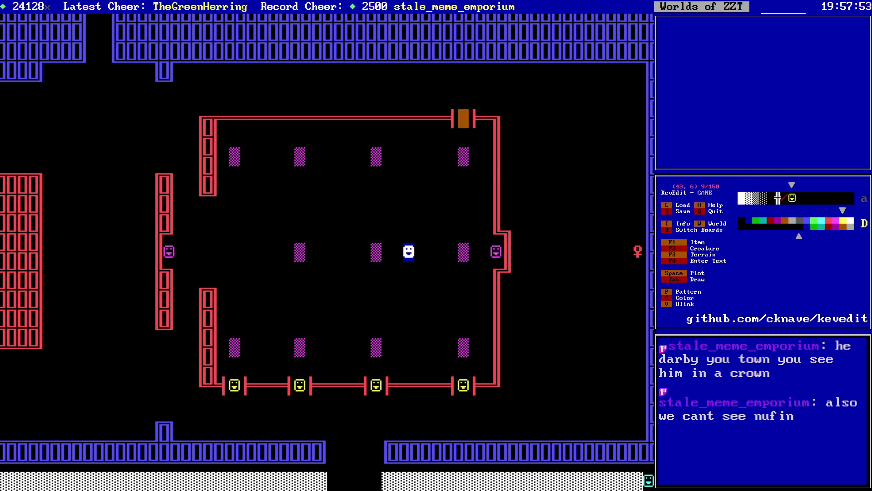
{"action": "key", "text": "Return"}
{"action": "key", "text": "Return"}
Step: Change the top-wall Placer's #put and movement directions from n to s
{"action": "key", "text": "Up"}
{"action": "key", "text": "Right"}
{"action": "key", "text": "Right"}
{"action": "key", "text": "Right"}
{"action": "key", "text": "Right"}
{"action": "key", "text": "Right"}
{"action": "key", "text": "Delete"}
{"action": "type", "text": "s"}
{"action": "key", "text": "Up"}
{"action": "key", "text": "Delete"}
{"action": "type", "text": "s"}
{"action": "key", "text": "Down"}
{"action": "key", "text": "Down"}
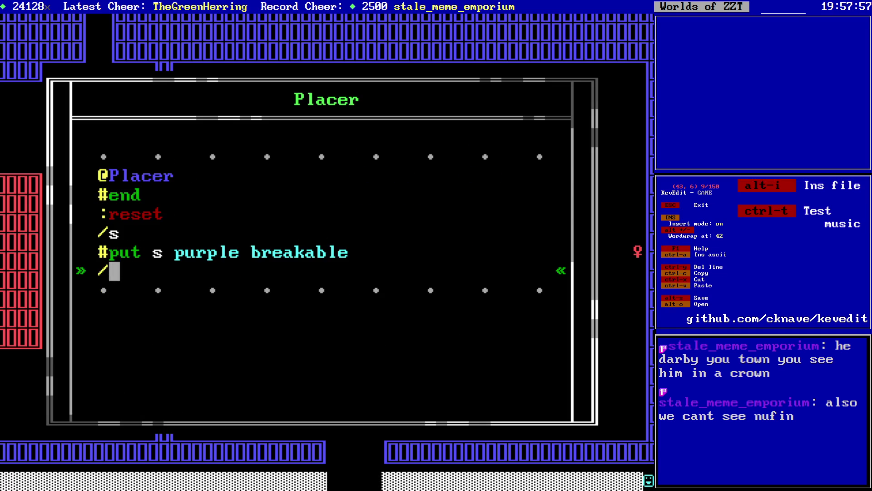
{"action": "key", "text": "Escape"}
{"action": "key", "text": "Escape"}
{"action": "key", "text": "Left"}
{"action": "key", "text": "Left"}
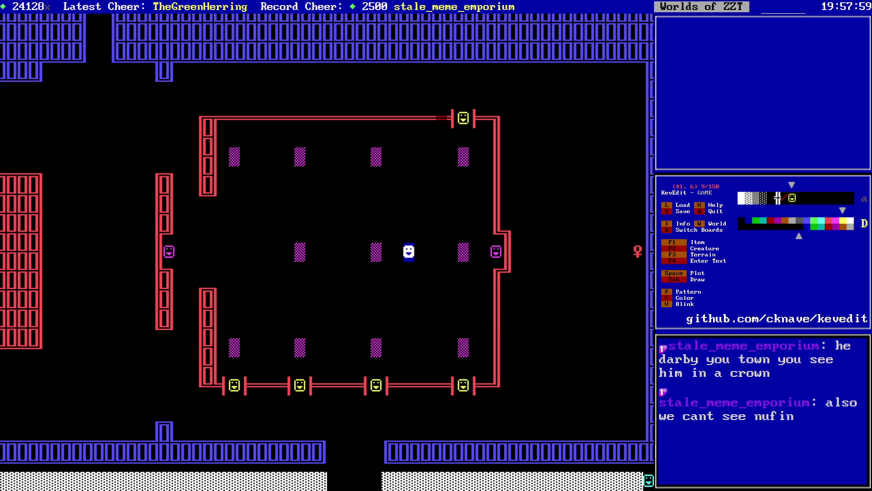
Step: Place three more Placer copies leftward along the top wall to its left end
{"action": "key", "text": "Left"}
{"action": "key", "text": "Left"}
{"action": "key", "text": "Left"}
{"action": "key", "text": "Left"}
{"action": "key", "text": "space"}
{"action": "key", "text": "Left"}
{"action": "key", "text": "Left"}
{"action": "key", "text": "Left"}
{"action": "key", "text": "Left"}
{"action": "key", "text": "space"}
{"action": "key", "text": "Left"}
{"action": "key", "text": "Left"}
{"action": "key", "text": "Left"}
{"action": "key", "text": "Left"}
{"action": "key", "text": "space"}
{"action": "key", "text": "Down"}
{"action": "key", "text": "Down"}
{"action": "key", "text": "Down"}
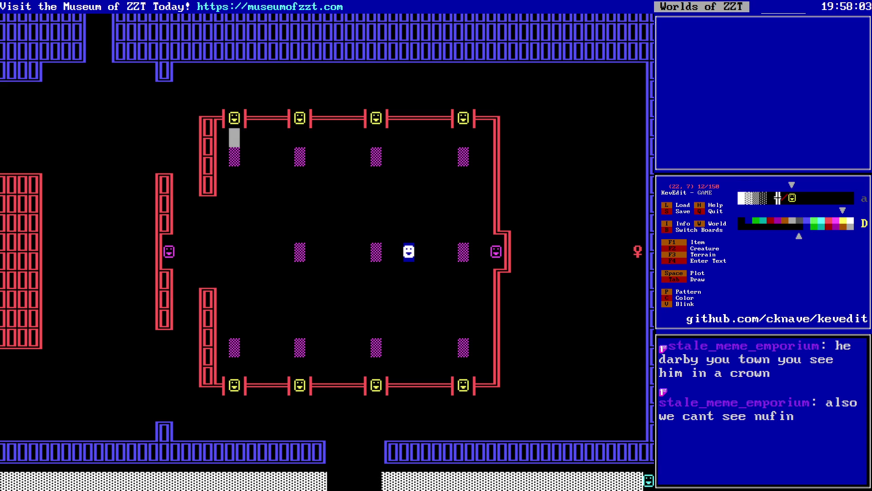
Step: Delete the /s and /n movement lines from a Placer's program
{"action": "key", "text": "Right"}
{"action": "key", "text": "Right"}
{"action": "key", "text": "Right"}
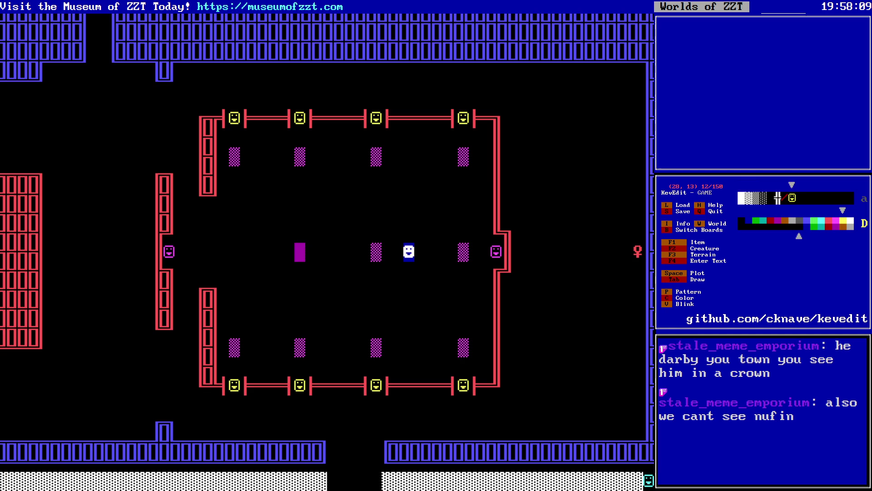
{"action": "key", "text": "Up"}
{"action": "key", "text": "Left"}
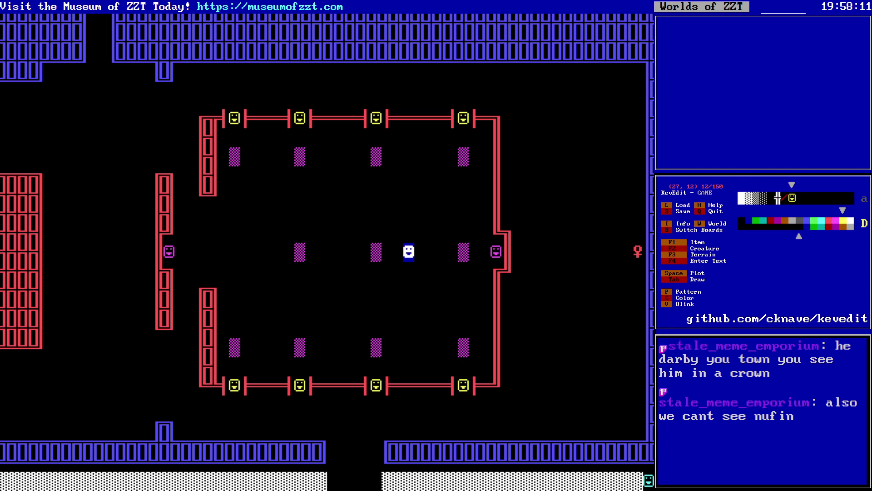
{"action": "key", "text": "Down"}
{"action": "key", "text": "Right"}
{"action": "key", "text": "Down"}
{"action": "key", "text": "Up"}
{"action": "key", "text": "Up"}
{"action": "key", "text": "Return"}
{"action": "key", "text": "Down"}
{"action": "key", "text": "Down"}
{"action": "key", "text": "Down"}
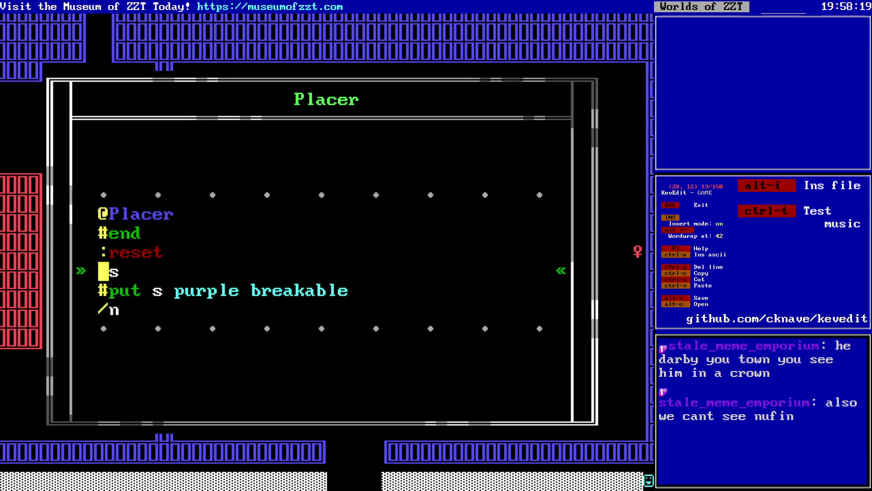
{"action": "key", "text": "ctrl+y"}
{"action": "key", "text": "Down"}
{"action": "key", "text": "ctrl+y"}
{"action": "key", "text": "Escape"}
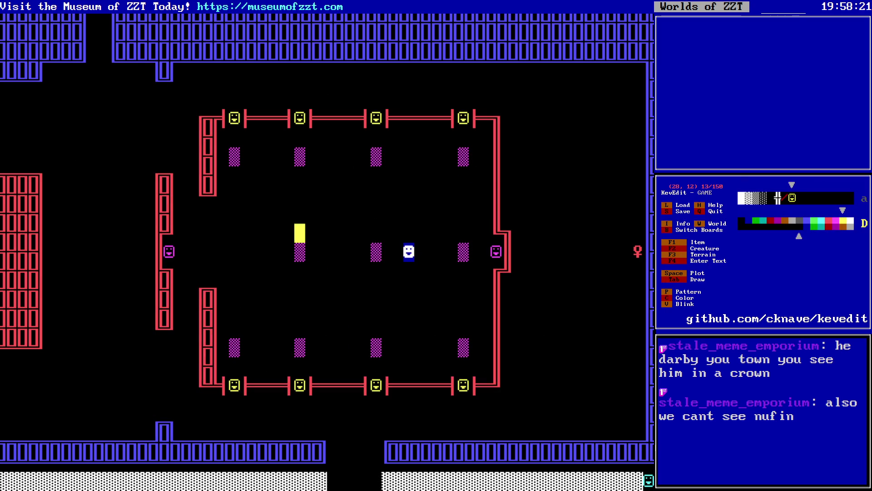
Step: Place Placer copies above the middle-left block and below the middle-right block
{"action": "key", "text": "Right"}
{"action": "key", "text": "Right"}
{"action": "key", "text": "Right"}
{"action": "key", "text": "space"}
{"action": "key", "text": "Down"}
{"action": "key", "text": "Left"}
{"action": "key", "text": "Left"}
{"action": "key", "text": "Left"}
{"action": "key", "text": "Down"}
{"action": "key", "text": "Right"}
{"action": "key", "text": "Right"}
Step: Change the new Placer's #put direction from s to n
{"action": "key", "text": "space"}
{"action": "key", "text": "Return"}
{"action": "key", "text": "Down"}
{"action": "key", "text": "Down"}
{"action": "key", "text": "Down"}
{"action": "key", "text": "Right"}
{"action": "key", "text": "Right"}
{"action": "key", "text": "Right"}
{"action": "key", "text": "BackSpace"}
{"action": "type", "text": "n"}
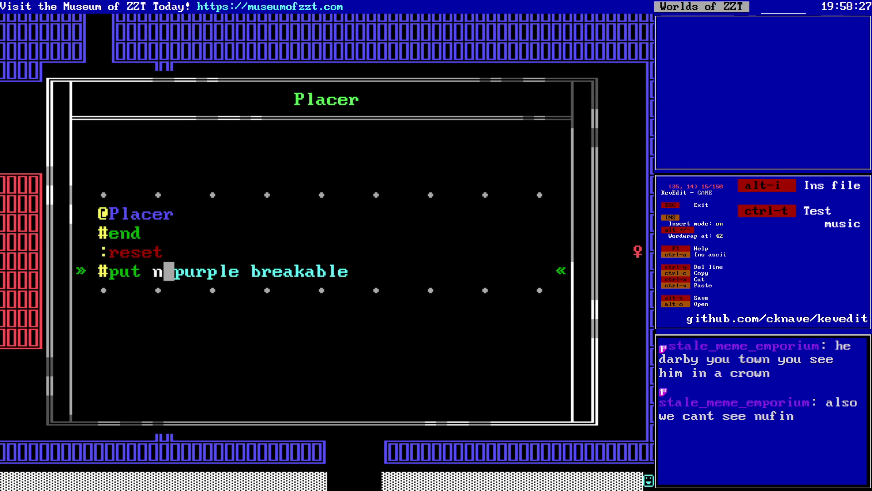
{"action": "key", "text": "Escape"}
Step: Add an object below the left block, then open the right switch object's script
{"action": "key", "text": "Left"}
{"action": "key", "text": "Left"}
{"action": "key", "text": "Left"}
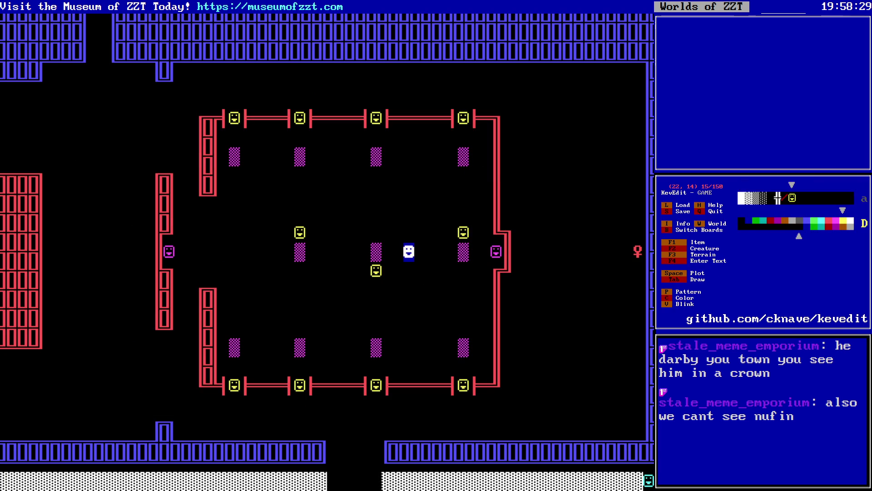
{"action": "key", "text": "space"}
{"action": "key", "text": "Up"}
{"action": "key", "text": "Right"}
{"action": "key", "text": "Right"}
{"action": "key", "text": "Right"}
{"action": "key", "text": "Left"}
{"action": "key", "text": "Left"}
{"action": "key", "text": "Left"}
{"action": "key", "text": "Insert"}
{"action": "key", "text": "Left"}
{"action": "key", "text": "Left"}
{"action": "key", "text": "Left"}
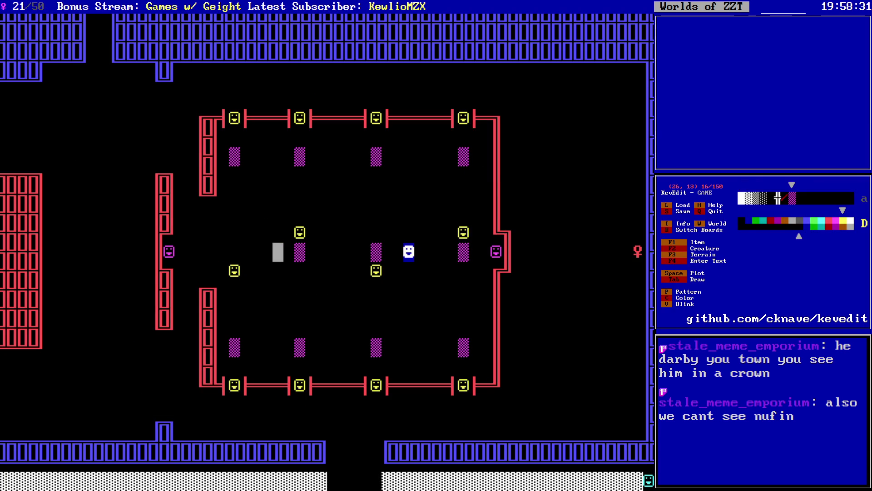
{"action": "key", "text": "Right"}
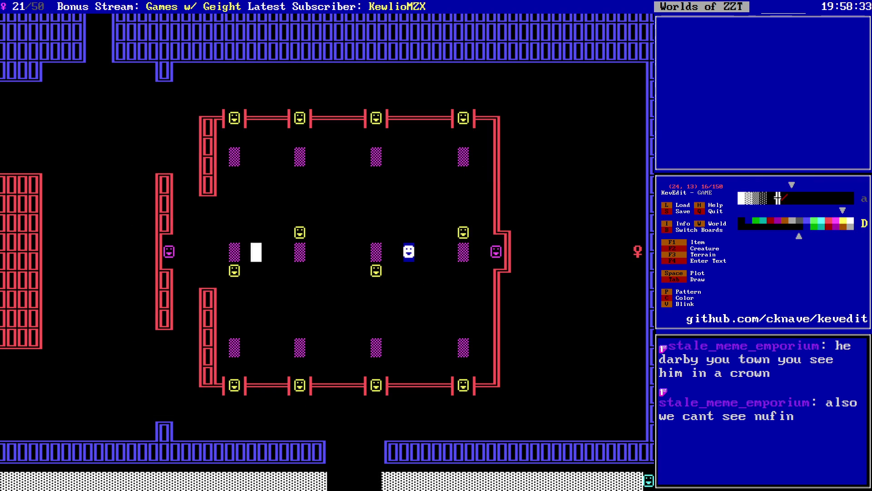
{"action": "key", "text": "Right"}
{"action": "key", "text": "Right"}
{"action": "key", "text": "Right"}
{"action": "key", "text": "Right"}
{"action": "key", "text": "Right"}
{"action": "key", "text": "Right"}
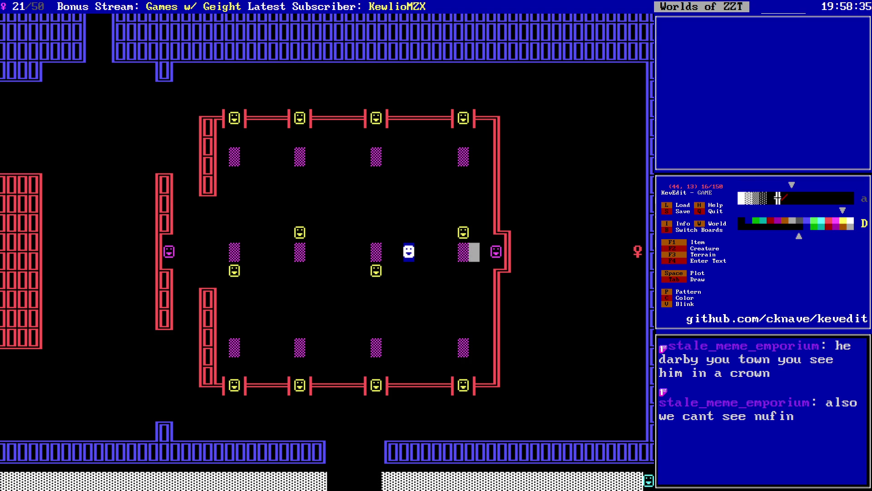
{"action": "key", "text": "Return"}
{"action": "key", "text": "Down"}
{"action": "key", "text": "Down"}
{"action": "key", "text": "Down"}
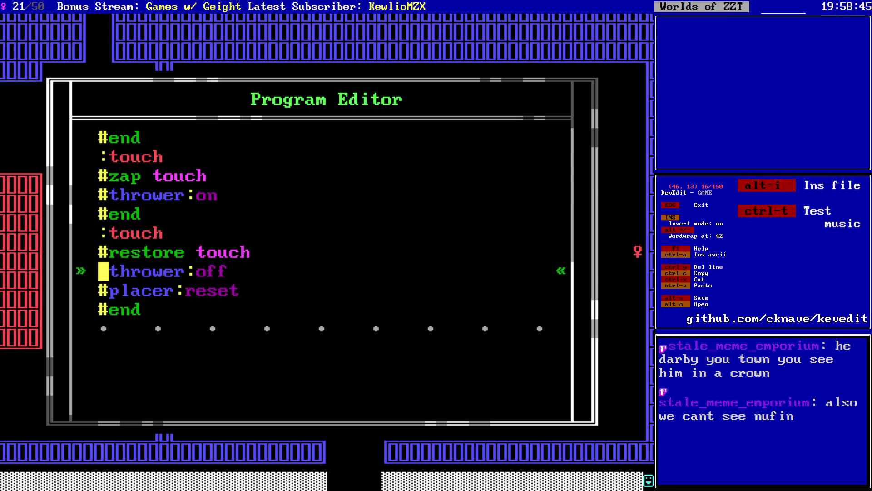
Step: Move #placer:reset below #zap touch, add a blank line after :touch, and close the script
{"action": "key", "text": "Down"}
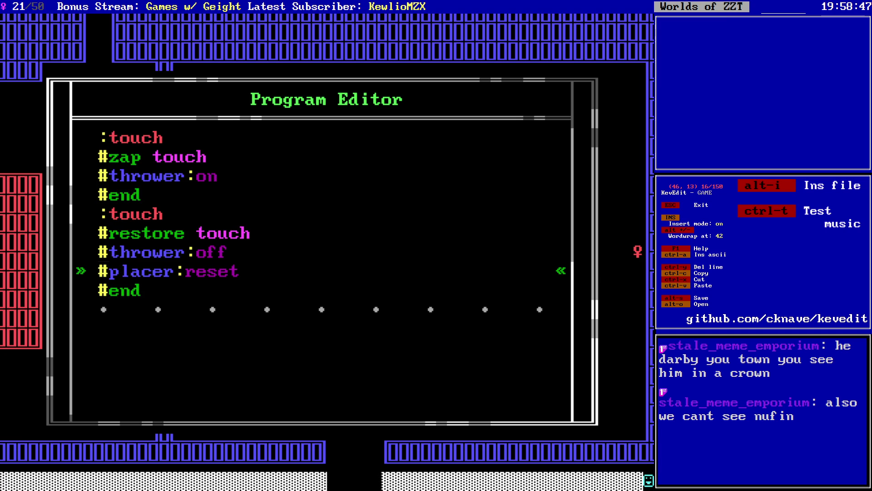
{"action": "key", "text": "ctrl+y"}
{"action": "key", "text": "Up"}
{"action": "key", "text": "Up"}
{"action": "key", "text": "Up"}
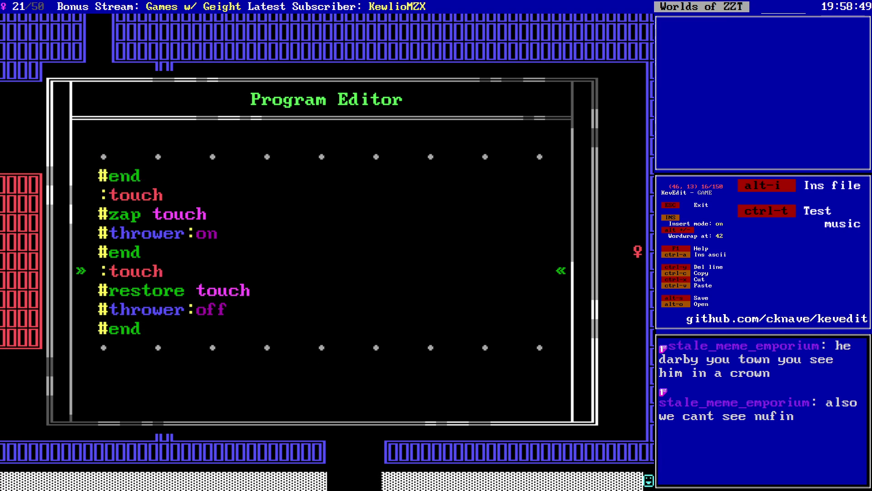
{"action": "key", "text": "Down"}
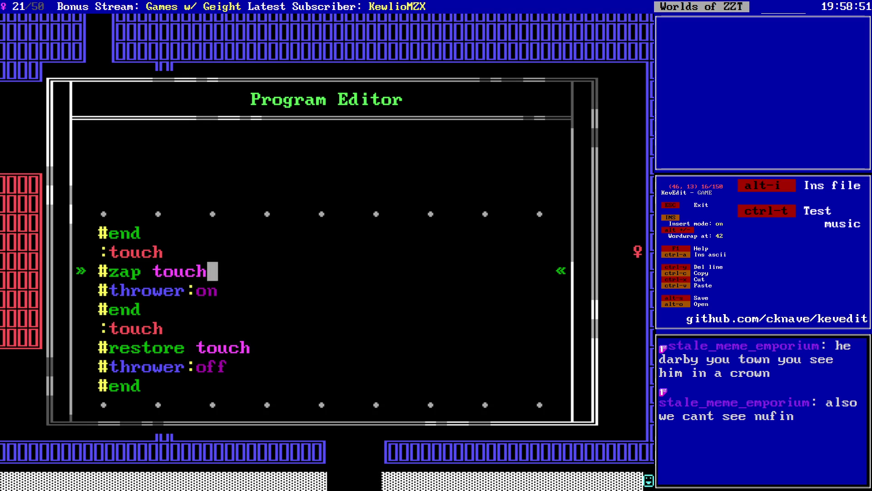
{"action": "key", "text": "Return"}
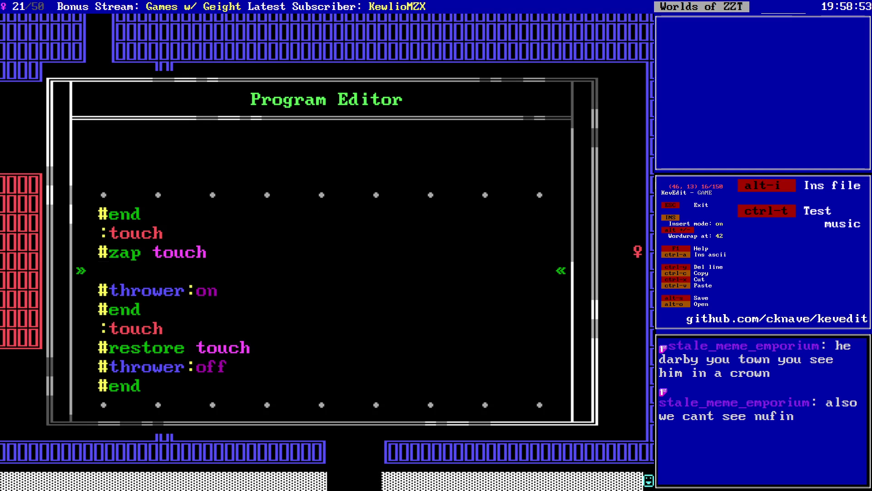
{"action": "type", "text": "#placer:reset"}
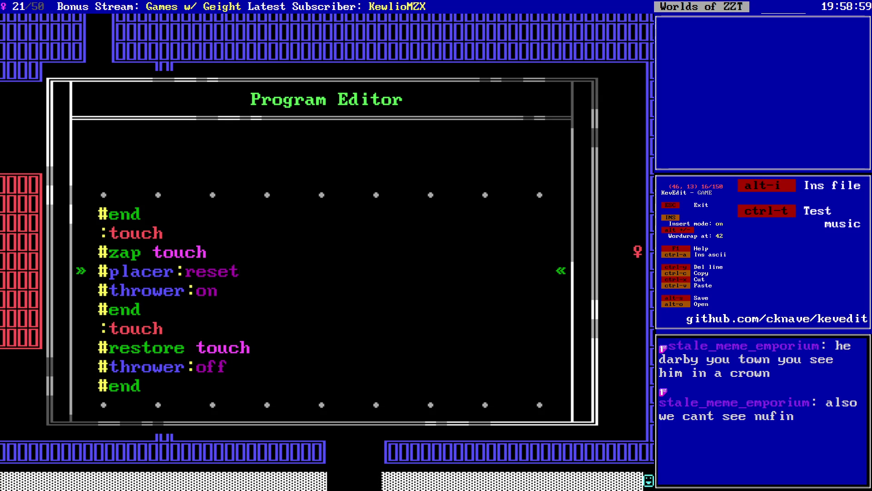
{"action": "key", "text": "Up"}
{"action": "key", "text": "Up"}
{"action": "key", "text": "Return"}
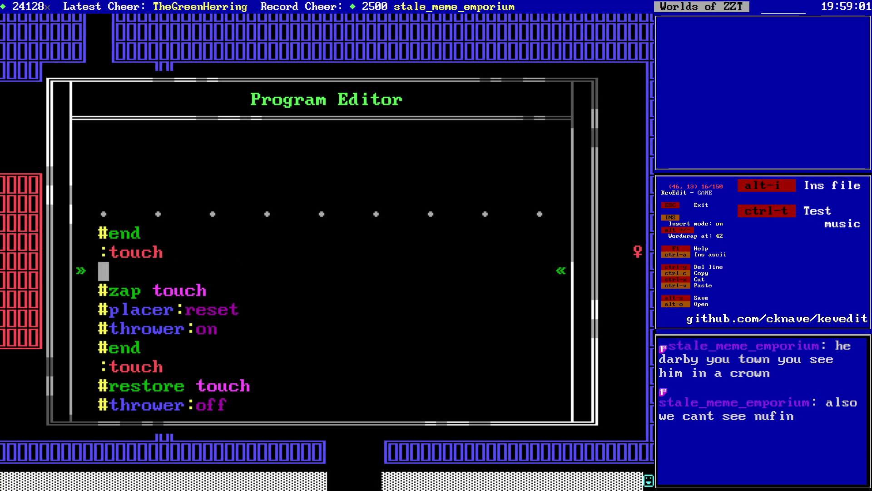
{"action": "key", "text": "Escape"}
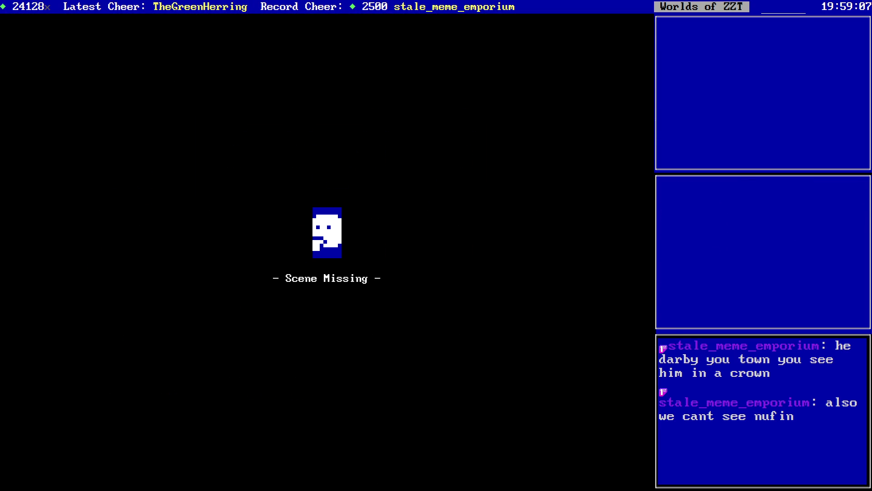
Step: End the running test game and load the GAME world from the ZZT Worlds list
{"action": "key", "text": "y"}
{"action": "key", "text": "w"}
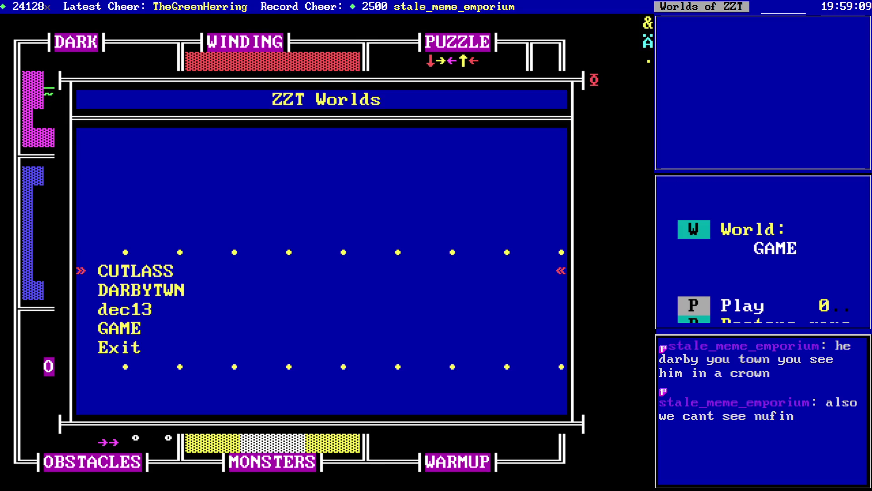
{"action": "key", "text": "Down"}
{"action": "key", "text": "Down"}
{"action": "key", "text": "Down"}
{"action": "key", "text": "Return"}
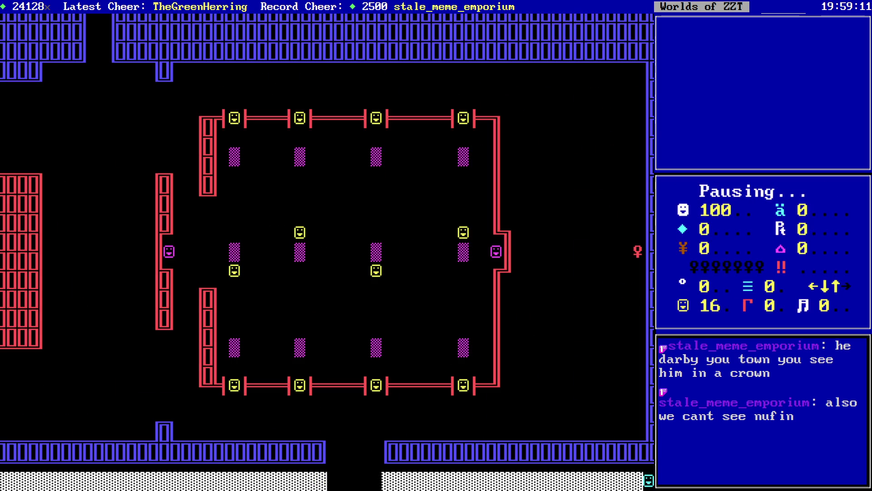
Step: Walk to the right purple switch, touch it to start the thrower, then dodge down
{"action": "key", "text": "Down"}
{"action": "key", "text": "Right"}
{"action": "key", "text": "Right"}
{"action": "key", "text": "Right"}
{"action": "key", "text": "Up"}
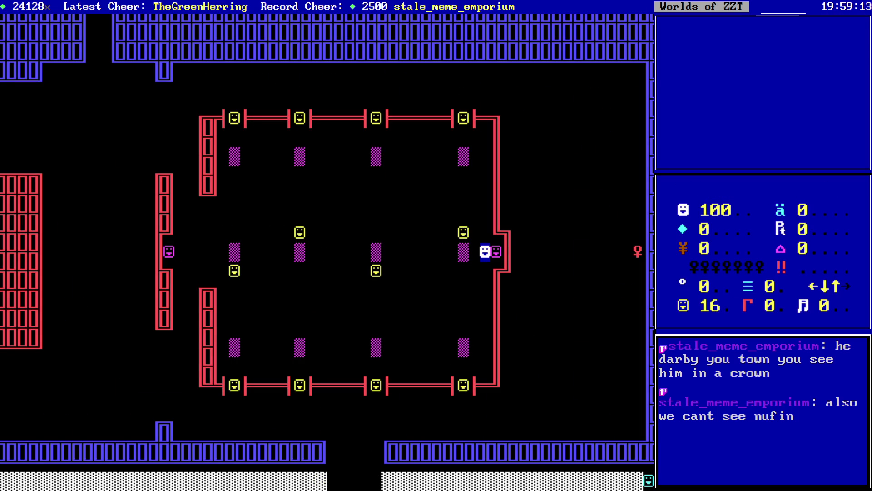
{"action": "key", "text": "Right"}
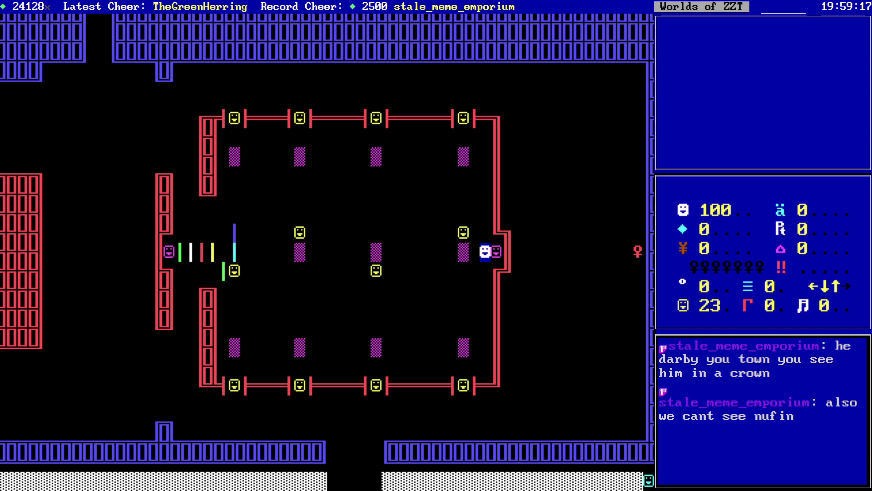
{"action": "key", "text": "Down"}
{"action": "key", "text": "Down"}
{"action": "key", "text": "Down"}
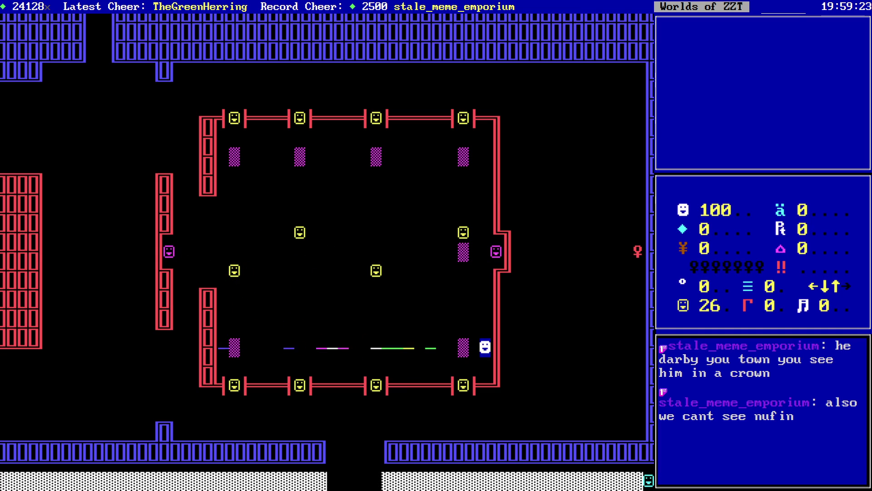
{"action": "key", "text": "Up"}
{"action": "key", "text": "Up"}
{"action": "key", "text": "Up"}
{"action": "key", "text": "Up"}
{"action": "key", "text": "Up"}
{"action": "key", "text": "Up"}
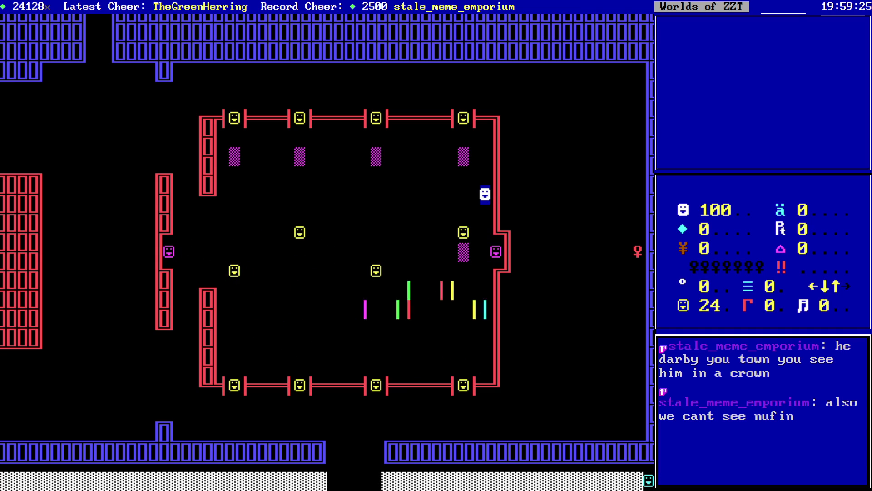
Step: Weave left along the top row of magenta blocks, then down to the central yellow objects
{"action": "key", "text": "Left"}
{"action": "key", "text": "Left"}
{"action": "key", "text": "Left"}
{"action": "key", "text": "Left"}
{"action": "key", "text": "Left"}
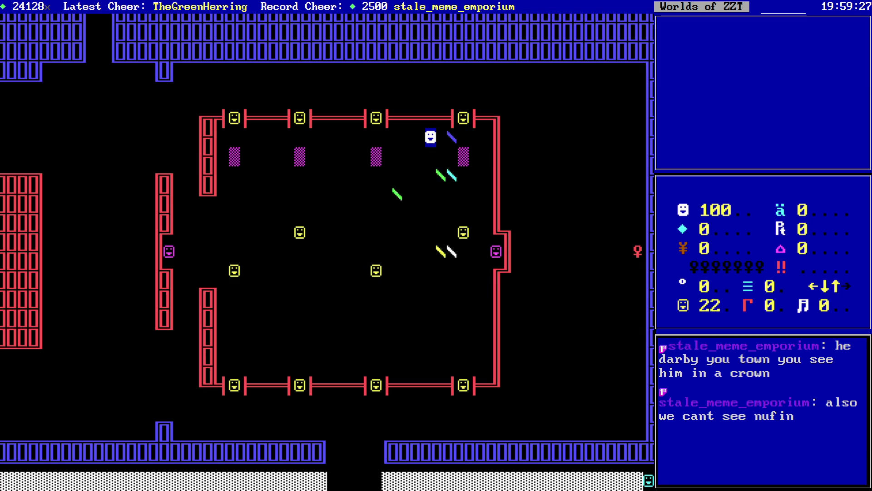
{"action": "key", "text": "Down"}
{"action": "key", "text": "Left"}
{"action": "key", "text": "Up"}
{"action": "key", "text": "Left"}
{"action": "key", "text": "Left"}
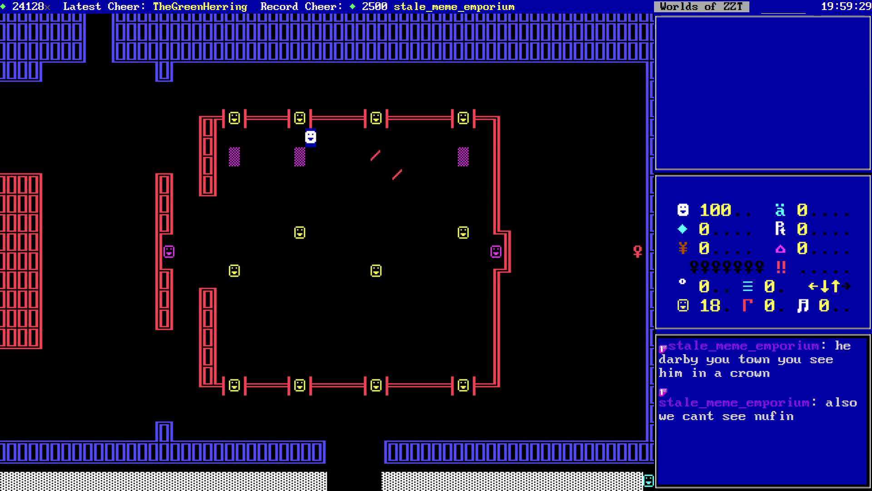
{"action": "key", "text": "Left"}
{"action": "key", "text": "Left"}
{"action": "key", "text": "Left"}
{"action": "key", "text": "Down"}
{"action": "key", "text": "Down"}
{"action": "key", "text": "Down"}
{"action": "key", "text": "Down"}
{"action": "key", "text": "Down"}
{"action": "key", "text": "Right"}
{"action": "key", "text": "Down"}
{"action": "key", "text": "Right"}
{"action": "key", "text": "Right"}
Step: Return to the right switch and bump it to restart the star-thrower
{"action": "key", "text": "Right"}
{"action": "key", "text": "Right"}
{"action": "key", "text": "Right"}
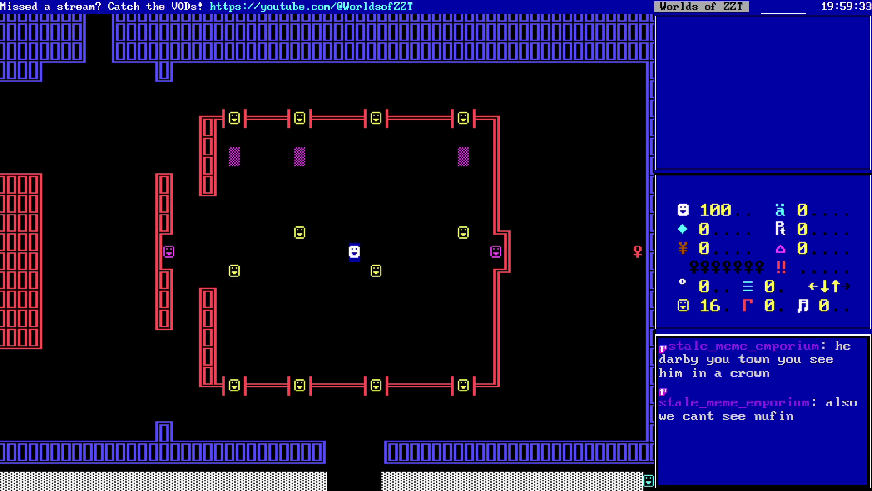
{"action": "key", "text": "Right"}
{"action": "key", "text": "Right"}
{"action": "key", "text": "Down"}
{"action": "key", "text": "Up"}
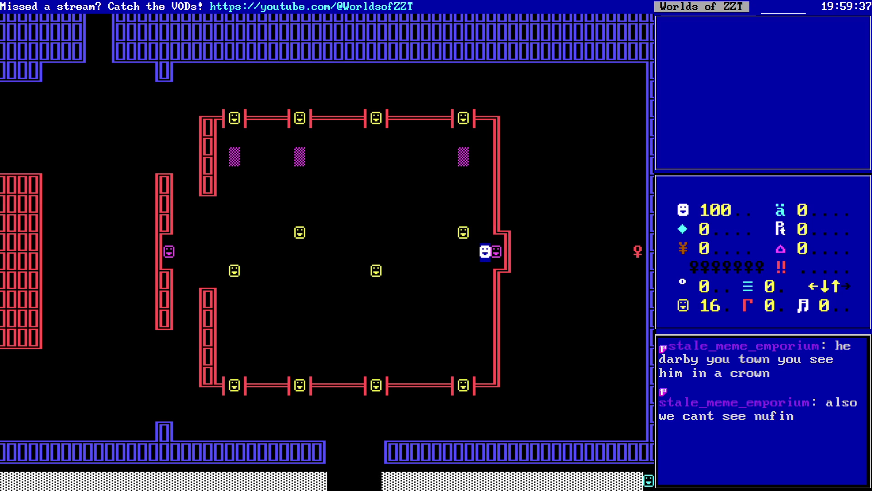
{"action": "key", "text": "Down"}
{"action": "key", "text": "Down"}
{"action": "key", "text": "Up"}
{"action": "key", "text": "Up"}
{"action": "key", "text": "Up"}
{"action": "key", "text": "Up"}
{"action": "key", "text": "Up"}
{"action": "key", "text": "Down"}
{"action": "key", "text": "Down"}
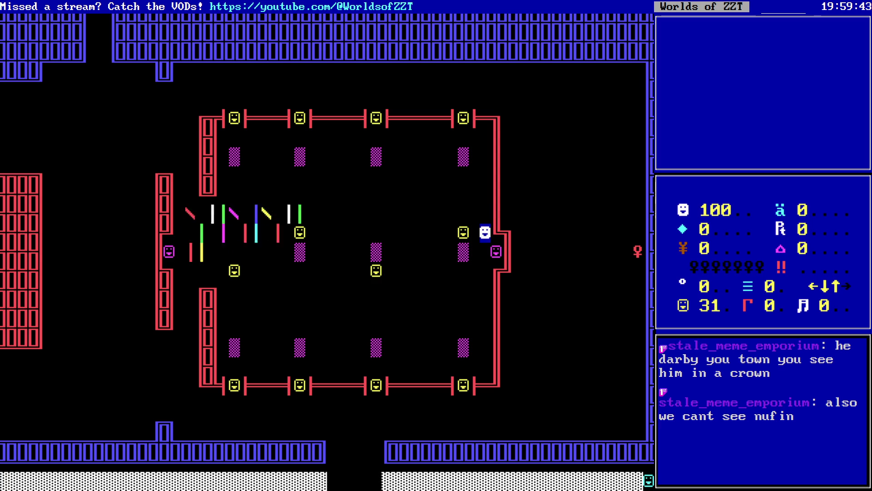
Step: Dodge the stars along the right wall, then circle up and back toward the switch
{"action": "key", "text": "Down"}
{"action": "key", "text": "Down"}
{"action": "key", "text": "Down"}
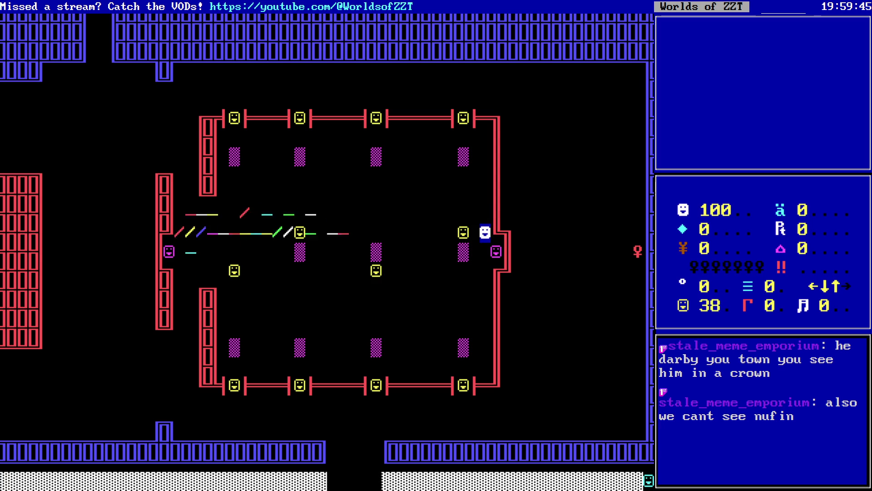
{"action": "key", "text": "Down"}
{"action": "key", "text": "Left"}
{"action": "key", "text": "Left"}
{"action": "key", "text": "Right"}
{"action": "key", "text": "Right"}
{"action": "key", "text": "Up"}
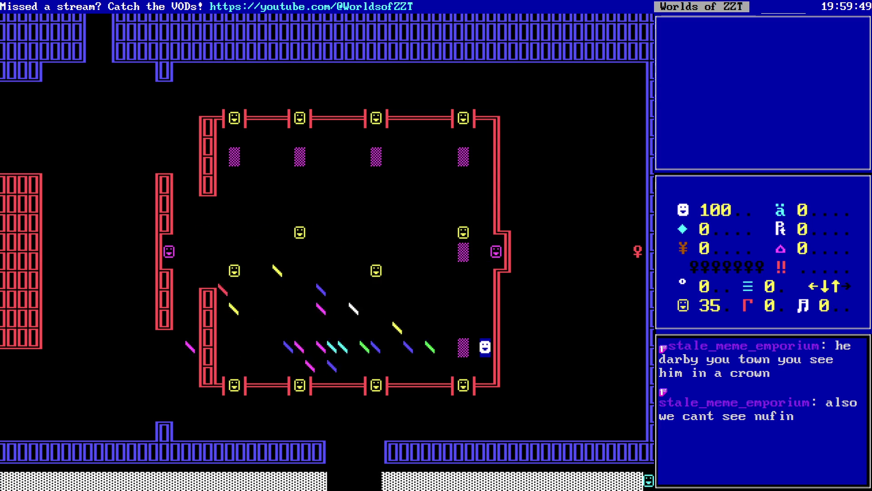
{"action": "key", "text": "Up"}
{"action": "key", "text": "Up"}
{"action": "key", "text": "Up"}
{"action": "key", "text": "Left"}
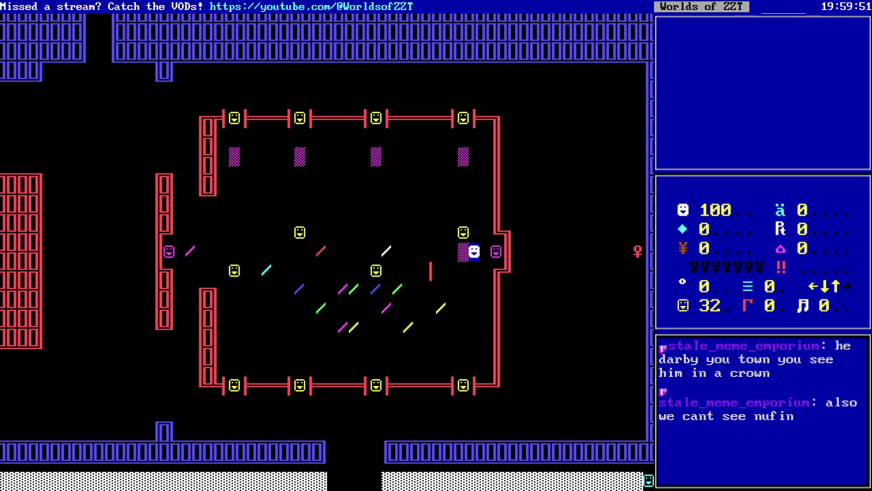
{"action": "key", "text": "Up"}
{"action": "key", "text": "Up"}
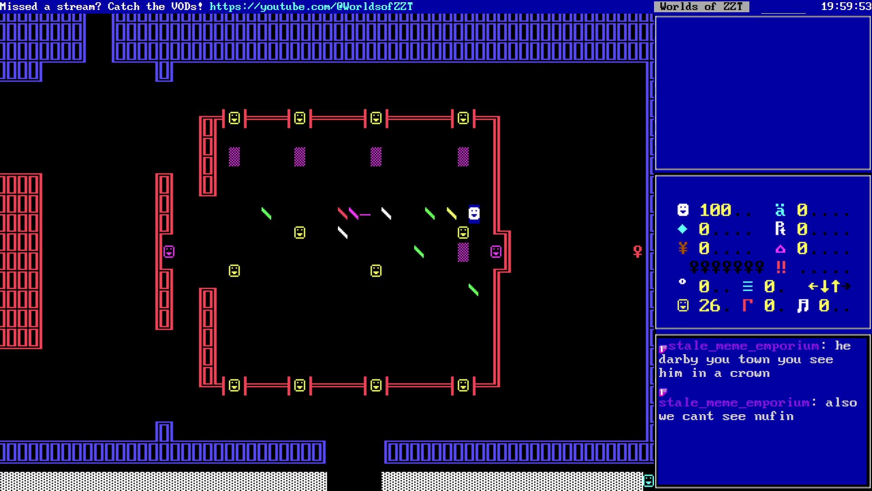
{"action": "key", "text": "Up"}
{"action": "key", "text": "Up"}
{"action": "key", "text": "Up"}
{"action": "key", "text": "Left"}
{"action": "key", "text": "Left"}
{"action": "key", "text": "Left"}
{"action": "key", "text": "Left"}
{"action": "key", "text": "Down"}
{"action": "key", "text": "Down"}
{"action": "key", "text": "Down"}
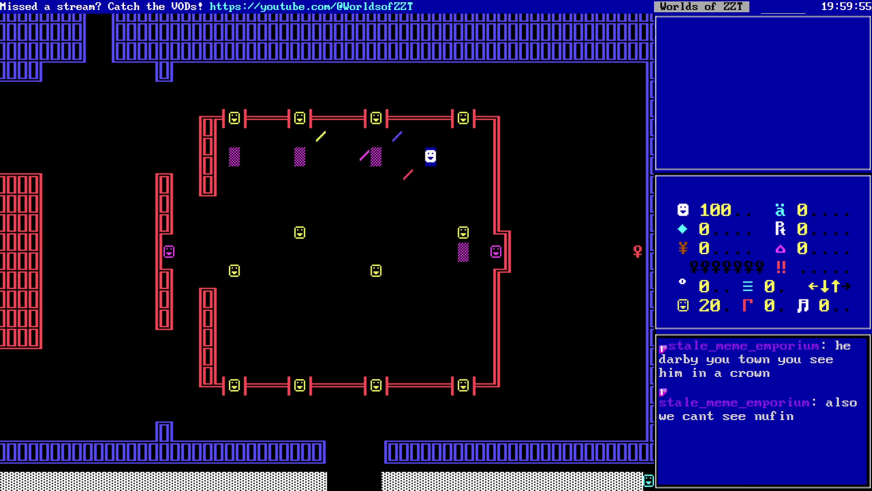
{"action": "key", "text": "Right"}
{"action": "key", "text": "Right"}
{"action": "key", "text": "Right"}
{"action": "key", "text": "Right"}
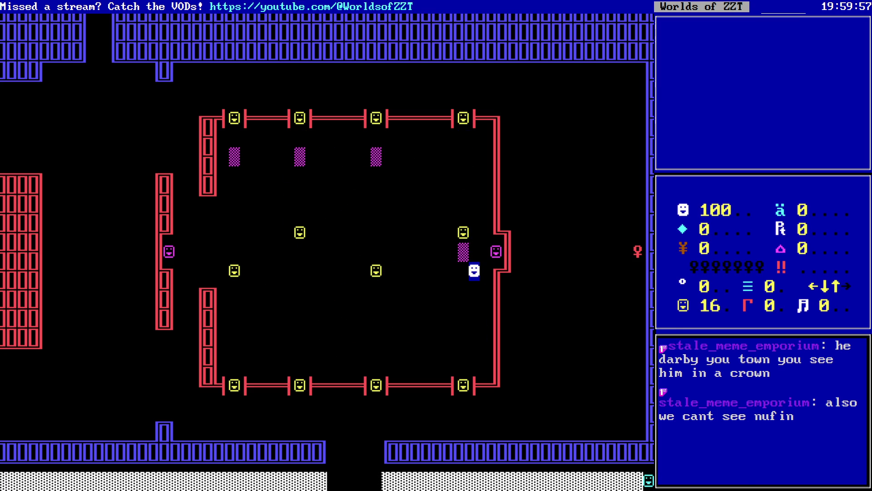
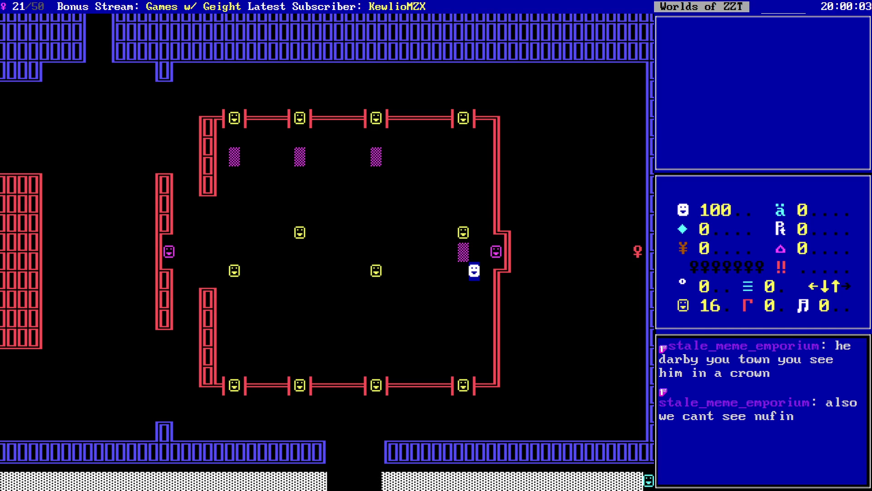
Step: Walk the player down, left and up toward the left smileys, then leave play
{"action": "key", "text": "Down"}
{"action": "key", "text": "Down"}
{"action": "key", "text": "Down"}
{"action": "key", "text": "Left"}
{"action": "key", "text": "Left"}
{"action": "key", "text": "Left"}
{"action": "key", "text": "Left"}
{"action": "key", "text": "Left"}
{"action": "key", "text": "Left"}
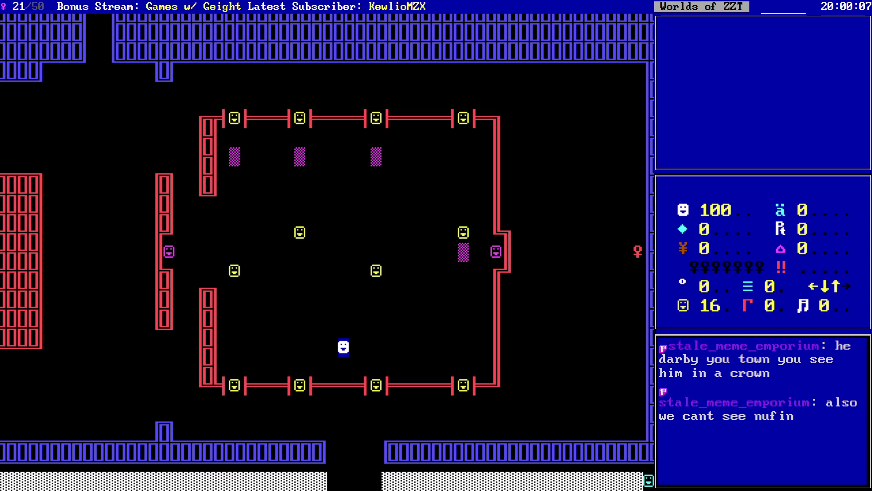
{"action": "key", "text": "Up"}
{"action": "key", "text": "Up"}
{"action": "key", "text": "Up"}
{"action": "key", "text": "Left"}
{"action": "key", "text": "Left"}
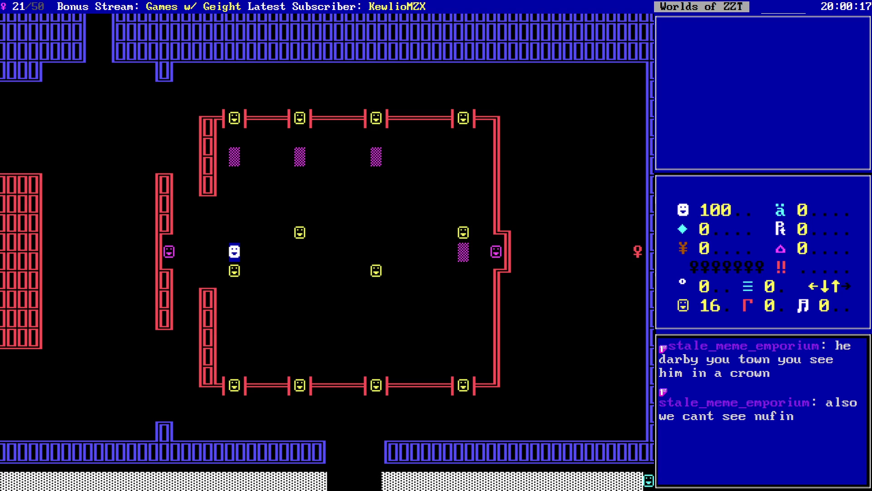
{"action": "key", "text": "Escape"}
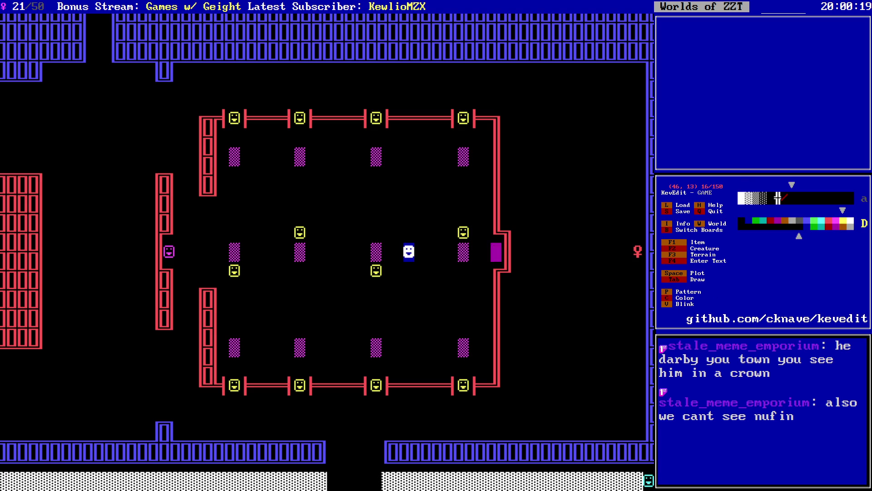
Step: Move the right-hand magenta smiley into the middle of the room
{"action": "key", "text": "Left"}
{"action": "key", "text": "Left"}
{"action": "key", "text": "Left"}
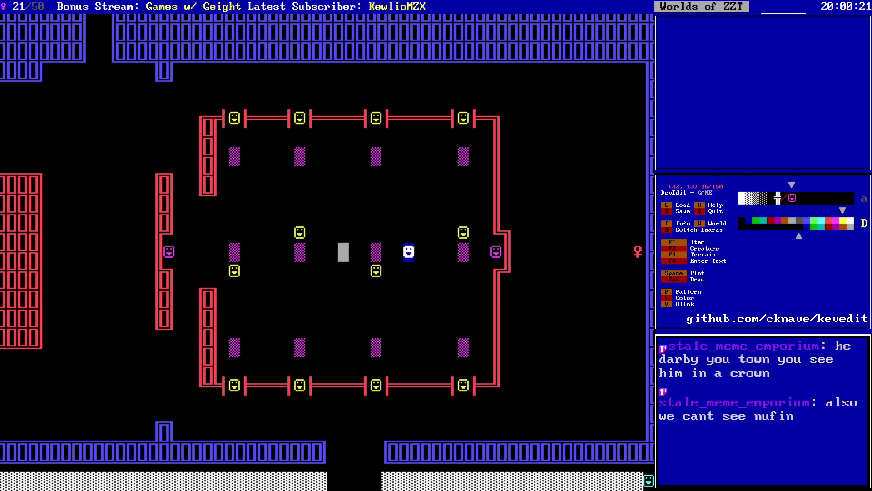
{"action": "key", "text": "Right"}
{"action": "key", "text": "Right"}
{"action": "key", "text": "Right"}
{"action": "key", "text": "Left"}
{"action": "key", "text": "Left"}
{"action": "key", "text": "Left"}
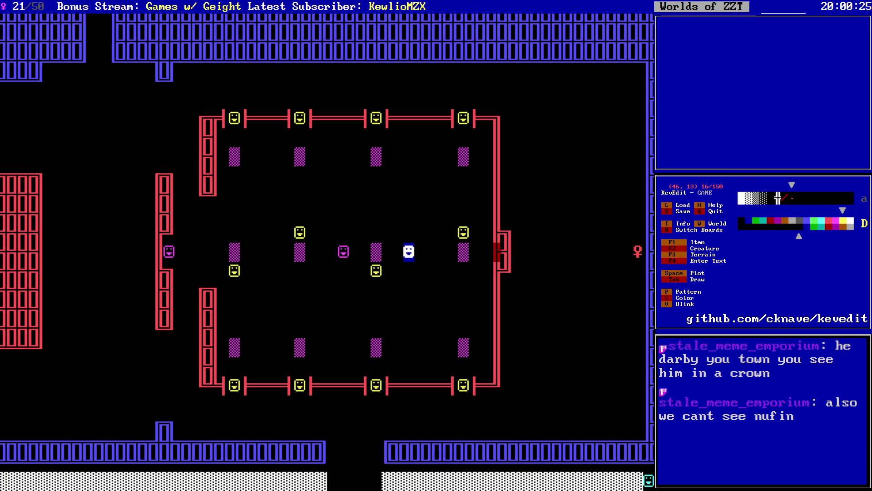
{"action": "key", "text": "Left"}
{"action": "key", "text": "Left"}
{"action": "key", "text": "Left"}
{"action": "key", "text": "Up"}
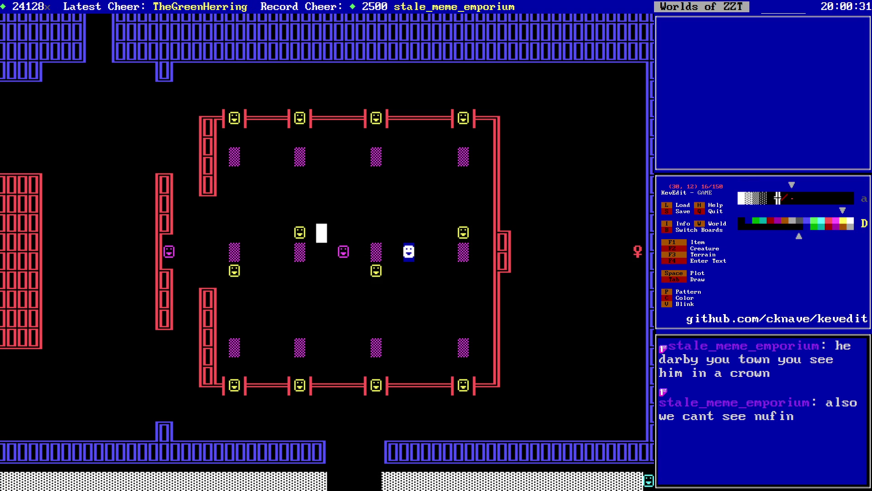
Step: Select the right wall with its smileys and gems and shift it three cells left
{"action": "key", "text": "Up"}
{"action": "key", "text": "Up"}
{"action": "key", "text": "Up"}
{"action": "key", "text": "Right"}
{"action": "key", "text": "Right"}
{"action": "key", "text": "Right"}
{"action": "key", "text": "Up"}
{"action": "key", "text": "Right"}
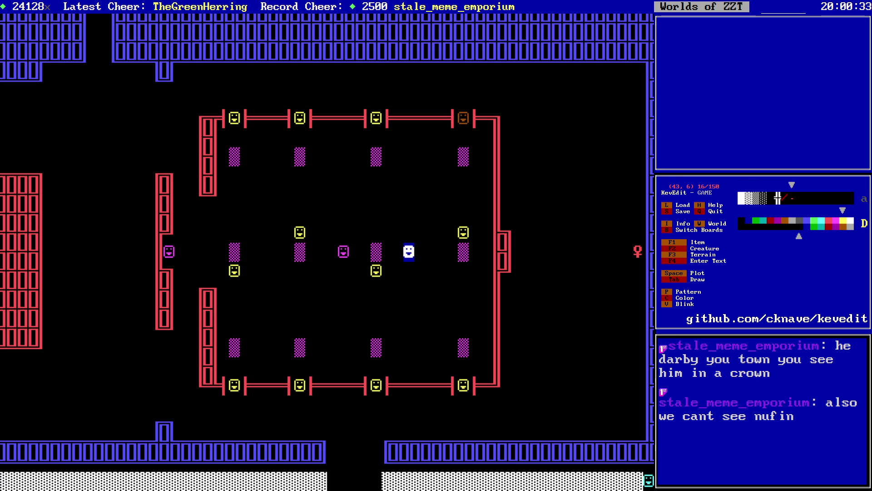
{"action": "key", "text": "Down"}
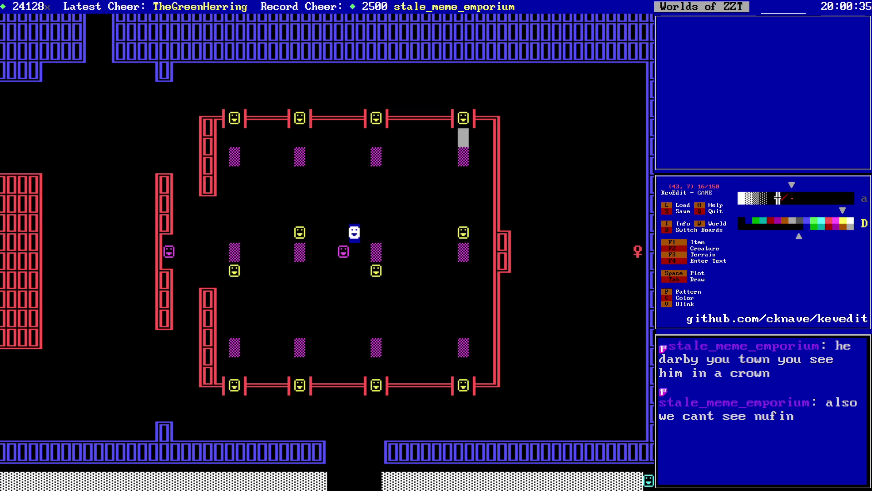
{"action": "key", "text": "shift+Right"}
{"action": "key", "text": "shift+Right"}
{"action": "key", "text": "shift+Right"}
{"action": "key", "text": "shift+Down"}
{"action": "key", "text": "shift+Down"}
{"action": "key", "text": "shift+Down"}
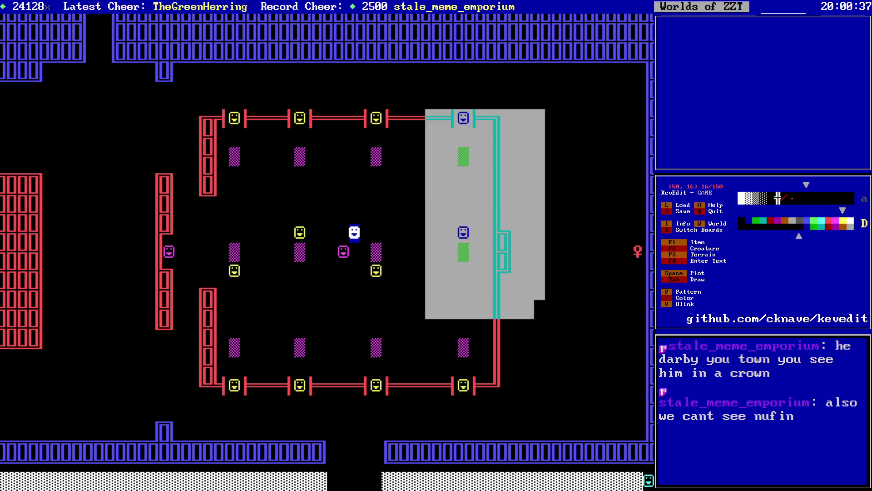
{"action": "key", "text": "shift+Down"}
{"action": "key", "text": "shift+Down"}
{"action": "key", "text": "shift+Down"}
{"action": "key", "text": "shift+Left"}
{"action": "key", "text": "shift+Left"}
{"action": "key", "text": "Escape"}
{"action": "key", "text": "Left"}
{"action": "key", "text": "Left"}
{"action": "key", "text": "Left"}
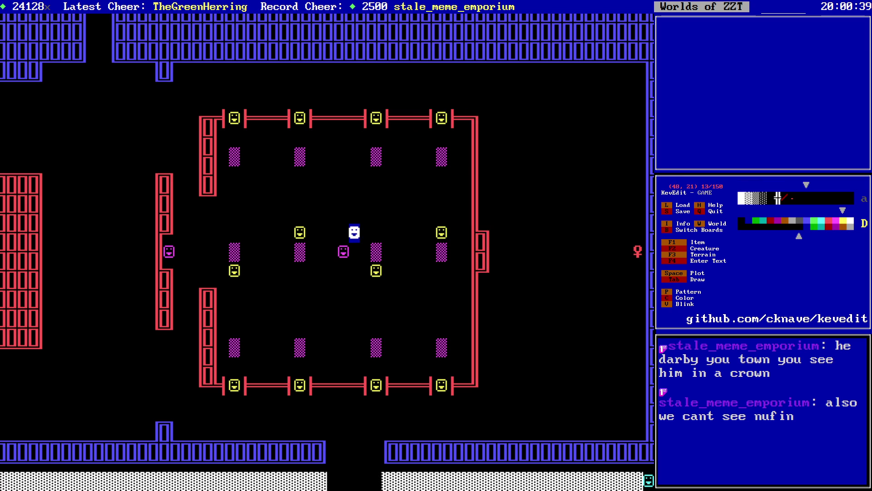
{"action": "key", "text": "Left"}
{"action": "key", "text": "Left"}
{"action": "key", "text": "Left"}
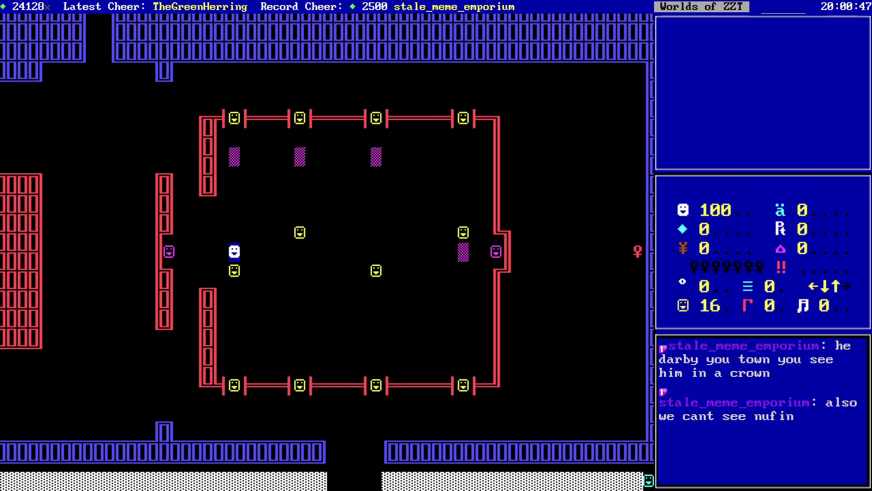
Step: Restart the ZZT world with the edited board
{"action": "key", "text": "Escape"}
{"action": "key", "text": "y"}
{"action": "key", "text": "w"}
{"action": "key", "text": "Down"}
{"action": "key", "text": "Down"}
{"action": "key", "text": "Down"}
{"action": "key", "text": "Return"}
{"action": "key", "text": "p"}
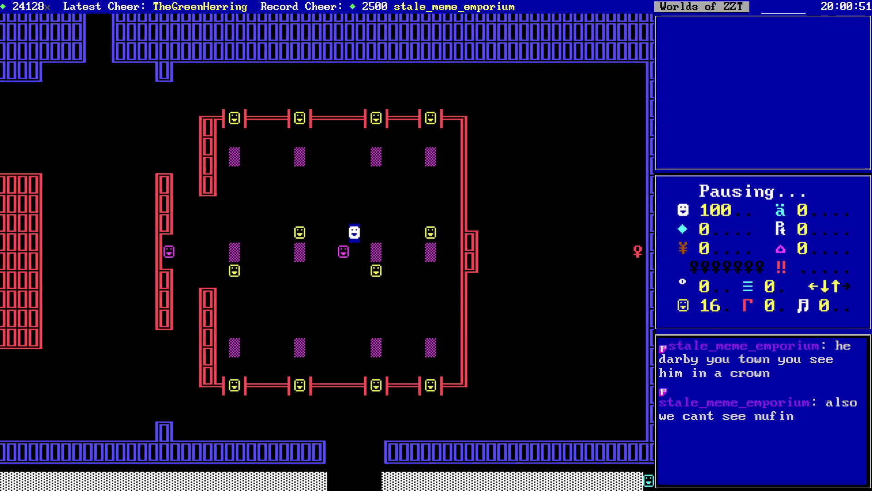
Step: Walk beside the magenta smiley and touch it to set off its star volley
{"action": "key", "text": "Right"}
{"action": "key", "text": "Left"}
{"action": "key", "text": "Down"}
{"action": "key", "text": "Up"}
{"action": "key", "text": "Left"}
{"action": "key", "text": "Right"}
{"action": "key", "text": "Down"}
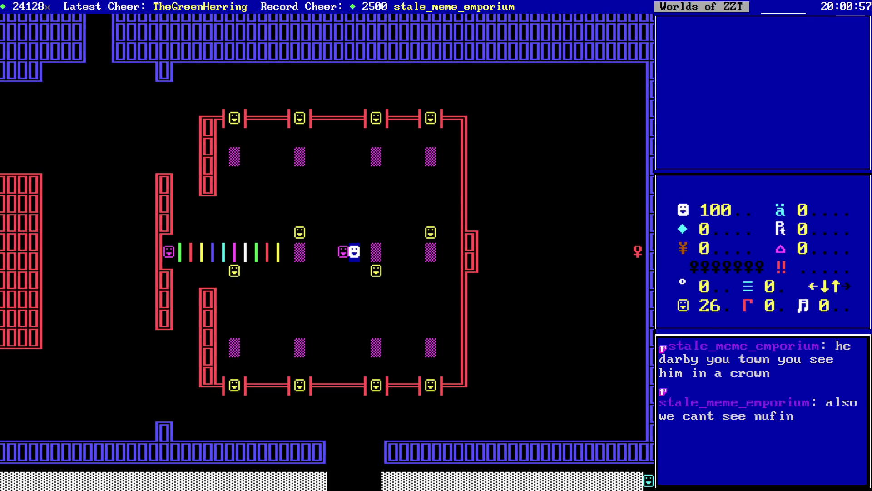
Step: Dodge the incoming stars along the right side, the top row and the lower room
{"action": "key", "text": "Up"}
{"action": "key", "text": "Right"}
{"action": "key", "text": "Right"}
{"action": "key", "text": "Right"}
{"action": "key", "text": "Right"}
{"action": "key", "text": "Down"}
{"action": "key", "text": "Down"}
{"action": "key", "text": "Down"}
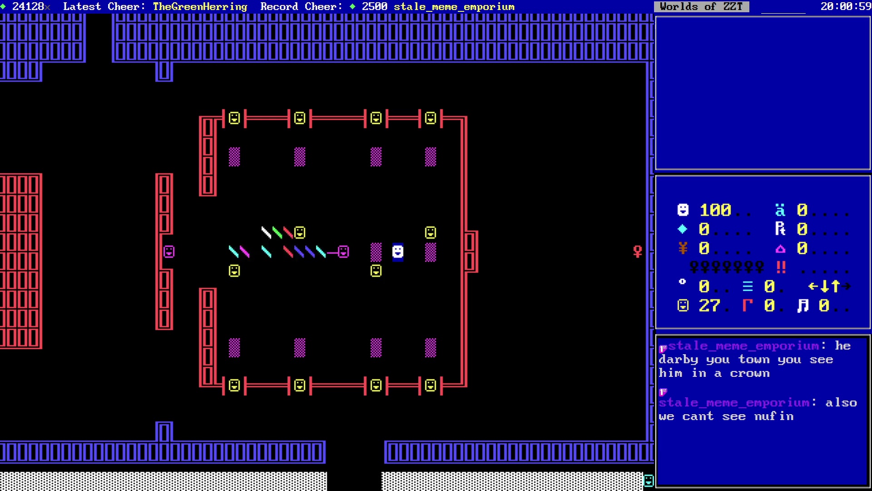
{"action": "key", "text": "Up"}
{"action": "key", "text": "Down"}
{"action": "key", "text": "Right"}
{"action": "key", "text": "Right"}
{"action": "key", "text": "Right"}
{"action": "key", "text": "Right"}
{"action": "key", "text": "Up"}
{"action": "key", "text": "Up"}
{"action": "key", "text": "Up"}
{"action": "key", "text": "Up"}
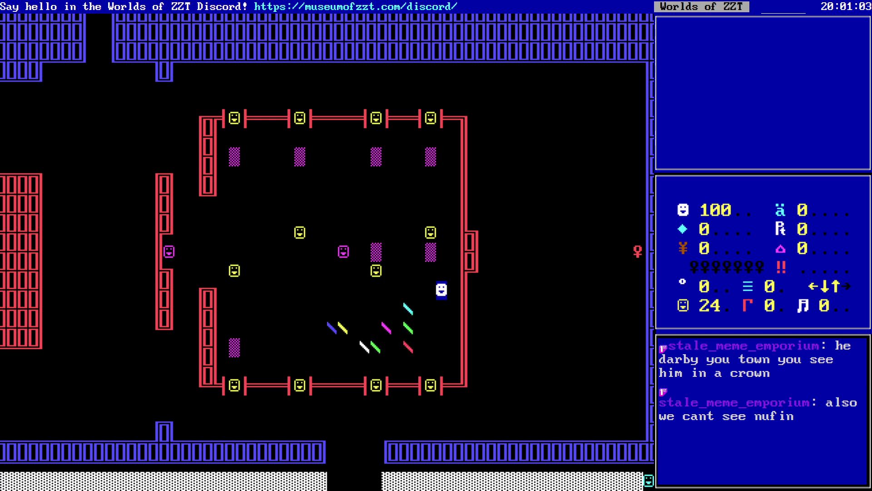
{"action": "key", "text": "Up"}
{"action": "key", "text": "Up"}
{"action": "key", "text": "Left"}
{"action": "key", "text": "Left"}
{"action": "key", "text": "Left"}
{"action": "key", "text": "Left"}
{"action": "key", "text": "Left"}
{"action": "key", "text": "Left"}
{"action": "key", "text": "Left"}
{"action": "key", "text": "Left"}
{"action": "key", "text": "Left"}
{"action": "key", "text": "Left"}
{"action": "key", "text": "Left"}
{"action": "key", "text": "Left"}
{"action": "key", "text": "Left"}
{"action": "key", "text": "Left"}
{"action": "key", "text": "Down"}
{"action": "key", "text": "Left"}
{"action": "key", "text": "Left"}
{"action": "key", "text": "Down"}
{"action": "key", "text": "Down"}
{"action": "key", "text": "Down"}
{"action": "key", "text": "Down"}
{"action": "key", "text": "Down"}
{"action": "key", "text": "Down"}
{"action": "key", "text": "Down"}
{"action": "key", "text": "Right"}
Step: Trigger another volley, dodge up the right side, then end the game with Y
{"action": "key", "text": "Right"}
{"action": "key", "text": "Right"}
{"action": "key", "text": "Right"}
{"action": "key", "text": "Right"}
{"action": "key", "text": "Up"}
{"action": "key", "text": "Left"}
{"action": "key", "text": "Left"}
{"action": "key", "text": "Down"}
{"action": "key", "text": "Left"}
{"action": "key", "text": "Left"}
{"action": "key", "text": "Left"}
{"action": "key", "text": "Down"}
{"action": "key", "text": "Down"}
{"action": "key", "text": "Down"}
{"action": "key", "text": "Left"}
{"action": "key", "text": "Left"}
{"action": "key", "text": "Up"}
{"action": "key", "text": "Up"}
{"action": "key", "text": "Down"}
{"action": "key", "text": "Down"}
{"action": "key", "text": "Down"}
{"action": "key", "text": "Right"}
{"action": "key", "text": "Right"}
{"action": "key", "text": "Right"}
{"action": "key", "text": "Right"}
{"action": "key", "text": "Right"}
{"action": "key", "text": "Right"}
{"action": "key", "text": "Right"}
{"action": "key", "text": "Right"}
{"action": "key", "text": "Right"}
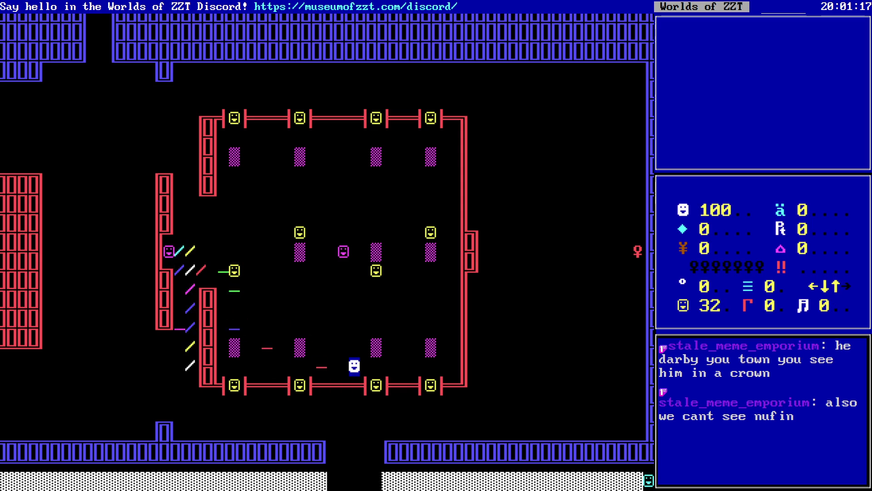
{"action": "key", "text": "Right"}
{"action": "key", "text": "Up"}
{"action": "key", "text": "Up"}
{"action": "key", "text": "Right"}
{"action": "key", "text": "Up"}
{"action": "key", "text": "Up"}
{"action": "key", "text": "Up"}
{"action": "key", "text": "Up"}
{"action": "key", "text": "Up"}
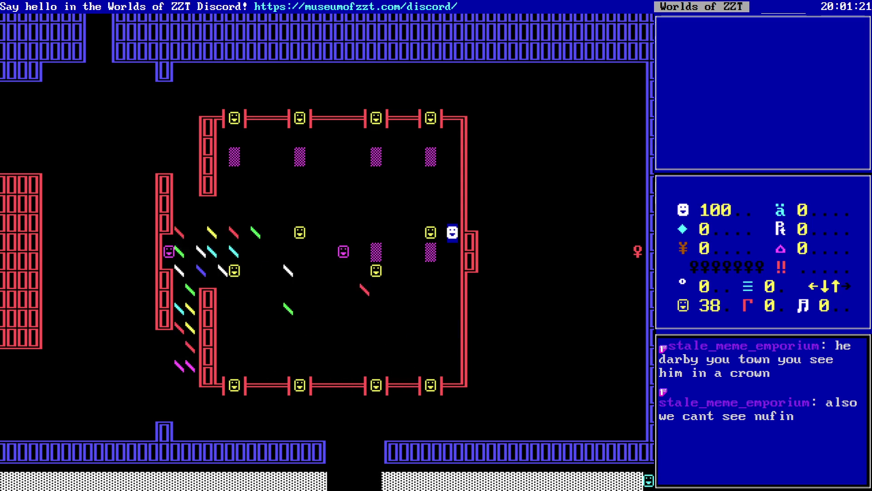
{"action": "key", "text": "Down"}
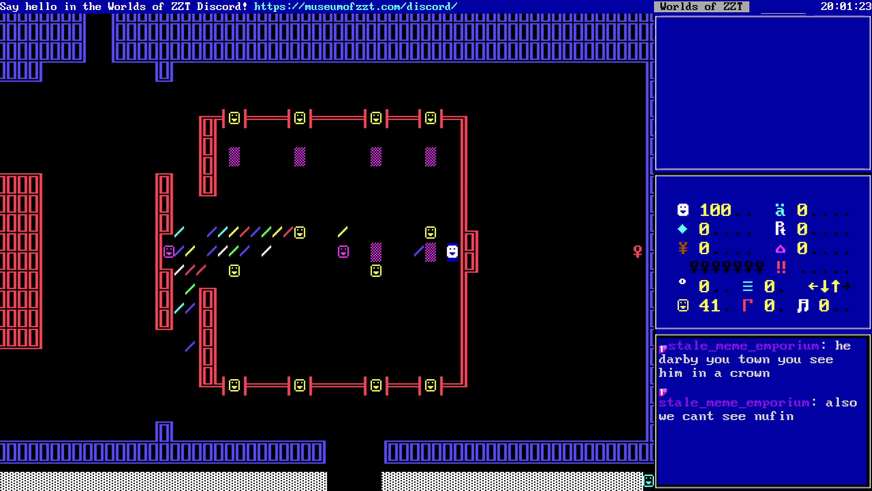
{"action": "key", "text": "Up"}
{"action": "key", "text": "Up"}
{"action": "key", "text": "Up"}
{"action": "key", "text": "Escape"}
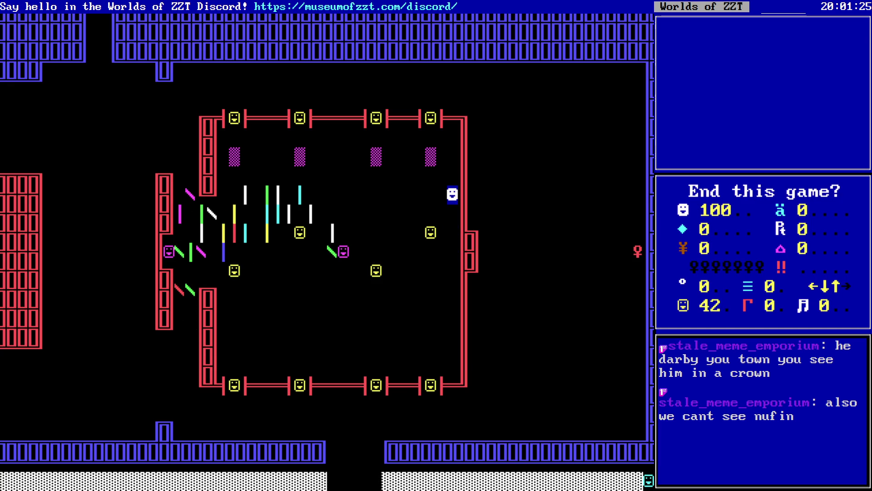
{"action": "key", "text": "y"}
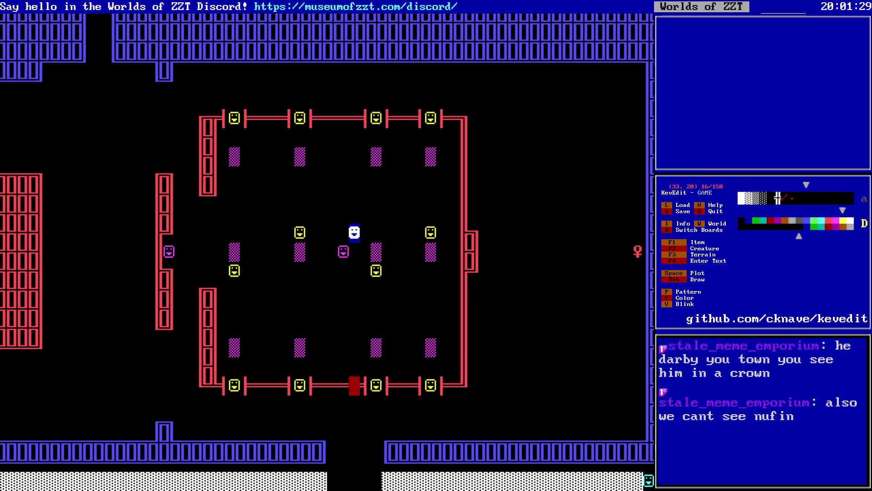
Step: Place two upward transporters below the room's left doorway
{"action": "left_click", "coordinate": [245, 289]}
{"action": "key", "text": "Right"}
{"action": "key", "text": "Right"}
{"action": "key", "text": "Right"}
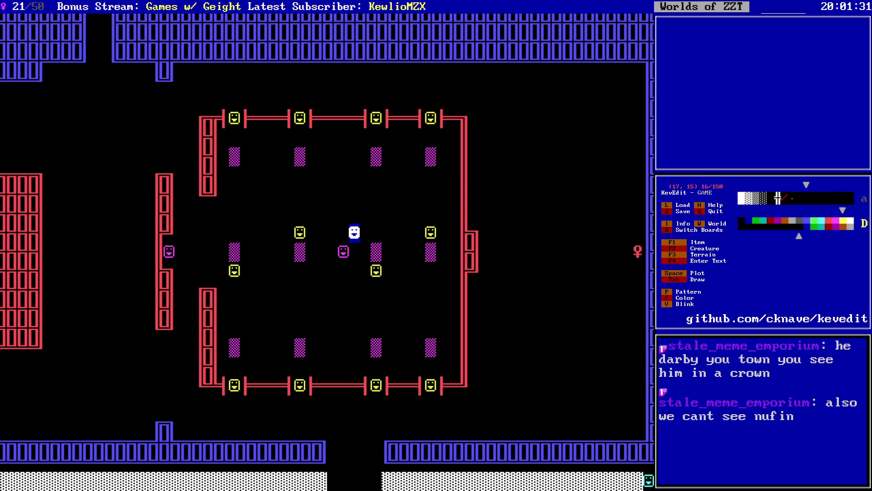
{"action": "key", "text": "space"}
{"action": "key", "text": "Right"}
{"action": "key", "text": "space"}
{"action": "key", "text": "Up"}
{"action": "key", "text": "Up"}
{"action": "key", "text": "Up"}
Step: Place two transporters with their Direction set to South
{"action": "key", "text": "space"}
{"action": "key", "text": "Return"}
{"action": "key", "text": "Right"}
{"action": "key", "text": "Escape"}
{"action": "key", "text": "space"}
{"action": "key", "text": "Right"}
{"action": "key", "text": "Right"}
{"action": "key", "text": "Right"}
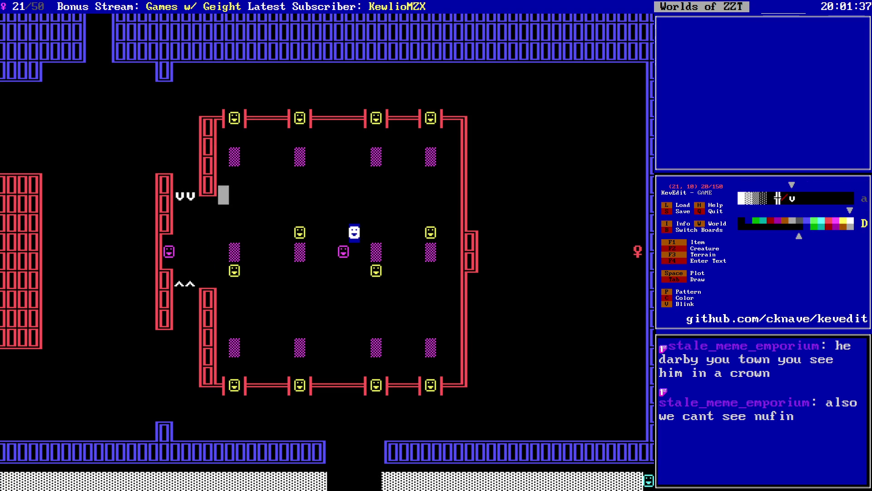
Step: Place a transporter facing East beside the left magenta smiley
{"action": "key", "text": "Up"}
{"action": "key", "text": "Right"}
{"action": "key", "text": "Up"}
{"action": "key", "text": "Right"}
{"action": "key", "text": "Up"}
{"action": "key", "text": "Right"}
{"action": "key", "text": "Right"}
{"action": "key", "text": "F3"}
{"action": "key", "text": "t"}
{"action": "key", "text": "Return"}
{"action": "key", "text": "Right"}
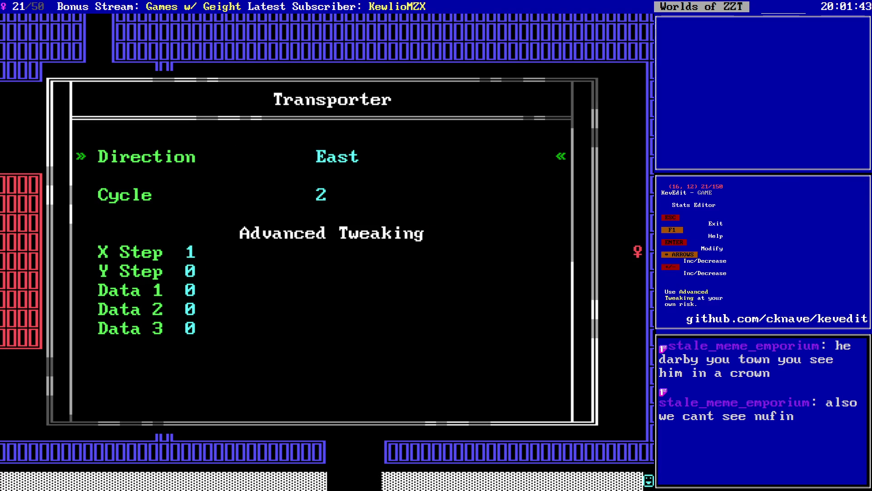
{"action": "key", "text": "Escape"}
Step: Add a second transporter below the magenta smiley
{"action": "key", "text": "Down"}
{"action": "key", "text": "Down"}
{"action": "key", "text": "space"}
{"action": "key", "text": "Left"}
{"action": "key", "text": "Up"}
Step: Erase a wall piece beside the smiley and put a wall piece behind it
{"action": "key", "text": "Up"}
{"action": "key", "text": "Delete"}
{"action": "key", "text": "Left"}
{"action": "key", "text": "Left"}
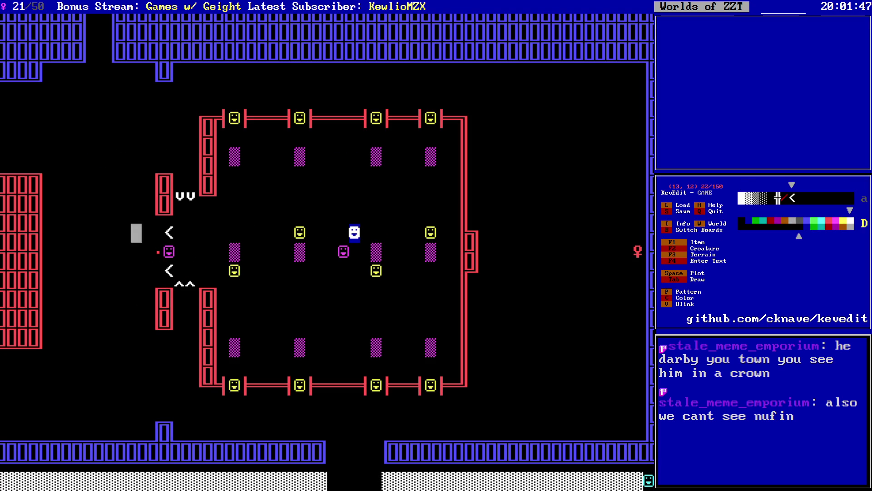
{"action": "key", "text": "Left"}
{"action": "key", "text": "space"}
{"action": "key", "text": "Up"}
{"action": "key", "text": "Left"}
{"action": "key", "text": "Up"}
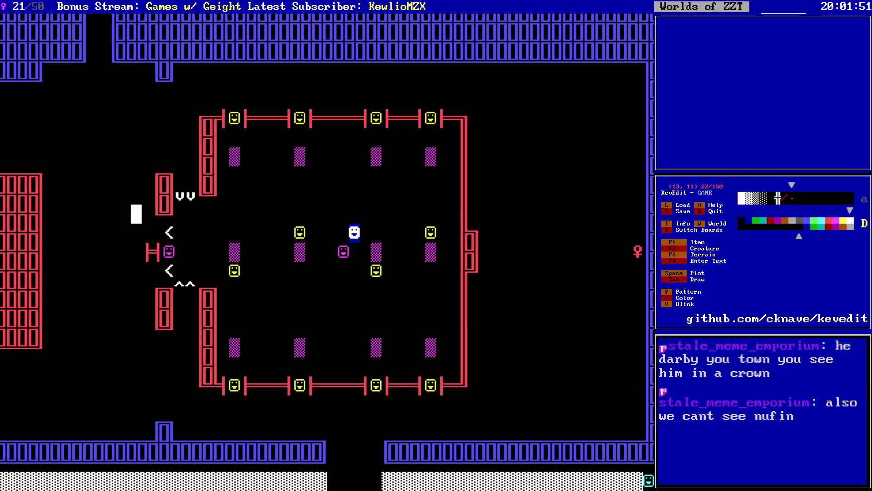
{"action": "key", "text": "Right"}
{"action": "key", "text": "Right"}
{"action": "key", "text": "Right"}
{"action": "key", "text": "Right"}
Step: Select the pair of 'vv' downward transporters and move them one row lower
{"action": "key", "text": "Left"}
{"action": "key", "text": "Left"}
{"action": "key", "text": "Left"}
{"action": "key", "text": "Up"}
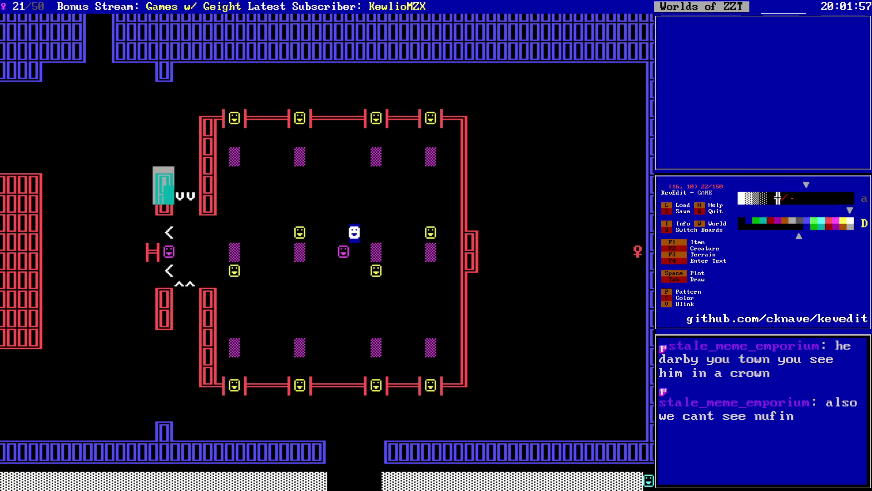
{"action": "key", "text": "shift+Down"}
{"action": "key", "text": "shift+Right"}
{"action": "key", "text": "shift+Right"}
{"action": "key", "text": "Up"}
{"action": "key", "text": "Return"}
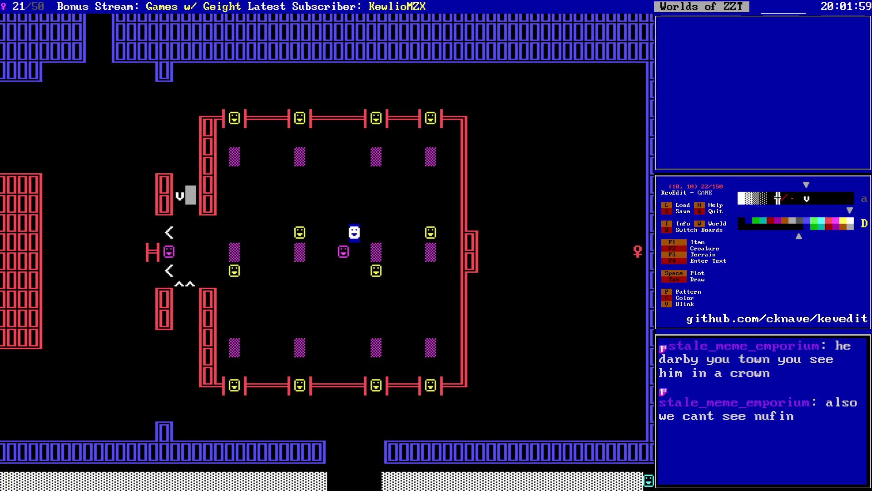
{"action": "key", "text": "Down"}
{"action": "key", "text": "space"}
{"action": "key", "text": "Up"}
Step: Erase the lower left wall stub
{"action": "key", "text": "Left"}
{"action": "key", "text": "Left"}
{"action": "key", "text": "Up"}
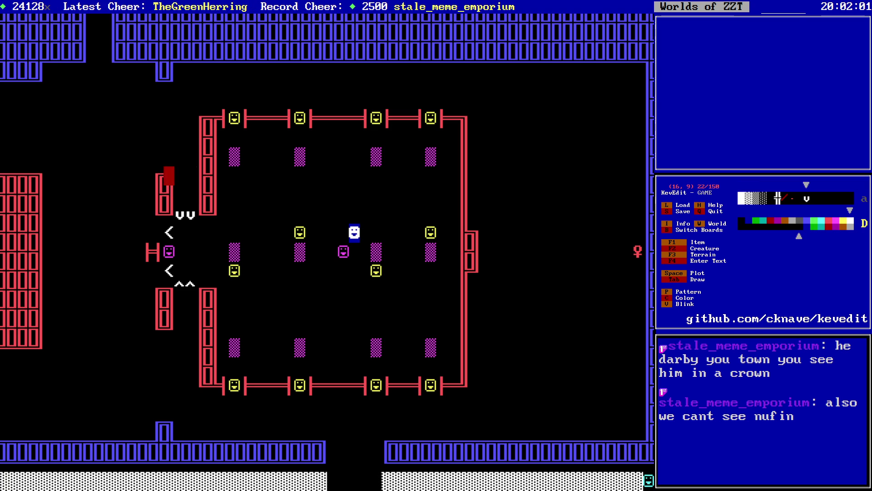
{"action": "key", "text": "Left"}
{"action": "key", "text": "Down"}
{"action": "key", "text": "Down"}
{"action": "key", "text": "Down"}
{"action": "key", "text": "Down"}
{"action": "key", "text": "Down"}
{"action": "key", "text": "Down"}
{"action": "key", "text": "Down"}
{"action": "key", "text": "Down"}
{"action": "key", "text": "Delete"}
{"action": "key", "text": "Right"}
{"action": "key", "text": "Left"}
{"action": "key", "text": "Left"}
{"action": "key", "text": "Left"}
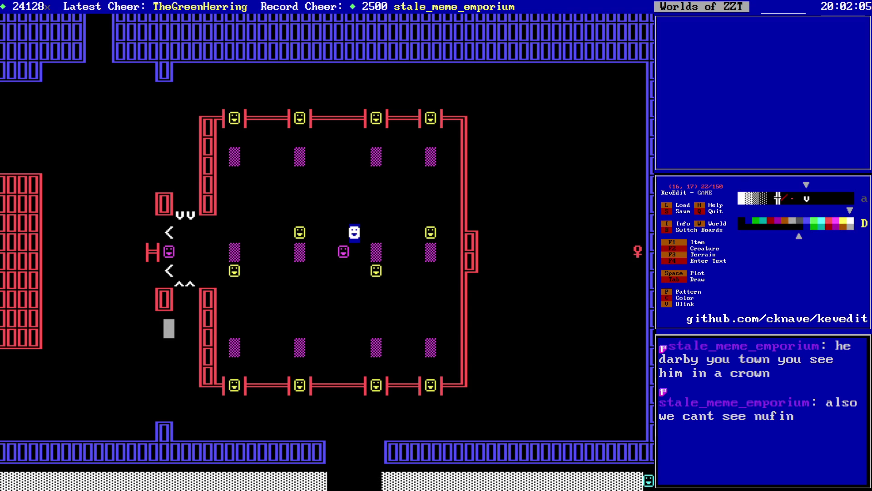
Step: Copy a yellow smiley onto the bottom wall
{"action": "key", "text": "Right"}
{"action": "key", "text": "Down"}
{"action": "key", "text": "Down"}
{"action": "key", "text": "Right"}
{"action": "key", "text": "Right"}
{"action": "key", "text": "Down"}
{"action": "key", "text": "Right"}
{"action": "key", "text": "Right"}
{"action": "key", "text": "Right"}
{"action": "key", "text": "Left"}
{"action": "key", "text": "Left"}
{"action": "key", "text": "Left"}
{"action": "key", "text": "Left"}
{"action": "key", "text": "Left"}
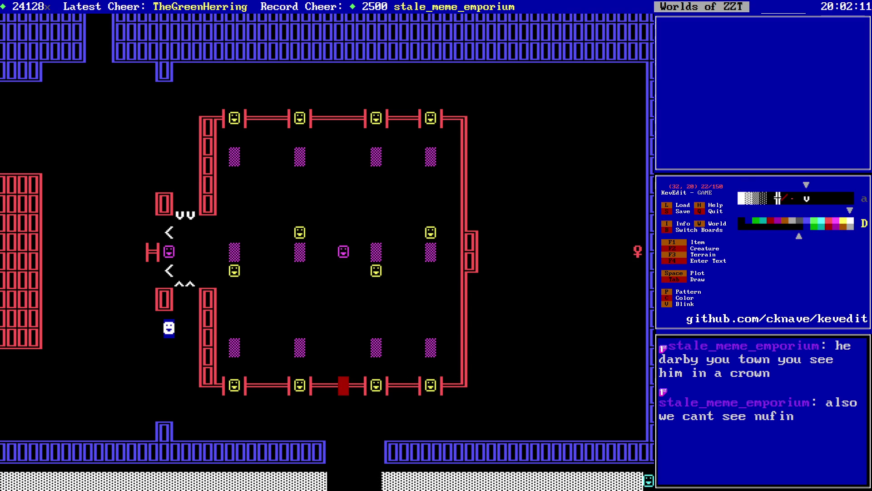
{"action": "key", "text": "Left"}
{"action": "key", "text": "Left"}
{"action": "key", "text": "Left"}
{"action": "key", "text": "Return"}
{"action": "key", "text": "Right"}
{"action": "key", "text": "Right"}
{"action": "key", "text": "Right"}
{"action": "key", "text": "space"}
{"action": "key", "text": "Left"}
{"action": "key", "text": "Up"}
{"action": "key", "text": "Up"}
Step: Copy a magenta gem into the lower row and delete a yellow smiley from the bottom wall
{"action": "key", "text": "Left"}
{"action": "key", "text": "Left"}
{"action": "key", "text": "Return"}
{"action": "key", "text": "Right"}
{"action": "key", "text": "Right"}
{"action": "key", "text": "Right"}
{"action": "key", "text": "space"}
{"action": "key", "text": "Down"}
{"action": "key", "text": "Down"}
Step: Place the yellow smiley copy a few cells further right on the bottom wall
{"action": "key", "text": "Left"}
{"action": "key", "text": "Left"}
{"action": "key", "text": "Left"}
{"action": "key", "text": "Delete"}
{"action": "key", "text": "Up"}
{"action": "key", "text": "Up"}
{"action": "key", "text": "Down"}
{"action": "key", "text": "Right"}
{"action": "key", "text": "Right"}
{"action": "key", "text": "Right"}
{"action": "key", "text": "Return"}
{"action": "key", "text": "Left"}
{"action": "key", "text": "space"}
{"action": "key", "text": "Up"}
{"action": "key", "text": "Up"}
{"action": "key", "text": "Right"}
{"action": "key", "text": "Right"}
{"action": "key", "text": "Down"}
{"action": "key", "text": "Right"}
{"action": "key", "text": "Down"}
{"action": "key", "text": "Right"}
{"action": "key", "text": "Right"}
{"action": "key", "text": "Right"}
{"action": "key", "text": "Right"}
{"action": "key", "text": "Right"}
{"action": "key", "text": "Right"}
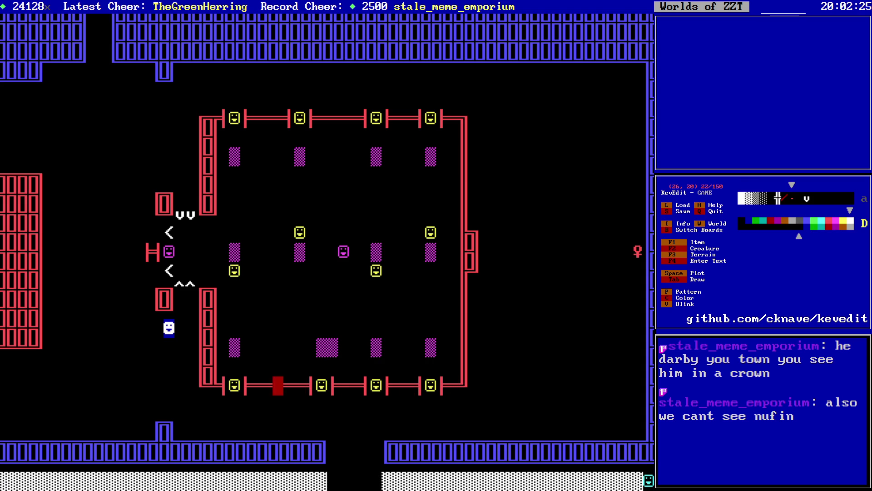
Step: Replace a bottom wall piece with a yellow smiley
{"action": "key", "text": "Delete"}
{"action": "key", "text": "Left"}
{"action": "key", "text": "Left"}
{"action": "key", "text": "Left"}
{"action": "key", "text": "Return"}
{"action": "key", "text": "Right"}
{"action": "key", "text": "space"}
{"action": "key", "text": "Left"}
{"action": "key", "text": "Left"}
{"action": "key", "text": "Left"}
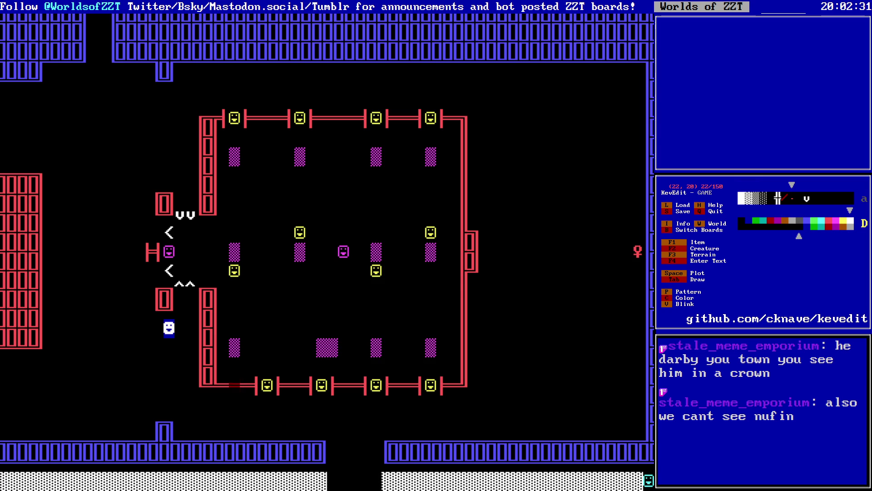
Step: Start the inner wall at the bottom-left corner and add a magenta block in the bottom row
{"action": "key", "text": "space"}
{"action": "key", "text": "Up"}
{"action": "key", "text": "Return"}
{"action": "key", "text": "Right"}
{"action": "key", "text": "Right"}
{"action": "key", "text": "Right"}
{"action": "key", "text": "space"}
{"action": "key", "text": "Right"}
{"action": "key", "text": "Right"}
{"action": "key", "text": "Right"}
Step: Run the red inner wall up column 22 from row 20 to the top corner
{"action": "key", "text": "Left"}
{"action": "key", "text": "Left"}
{"action": "key", "text": "Left"}
{"action": "key", "text": "Up"}
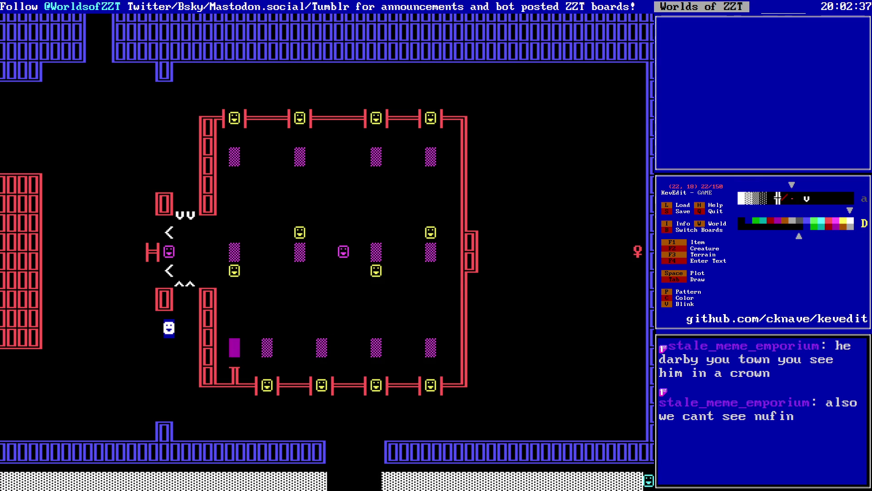
{"action": "key", "text": "Up"}
{"action": "key", "text": "Up"}
{"action": "key", "text": "Up"}
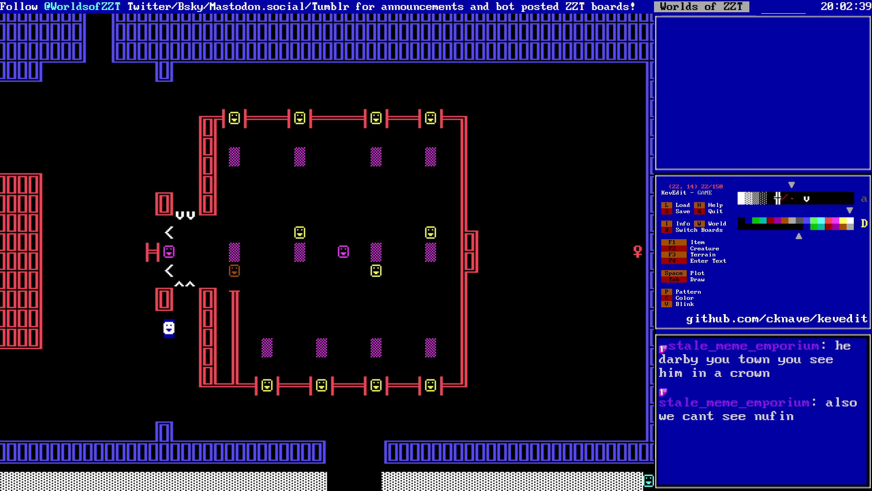
{"action": "key", "text": "Up"}
{"action": "key", "text": "Up"}
{"action": "key", "text": "Up"}
{"action": "key", "text": "Left"}
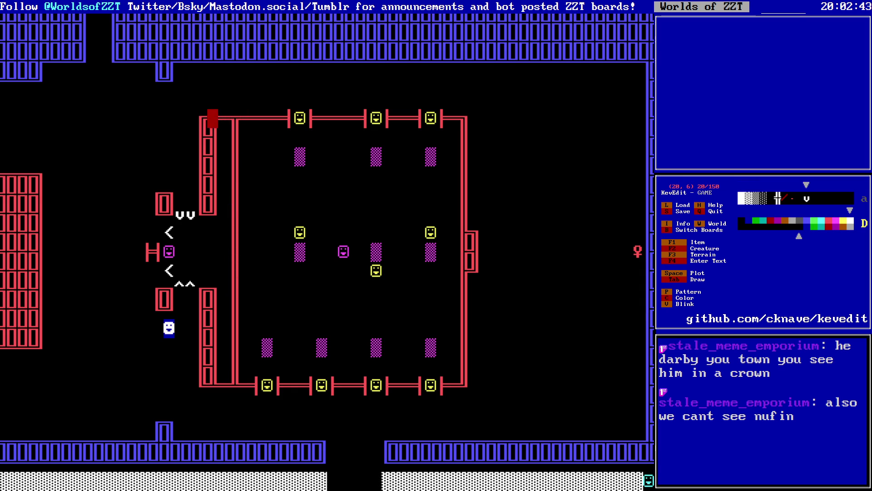
Step: Select and delete the old left wall strip in columns 19–21
{"action": "key", "text": "shift+Down"}
{"action": "key", "text": "shift+Down"}
{"action": "key", "text": "shift+Down"}
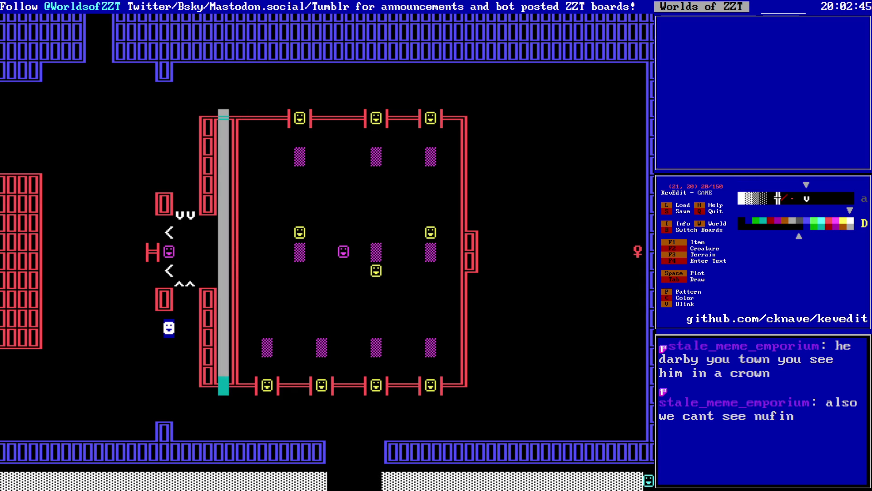
{"action": "key", "text": "shift+Left"}
{"action": "key", "text": "shift+Left"}
{"action": "key", "text": "Delete"}
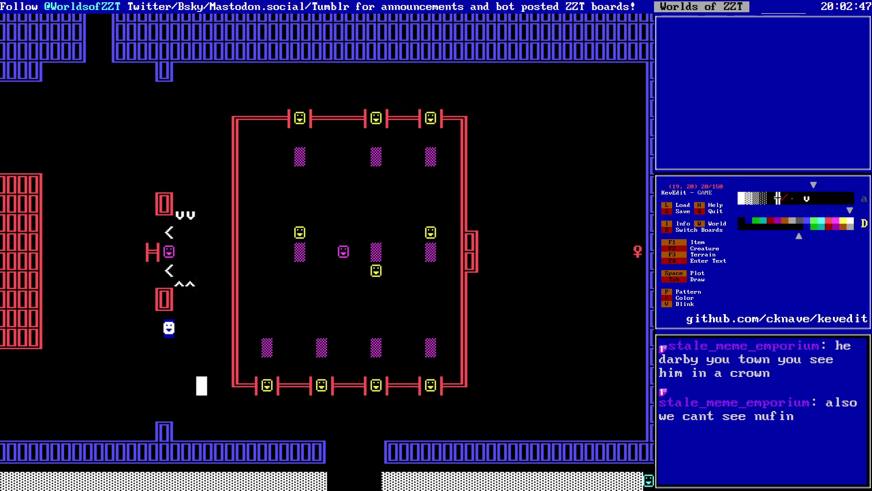
Step: Cut the entrance gate block and paste it three columns right
{"action": "key", "text": "Down"}
{"action": "key", "text": "Left"}
{"action": "key", "text": "shift+Up"}
{"action": "key", "text": "shift+Left"}
{"action": "key", "text": "shift+Up"}
{"action": "key", "text": "shift+Left"}
{"action": "key", "text": "shift+Up"}
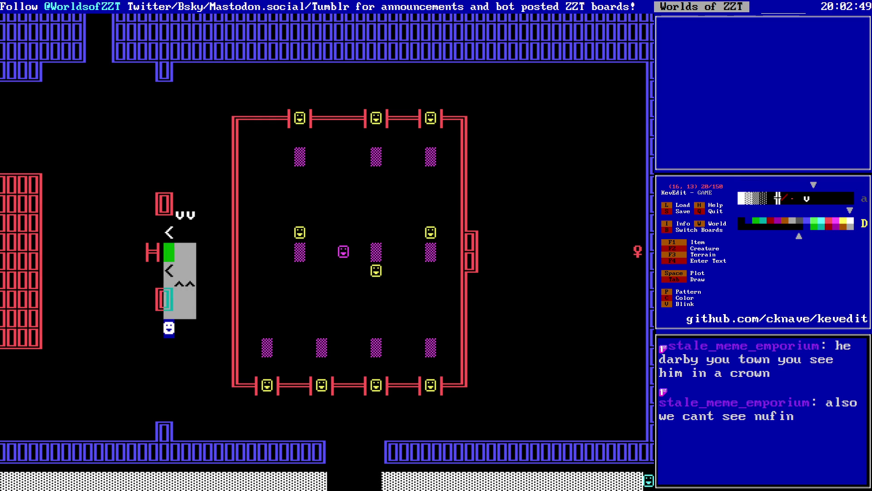
{"action": "key", "text": "shift+Up"}
{"action": "key", "text": "shift+Left"}
{"action": "key", "text": "shift+Up"}
{"action": "key", "text": "shift+Left"}
{"action": "key", "text": "shift+Up"}
{"action": "key", "text": "ctrl+x"}
{"action": "key", "text": "ctrl+v"}
{"action": "key", "text": "Right"}
{"action": "key", "text": "Right"}
{"action": "key", "text": "Right"}
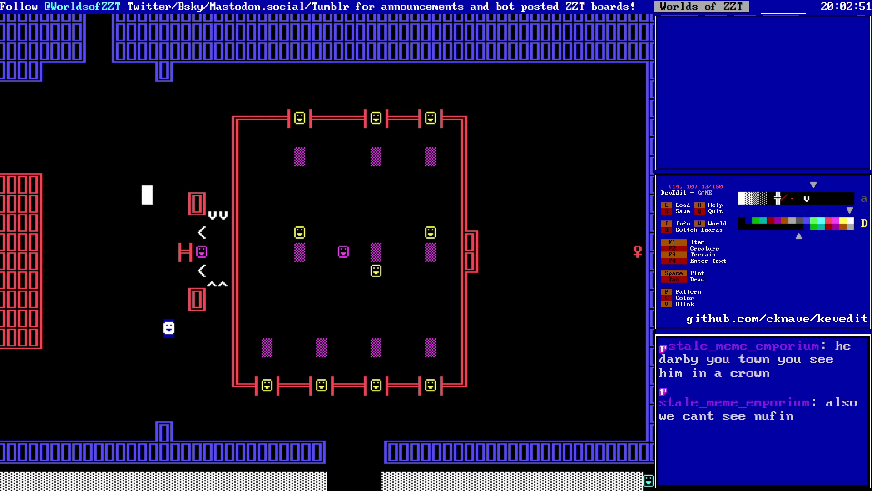
Step: Add a smiley thrower to the top wall, leaving four evenly spaced smileys
{"action": "key", "text": "alt+Right"}
{"action": "key", "text": "alt+Up"}
{"action": "key", "text": "alt+Right"}
{"action": "key", "text": "alt+Left"}
{"action": "key", "text": "alt+Up"}
{"action": "key", "text": "Right"}
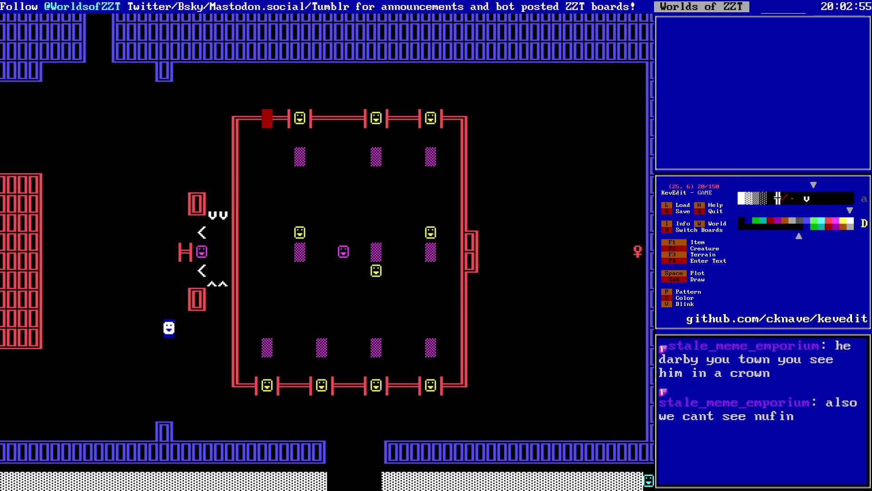
{"action": "key", "text": "Left"}
{"action": "key", "text": "Left"}
{"action": "key", "text": "Down"}
{"action": "key", "text": "Down"}
{"action": "key", "text": "Down"}
{"action": "key", "text": "Right"}
{"action": "key", "text": "Up"}
{"action": "key", "text": "Up"}
{"action": "key", "text": "Up"}
{"action": "key", "text": "Up"}
{"action": "key", "text": "Up"}
{"action": "key", "text": "Up"}
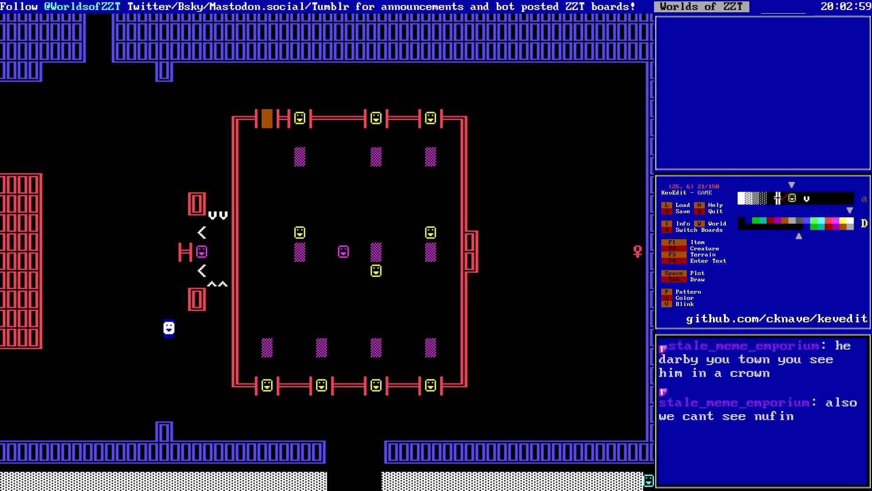
{"action": "key", "text": "alt+Right"}
{"action": "key", "text": "Down"}
{"action": "key", "text": "Down"}
{"action": "key", "text": "Down"}
{"action": "key", "text": "Left"}
{"action": "key", "text": "Left"}
{"action": "key", "text": "Left"}
{"action": "key", "text": "Left"}
{"action": "key", "text": "Left"}
{"action": "key", "text": "Up"}
{"action": "key", "text": "Up"}
{"action": "key", "text": "Up"}
{"action": "key", "text": "Up"}
{"action": "key", "text": "Up"}
{"action": "key", "text": "Up"}
{"action": "key", "text": "space"}
{"action": "key", "text": "Left"}
{"action": "key", "text": "space"}
Step: Respace the upper row of magenta blocks evenly along the top of the room
{"action": "key", "text": "Right"}
{"action": "key", "text": "Right"}
{"action": "key", "text": "Right"}
{"action": "key", "text": "Down"}
{"action": "key", "text": "Down"}
{"action": "key", "text": "Down"}
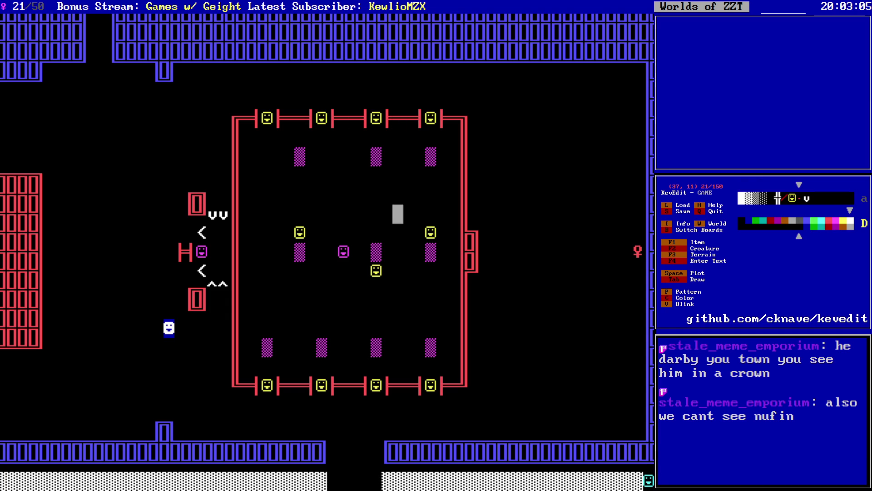
{"action": "key", "text": "Up"}
{"action": "key", "text": "Left"}
{"action": "key", "text": "Up"}
{"action": "key", "text": "Left"}
{"action": "key", "text": "Up"}
{"action": "key", "text": "Left"}
{"action": "key", "text": "Up"}
Step: Delete the left-wall tiles beside the gate to open the entrance
{"action": "key", "text": "Left"}
{"action": "key", "text": "Up"}
{"action": "key", "text": "Left"}
{"action": "key", "text": "space"}
{"action": "key", "text": "Left"}
{"action": "key", "text": "Left"}
{"action": "key", "text": "Delete"}
{"action": "key", "text": "Left"}
{"action": "key", "text": "Left"}
{"action": "key", "text": "Left"}
{"action": "key", "text": "space"}
{"action": "key", "text": "Down"}
{"action": "key", "text": "Down"}
{"action": "key", "text": "Down"}
{"action": "key", "text": "Left"}
{"action": "key", "text": "Left"}
{"action": "key", "text": "Left"}
{"action": "key", "text": "Delete"}
{"action": "key", "text": "Down"}
{"action": "key", "text": "Delete"}
{"action": "key", "text": "Down"}
{"action": "key", "text": "Delete"}
{"action": "key", "text": "Right"}
{"action": "key", "text": "Right"}
{"action": "key", "text": "Right"}
{"action": "key", "text": "Right"}
{"action": "key", "text": "Right"}
{"action": "key", "text": "Right"}
{"action": "key", "text": "Down"}
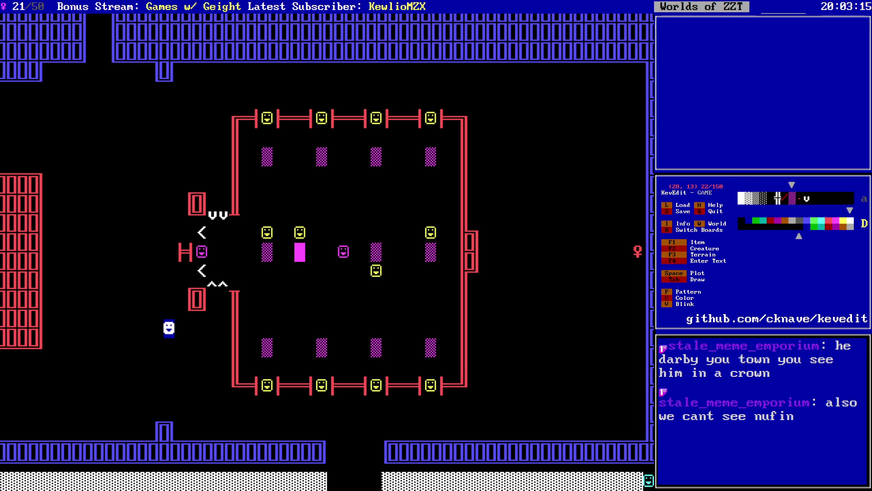
Step: Check the spacing of the middle-row throwers, middle magenta blocks and bottom wall
{"action": "key", "text": "Up"}
{"action": "key", "text": "Right"}
{"action": "key", "text": "Right"}
{"action": "key", "text": "Right"}
{"action": "key", "text": "Right"}
{"action": "key", "text": "Down"}
{"action": "key", "text": "Right"}
{"action": "key", "text": "Right"}
{"action": "key", "text": "Right"}
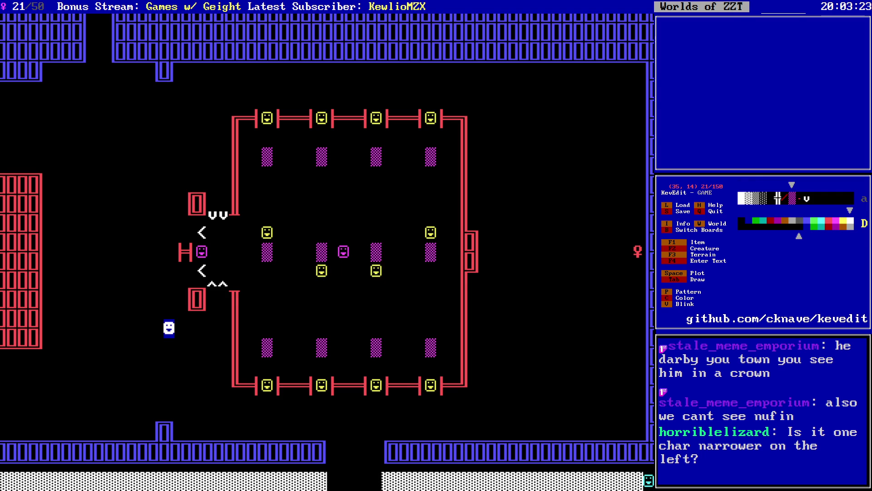
{"action": "key", "text": "Left"}
{"action": "key", "text": "Down"}
{"action": "key", "text": "Down"}
{"action": "key", "text": "Down"}
{"action": "key", "text": "Left"}
{"action": "key", "text": "Left"}
{"action": "key", "text": "Right"}
{"action": "key", "text": "Right"}
{"action": "key", "text": "Right"}
{"action": "key", "text": "Left"}
{"action": "key", "text": "Left"}
{"action": "key", "text": "Left"}
{"action": "key", "text": "Left"}
{"action": "key", "text": "Left"}
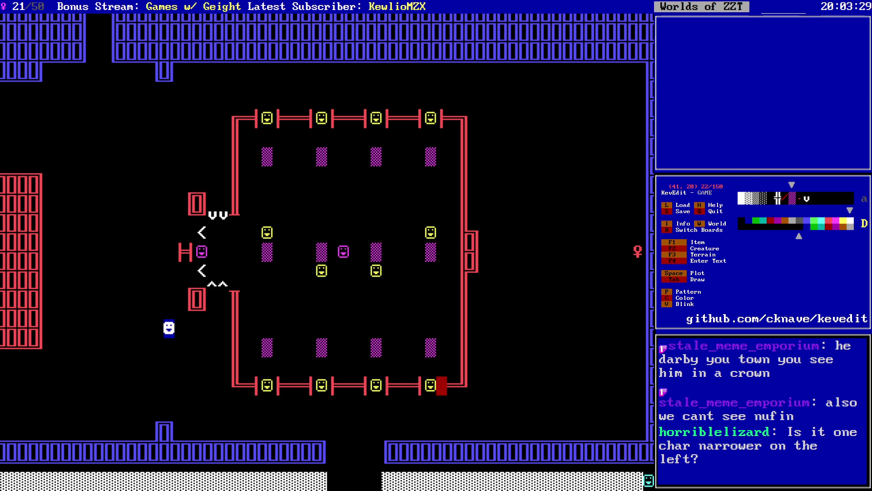
Step: Block-select the room's right half and mirror the left half into it
{"action": "key", "text": "Left"}
{"action": "key", "text": "Left"}
{"action": "key", "text": "Left"}
{"action": "key", "text": "Up"}
{"action": "key", "text": "Up"}
{"action": "key", "text": "Up"}
{"action": "key", "text": "Up"}
{"action": "key", "text": "Right"}
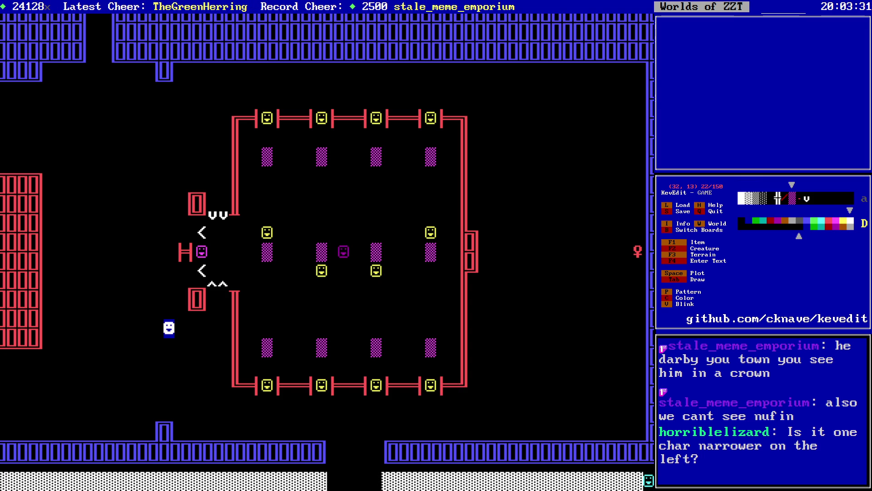
{"action": "key", "text": "Up"}
{"action": "key", "text": "Up"}
{"action": "key", "text": "Up"}
{"action": "key", "text": "Right"}
{"action": "key", "text": "Up"}
{"action": "key", "text": "Up"}
{"action": "key", "text": "Right"}
{"action": "key", "text": "shift+Right"}
{"action": "key", "text": "shift+Right"}
{"action": "key", "text": "shift+Right"}
{"action": "key", "text": "shift+Down"}
{"action": "key", "text": "shift+Down"}
{"action": "key", "text": "shift+Down"}
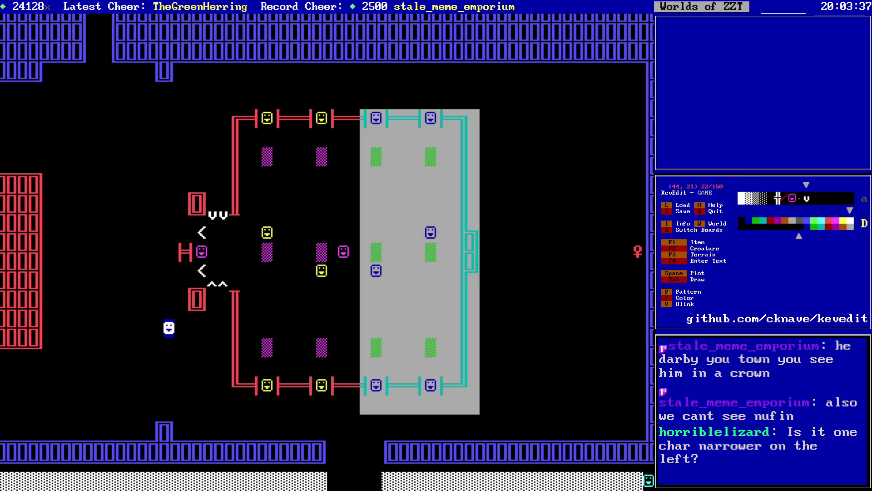
{"action": "key", "text": "ctrl+v"}
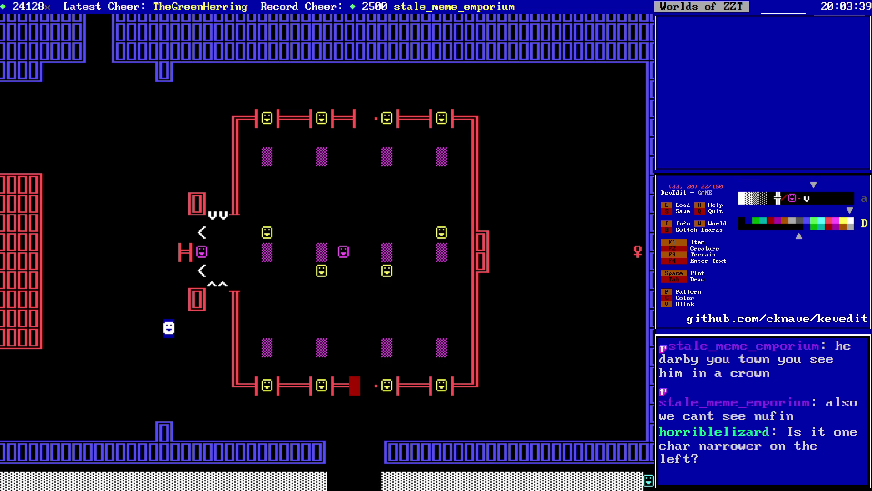
Step: Patch the gap left in the top wall after mirroring
{"action": "key", "text": "Up"}
{"action": "key", "text": "Up"}
{"action": "key", "text": "Up"}
{"action": "key", "text": "Down"}
{"action": "key", "text": "space"}
{"action": "key", "text": "Left"}
{"action": "key", "text": "Down"}
{"action": "key", "text": "Down"}
{"action": "key", "text": "Down"}
{"action": "key", "text": "Down"}
{"action": "key", "text": "Down"}
{"action": "key", "text": "Down"}
Step: Move the magenta smiley one cell right to centre it
{"action": "key", "text": "Left"}
{"action": "key", "text": "Return"}
{"action": "key", "text": "Right"}
{"action": "key", "text": "space"}
{"action": "key", "text": "Left"}
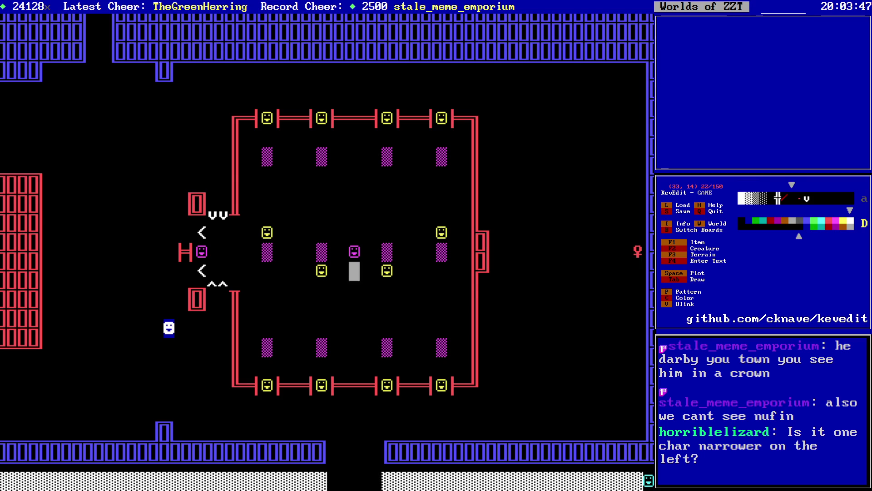
Step: Inspect the upper-left interior and the centre column for symmetry
{"action": "key", "text": "Down"}
{"action": "key", "text": "Down"}
{"action": "key", "text": "Up"}
{"action": "key", "text": "Up"}
{"action": "key", "text": "Right"}
{"action": "key", "text": "Down"}
{"action": "key", "text": "Down"}
{"action": "key", "text": "Down"}
{"action": "key", "text": "Down"}
{"action": "key", "text": "Down"}
{"action": "key", "text": "Down"}
{"action": "key", "text": "Up"}
{"action": "key", "text": "Up"}
{"action": "key", "text": "Up"}
{"action": "key", "text": "Up"}
{"action": "key", "text": "Up"}
{"action": "key", "text": "Up"}
{"action": "key", "text": "Left"}
{"action": "key", "text": "Left"}
{"action": "key", "text": "Left"}
{"action": "key", "text": "Left"}
{"action": "key", "text": "Left"}
{"action": "key", "text": "Down"}
{"action": "key", "text": "Down"}
{"action": "key", "text": "Down"}
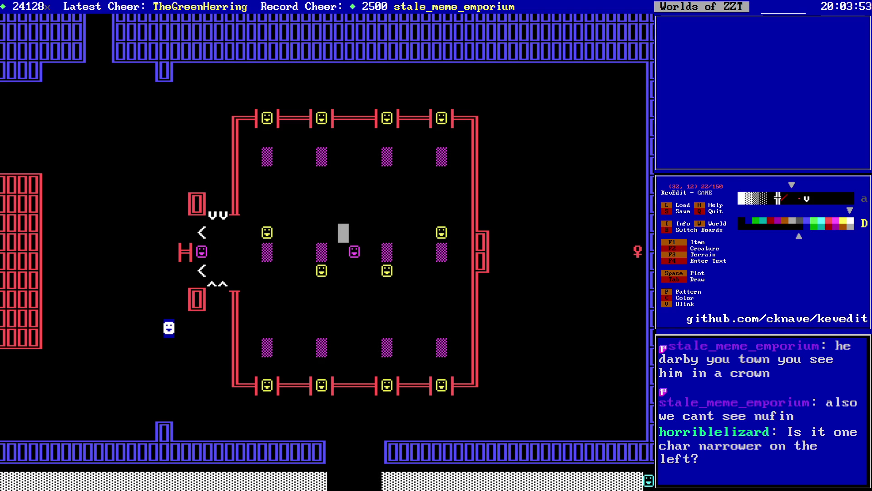
Step: Inspect the lower-left interior and the left inner column up to the top wall
{"action": "key", "text": "Down"}
{"action": "key", "text": "Left"}
{"action": "key", "text": "Left"}
{"action": "key", "text": "Down"}
{"action": "key", "text": "Left"}
{"action": "key", "text": "Left"}
{"action": "key", "text": "Left"}
{"action": "key", "text": "Left"}
{"action": "key", "text": "Down"}
{"action": "key", "text": "Down"}
{"action": "key", "text": "Up"}
{"action": "key", "text": "Up"}
{"action": "key", "text": "Up"}
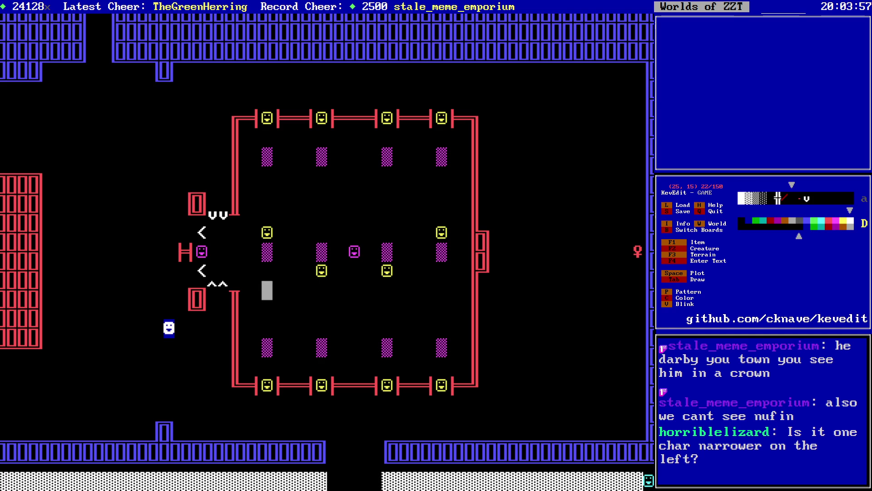
{"action": "key", "text": "Up"}
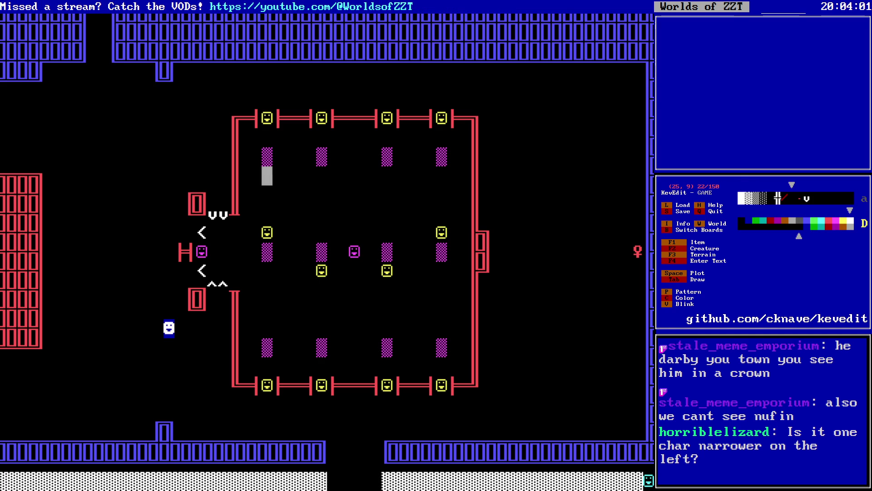
{"action": "key", "text": "Left"}
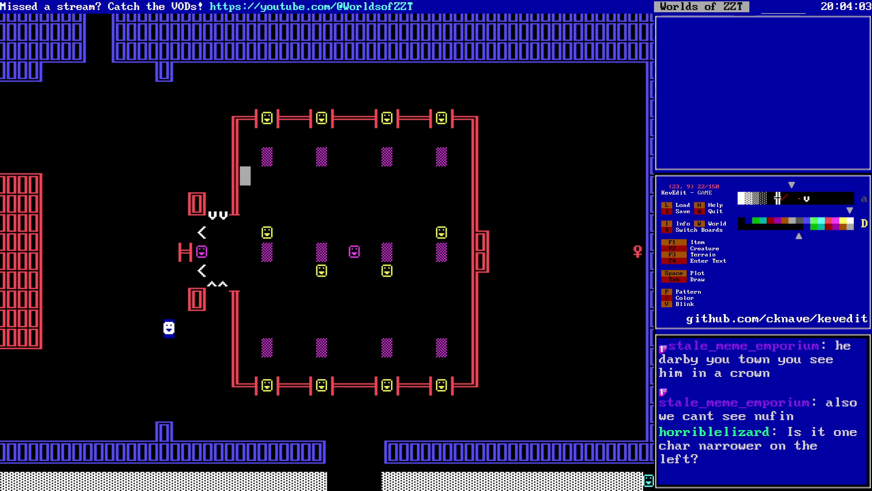
{"action": "key", "text": "Up"}
{"action": "key", "text": "Up"}
Step: Place the player start just above the entrance gate
{"action": "key", "text": "Left"}
{"action": "key", "text": "Left"}
{"action": "key", "text": "Down"}
{"action": "key", "text": "Down"}
{"action": "key", "text": "Down"}
{"action": "key", "text": "Down"}
{"action": "key", "text": "Left"}
{"action": "key", "text": "Left"}
{"action": "key", "text": "Left"}
{"action": "key", "text": "Left"}
{"action": "key", "text": "Up"}
{"action": "key", "text": "Up"}
{"action": "key", "text": "Up"}
{"action": "key", "text": "Up"}
{"action": "key", "text": "Right"}
{"action": "key", "text": "Right"}
{"action": "key", "text": "Right"}
{"action": "key", "text": "Right"}
{"action": "key", "text": "F1"}
{"action": "key", "text": "z"}
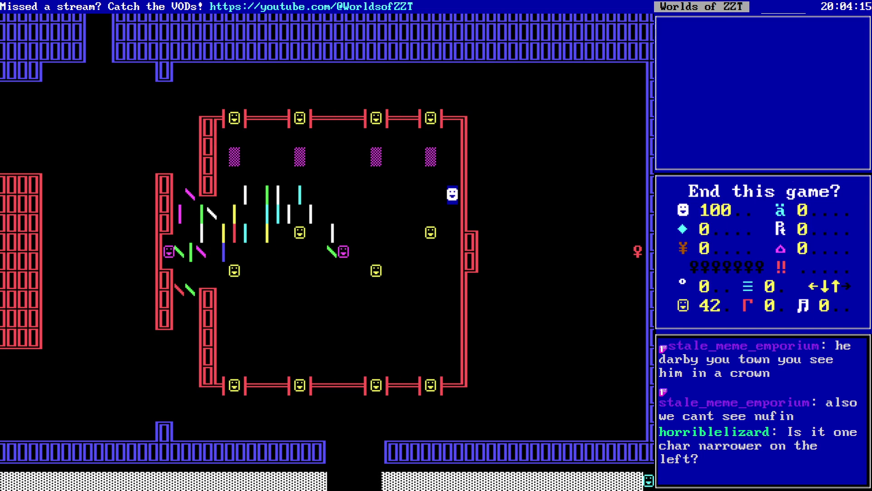
Step: Start a fresh play-test and walk the player into the room
{"action": "key", "text": "y"}
{"action": "key", "text": "p"}
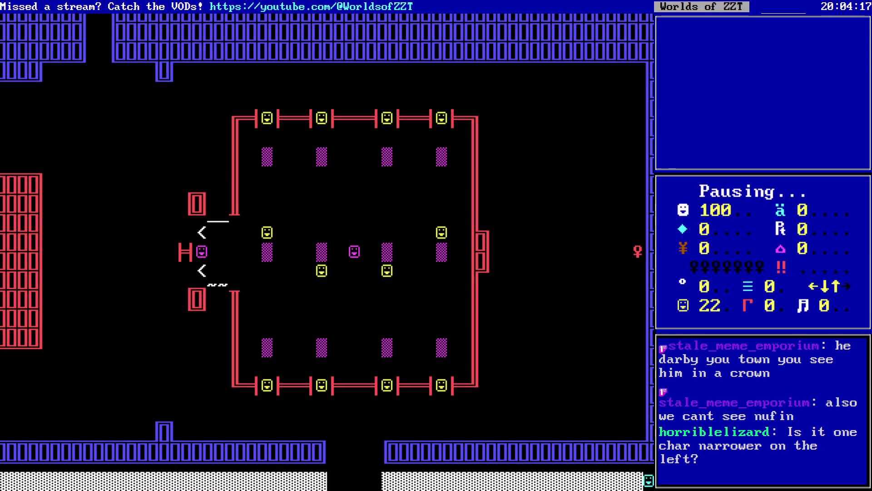
{"action": "key", "text": "Right"}
{"action": "key", "text": "Down"}
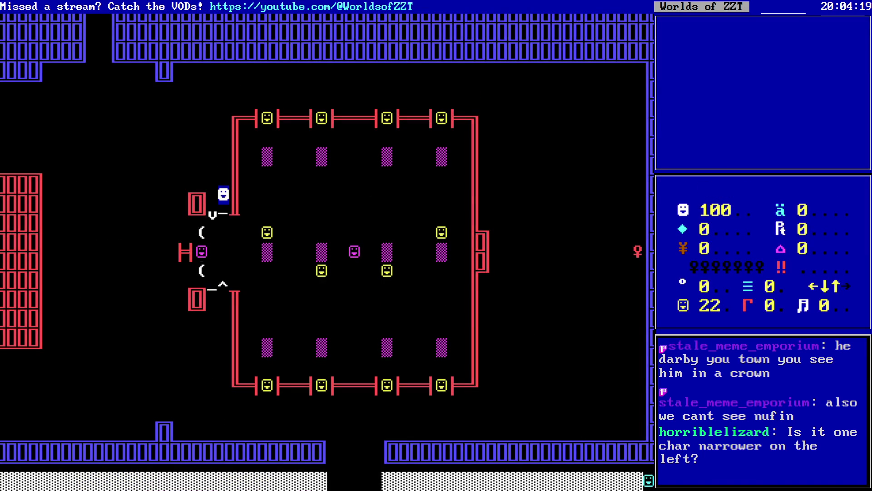
{"action": "key", "text": "Down"}
{"action": "key", "text": "Down"}
{"action": "key", "text": "Down"}
{"action": "key", "text": "Right"}
{"action": "key", "text": "Right"}
{"action": "key", "text": "Down"}
{"action": "key", "text": "Down"}
{"action": "key", "text": "Right"}
Step: Walk up to the magenta smiley and touch it to trigger the volley
{"action": "key", "text": "Right"}
{"action": "key", "text": "Right"}
{"action": "key", "text": "Right"}
{"action": "key", "text": "Right"}
{"action": "key", "text": "Right"}
{"action": "key", "text": "Up"}
{"action": "key", "text": "Right"}
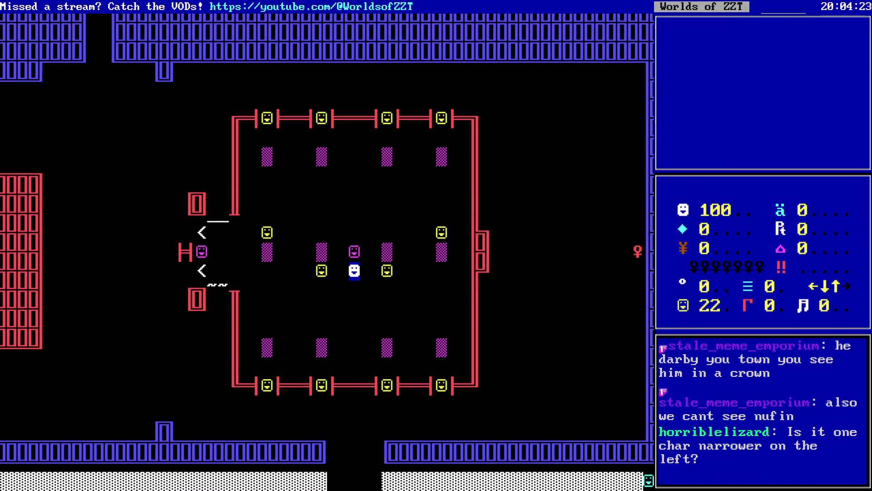
{"action": "key", "text": "Down"}
{"action": "key", "text": "Right"}
{"action": "key", "text": "Up"}
{"action": "key", "text": "Up"}
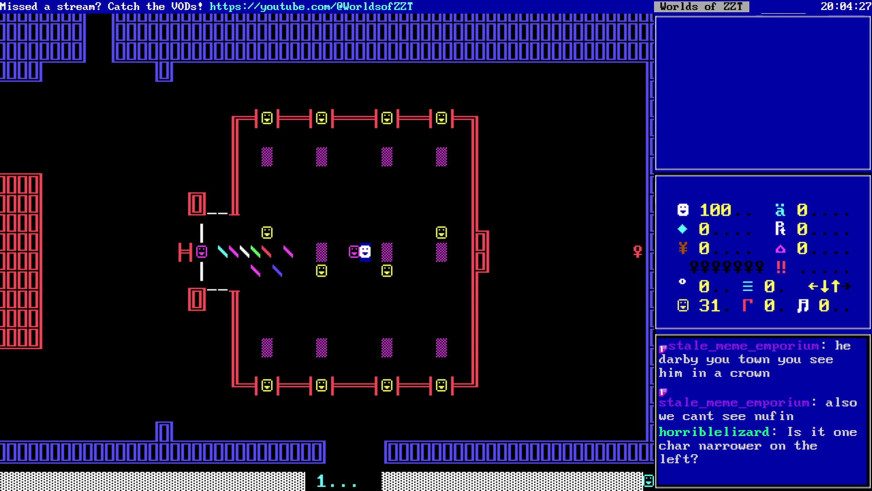
{"action": "key", "text": "Up"}
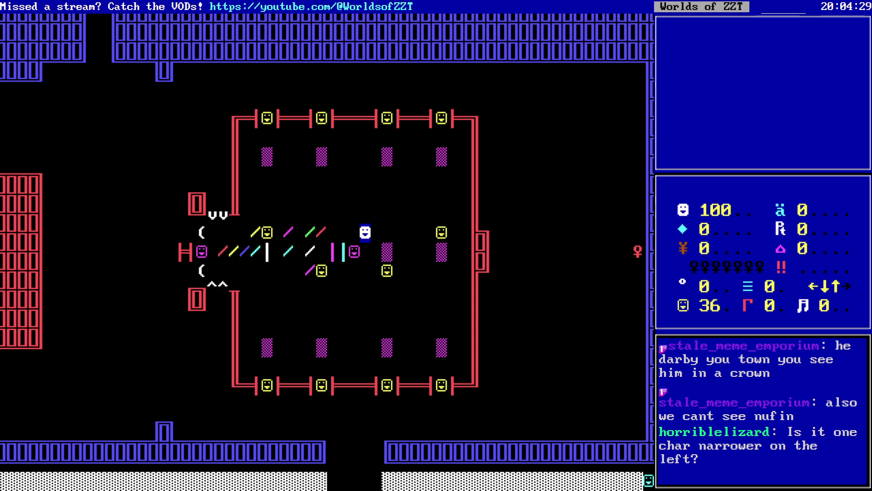
Step: Dodge the first star volley, running up and left along the top of the room
{"action": "key", "text": "Right"}
{"action": "key", "text": "Right"}
{"action": "key", "text": "Right"}
{"action": "key", "text": "Down"}
{"action": "key", "text": "Right"}
{"action": "key", "text": "Down"}
{"action": "key", "text": "Down"}
{"action": "key", "text": "Down"}
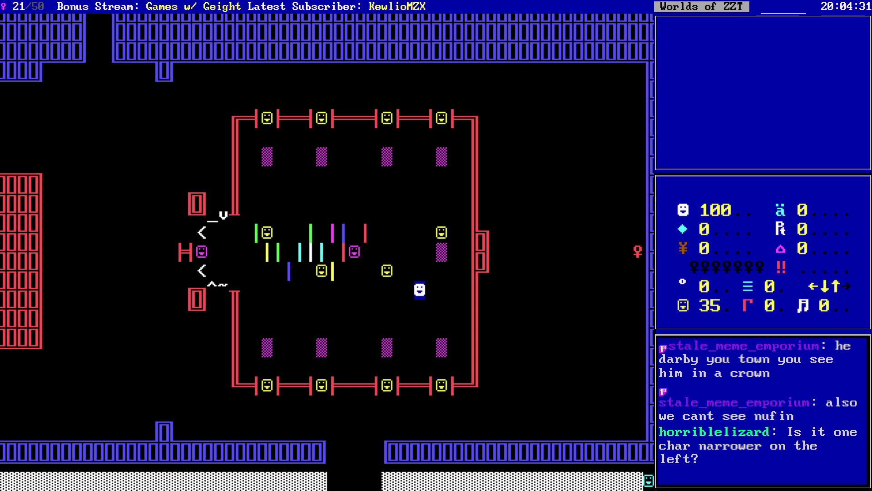
{"action": "key", "text": "Left"}
{"action": "key", "text": "Left"}
{"action": "key", "text": "Right"}
{"action": "key", "text": "Right"}
{"action": "key", "text": "Right"}
{"action": "key", "text": "Right"}
{"action": "key", "text": "Right"}
{"action": "key", "text": "Up"}
{"action": "key", "text": "Up"}
{"action": "key", "text": "Up"}
{"action": "key", "text": "Up"}
{"action": "key", "text": "Up"}
{"action": "key", "text": "Up"}
{"action": "key", "text": "Left"}
{"action": "key", "text": "Left"}
{"action": "key", "text": "Left"}
{"action": "key", "text": "Up"}
{"action": "key", "text": "Up"}
{"action": "key", "text": "Left"}
{"action": "key", "text": "Left"}
{"action": "key", "text": "Left"}
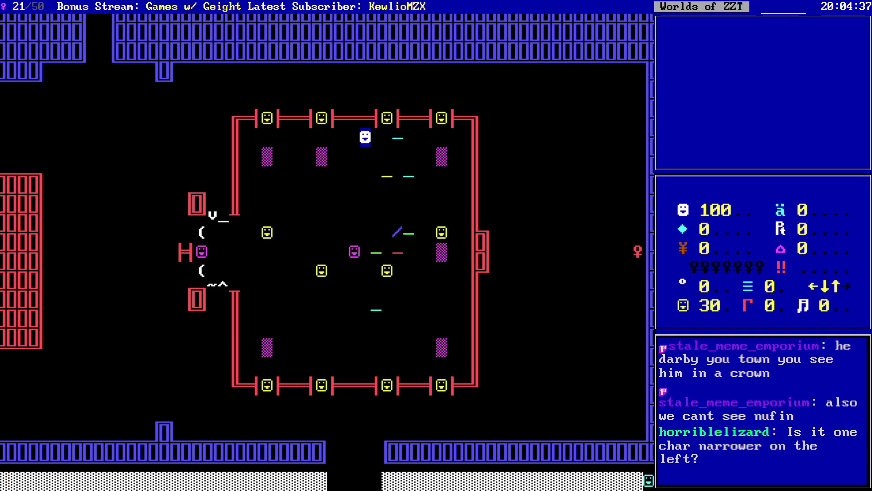
{"action": "key", "text": "Left"}
{"action": "key", "text": "Left"}
{"action": "key", "text": "Left"}
{"action": "key", "text": "Down"}
{"action": "key", "text": "Down"}
{"action": "key", "text": "Down"}
Step: Weave through the lower room toward the lower pillars avoiding stars
{"action": "key", "text": "Right"}
{"action": "key", "text": "Right"}
{"action": "key", "text": "Right"}
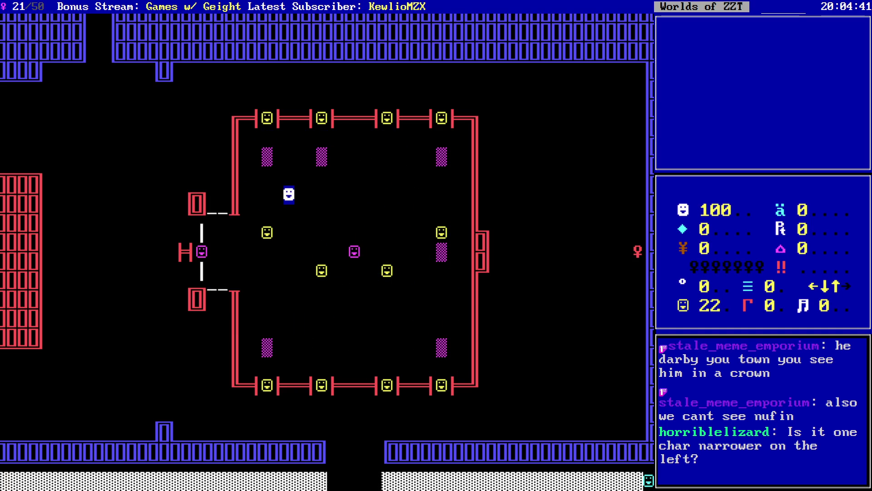
{"action": "key", "text": "Down"}
{"action": "key", "text": "Down"}
{"action": "key", "text": "Down"}
{"action": "key", "text": "Left"}
{"action": "key", "text": "Left"}
{"action": "key", "text": "Left"}
{"action": "key", "text": "Down"}
{"action": "key", "text": "Down"}
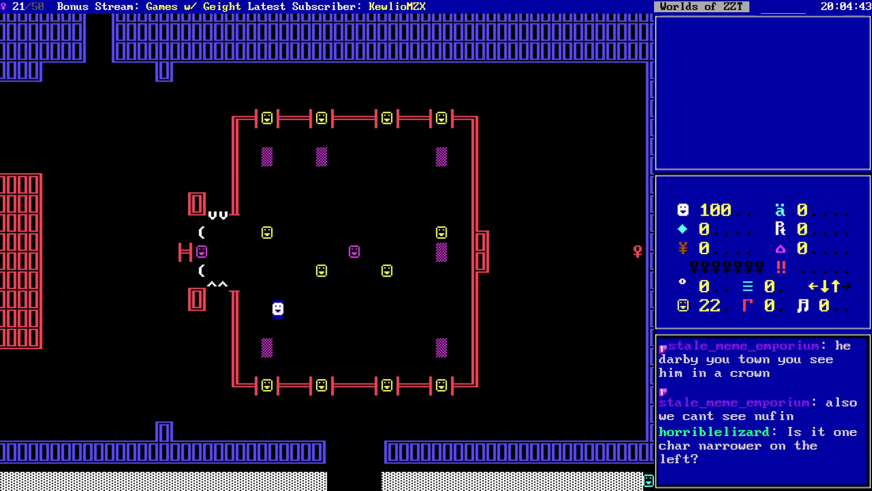
{"action": "key", "text": "Right"}
{"action": "key", "text": "Right"}
{"action": "key", "text": "Right"}
{"action": "key", "text": "Right"}
{"action": "key", "text": "Right"}
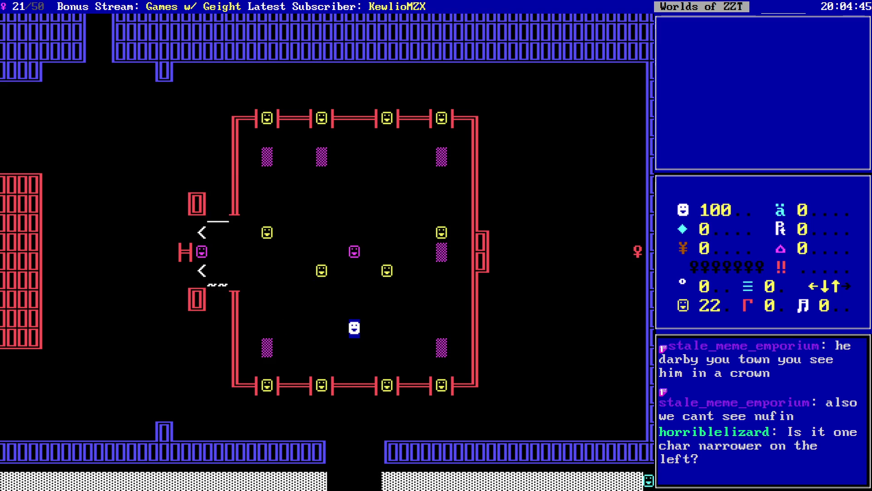
{"action": "key", "text": "Up"}
{"action": "key", "text": "Up"}
{"action": "key", "text": "Up"}
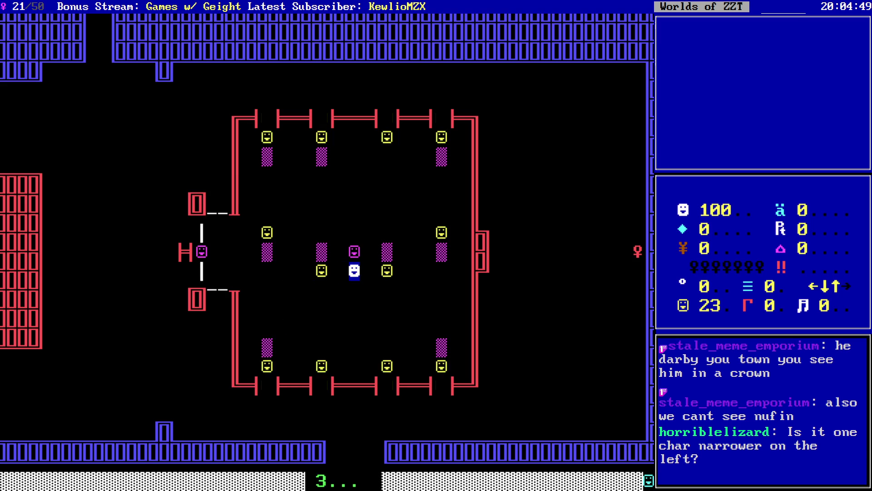
{"action": "key", "text": "Left"}
{"action": "key", "text": "Left"}
{"action": "key", "text": "Down"}
{"action": "key", "text": "Down"}
{"action": "key", "text": "Down"}
{"action": "key", "text": "Left"}
{"action": "key", "text": "Left"}
{"action": "key", "text": "Left"}
Step: Run along the bottom row and up, weaving right between the stars
{"action": "key", "text": "Left"}
{"action": "key", "text": "Left"}
{"action": "key", "text": "Up"}
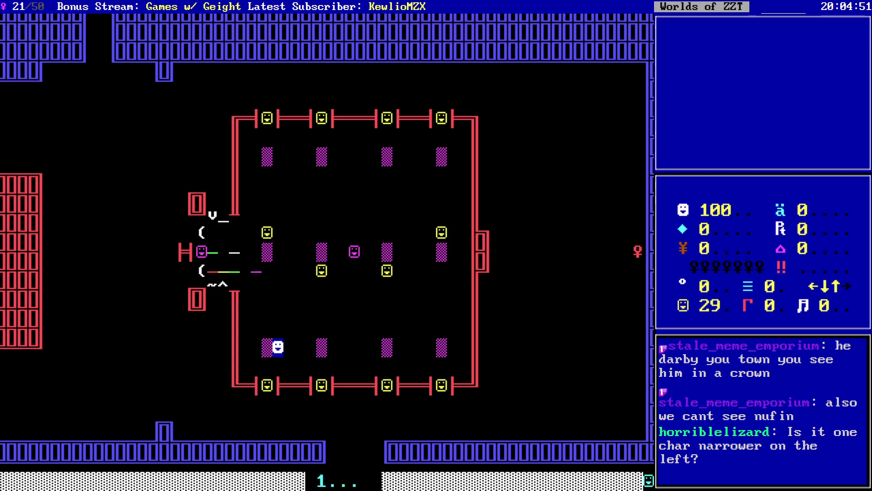
{"action": "key", "text": "Down"}
{"action": "key", "text": "Left"}
{"action": "key", "text": "Right"}
{"action": "key", "text": "Right"}
{"action": "key", "text": "Right"}
{"action": "key", "text": "Right"}
{"action": "key", "text": "Right"}
{"action": "key", "text": "Right"}
{"action": "key", "text": "Up"}
{"action": "key", "text": "Up"}
{"action": "key", "text": "Up"}
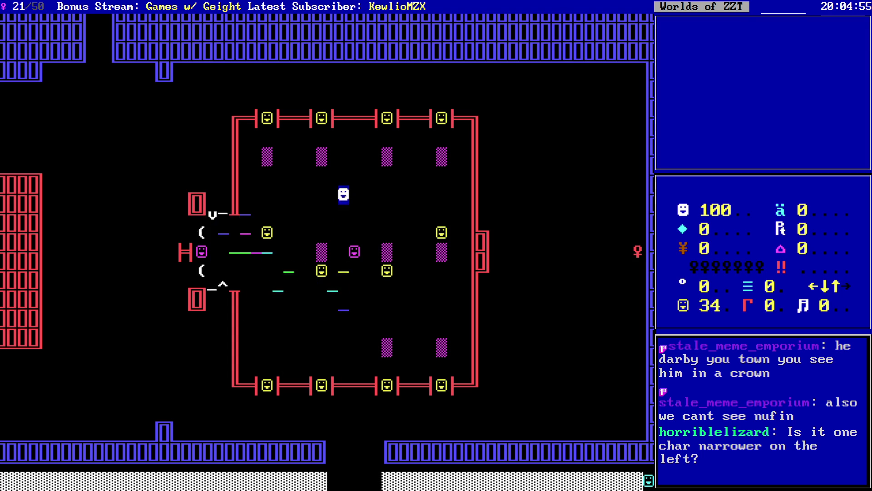
{"action": "key", "text": "Left"}
{"action": "key", "text": "Left"}
{"action": "key", "text": "Left"}
{"action": "key", "text": "Left"}
{"action": "key", "text": "Right"}
{"action": "key", "text": "Right"}
{"action": "key", "text": "Right"}
{"action": "key", "text": "Right"}
{"action": "key", "text": "Right"}
{"action": "key", "text": "Right"}
{"action": "key", "text": "Down"}
{"action": "key", "text": "Down"}
{"action": "key", "text": "Right"}
{"action": "key", "text": "Right"}
Step: Evade stars along the east side, head back toward the west gate, then end the game
{"action": "key", "text": "Right"}
{"action": "key", "text": "Right"}
{"action": "key", "text": "Right"}
{"action": "key", "text": "Right"}
{"action": "key", "text": "Right"}
{"action": "key", "text": "Right"}
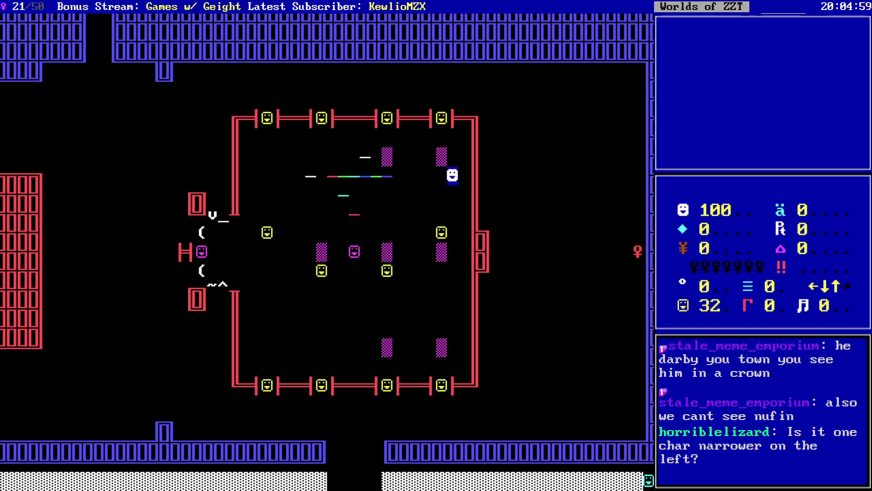
{"action": "key", "text": "Right"}
{"action": "key", "text": "Up"}
{"action": "key", "text": "Down"}
{"action": "key", "text": "Down"}
{"action": "key", "text": "Down"}
{"action": "key", "text": "Down"}
{"action": "key", "text": "Down"}
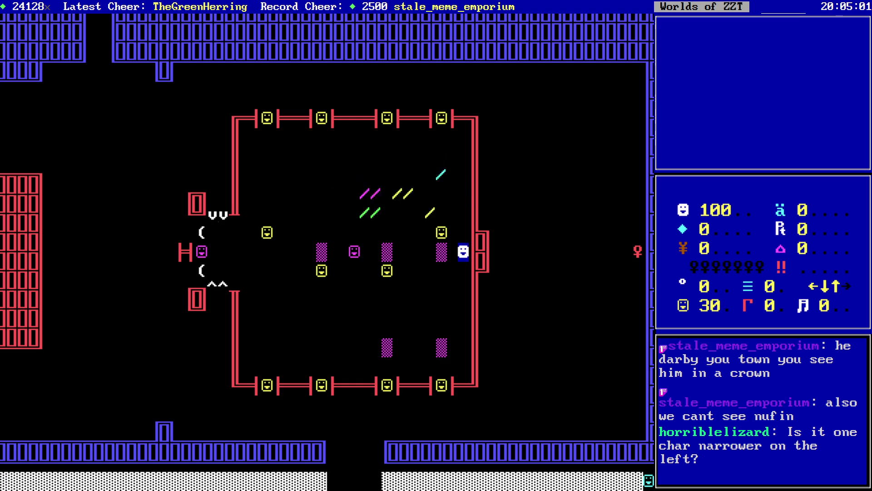
{"action": "key", "text": "Down"}
{"action": "key", "text": "Down"}
{"action": "key", "text": "Down"}
{"action": "key", "text": "Down"}
{"action": "key", "text": "Down"}
{"action": "key", "text": "Down"}
{"action": "key", "text": "Left"}
{"action": "key", "text": "Left"}
{"action": "key", "text": "Right"}
{"action": "key", "text": "Up"}
{"action": "key", "text": "Up"}
{"action": "key", "text": "Up"}
{"action": "key", "text": "Up"}
{"action": "key", "text": "Left"}
{"action": "key", "text": "Left"}
{"action": "key", "text": "Left"}
{"action": "key", "text": "Left"}
{"action": "key", "text": "Left"}
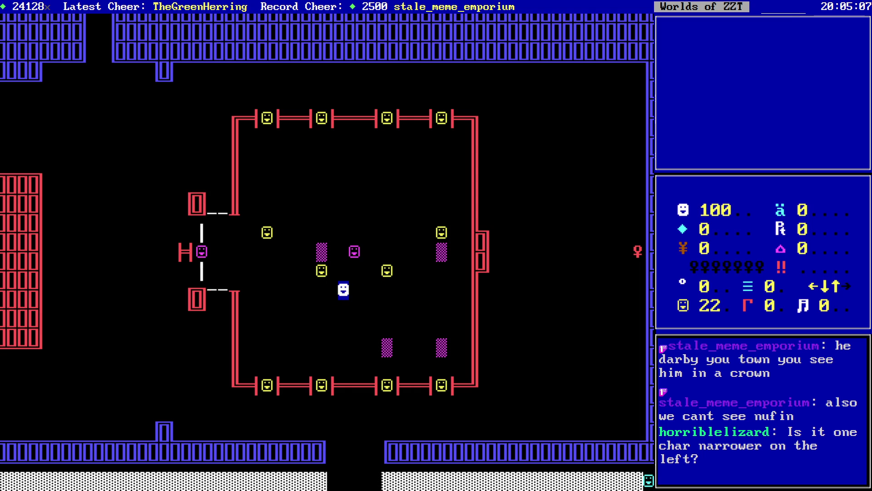
{"action": "key", "text": "Left"}
{"action": "key", "text": "Left"}
{"action": "key", "text": "Left"}
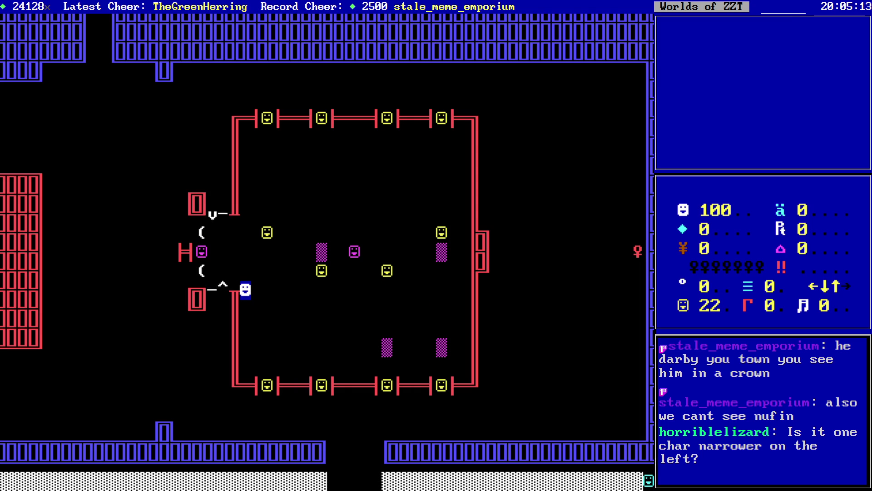
{"action": "key", "text": "Escape"}
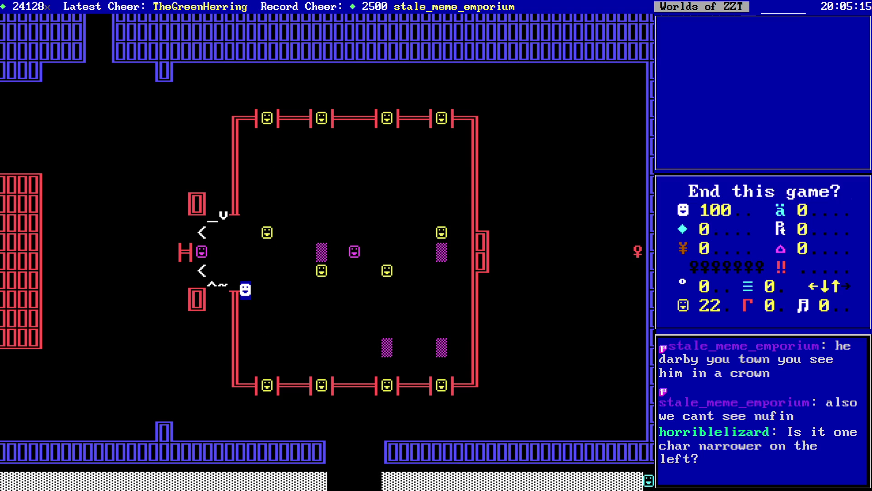
{"action": "key", "text": "y"}
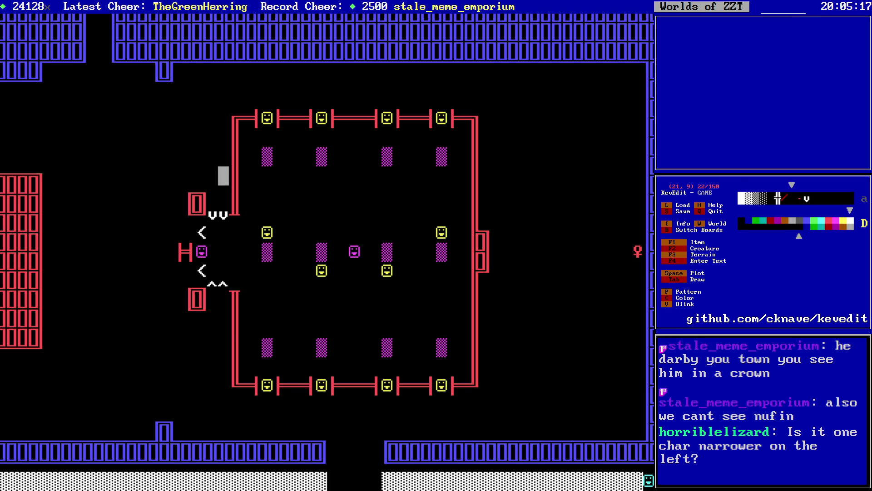
Step: Move the room's left column of smileys and pillars one cell to the right
{"action": "left_click", "coordinate": [245, 176]}
{"action": "key", "text": "Up"}
{"action": "key", "text": "Up"}
{"action": "key", "text": "Right"}
{"action": "key", "text": "shift+p"}
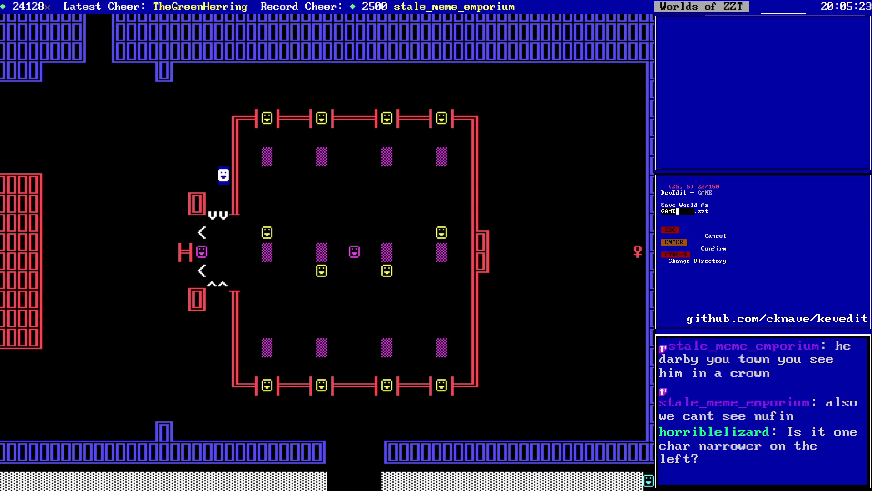
{"action": "key", "text": "Left"}
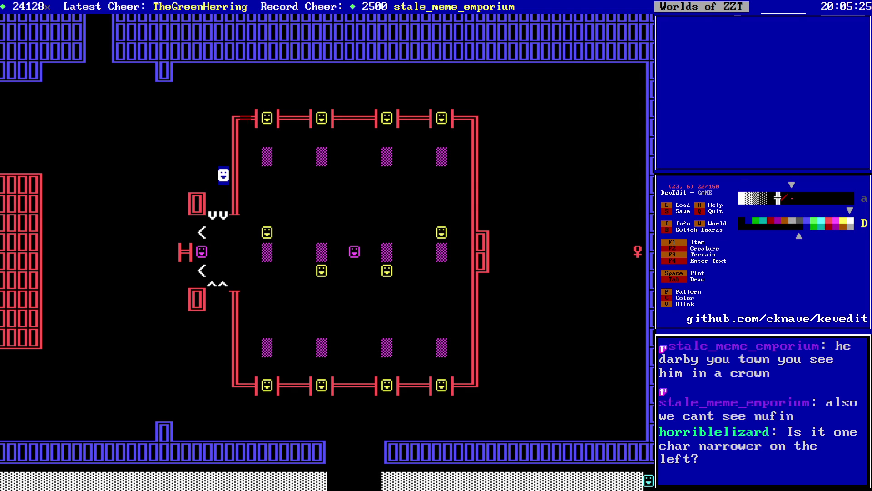
{"action": "key", "text": "Right"}
{"action": "key", "text": "Right"}
{"action": "key", "text": "shift+Down"}
{"action": "key", "text": "shift+Down"}
{"action": "key", "text": "shift+Down"}
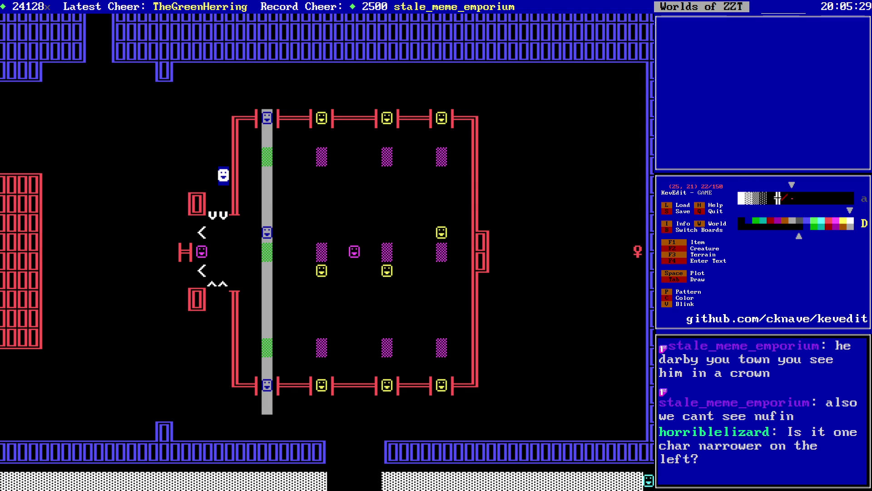
{"action": "key", "text": "Delete"}
{"action": "key", "text": "ctrl+v"}
{"action": "key", "text": "Right"}
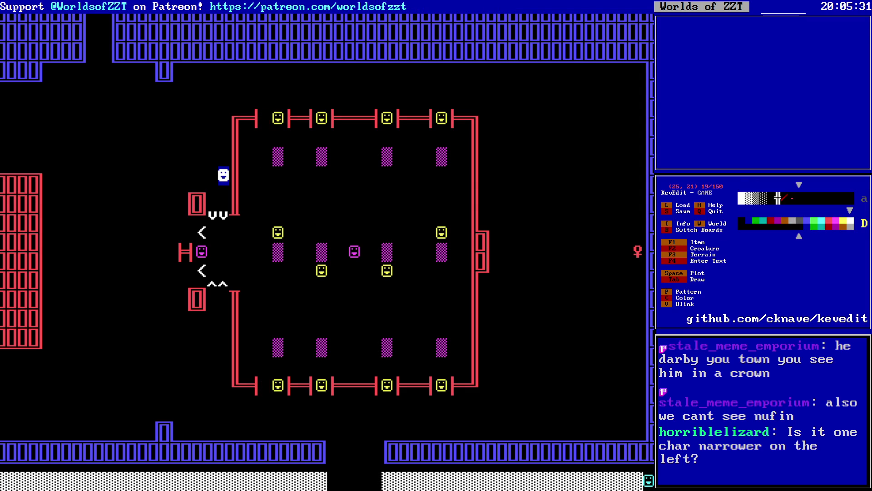
{"action": "key", "text": "Right"}
{"action": "key", "text": "Left"}
{"action": "key", "text": "Return"}
{"action": "key", "text": "Right"}
{"action": "key", "text": "Right"}
{"action": "key", "text": "Right"}
Step: Cut the right column of smileys and paste it one cell to the left
{"action": "key", "text": "Left"}
{"action": "key", "text": "Left"}
{"action": "key", "text": "Left"}
{"action": "key", "text": "Up"}
{"action": "key", "text": "shift+Up"}
{"action": "key", "text": "shift+Up"}
{"action": "key", "text": "shift+Up"}
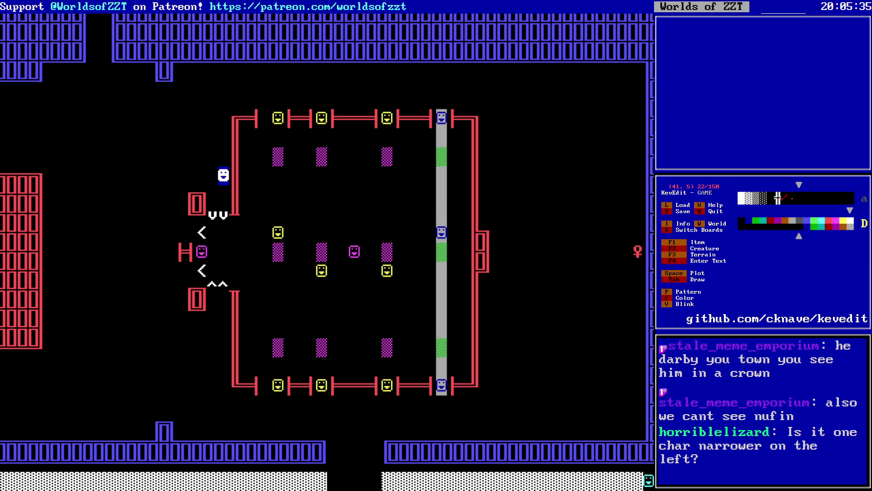
{"action": "key", "text": "ctrl+x"}
{"action": "key", "text": "ctrl+v"}
{"action": "key", "text": "Left"}
Step: Patch the gap left in the bottom wall at the lower-left corner
{"action": "key", "text": "alt+Left"}
{"action": "key", "text": "alt+Left"}
{"action": "key", "text": "alt+Down"}
{"action": "key", "text": "alt+Down"}
{"action": "key", "text": "Down"}
{"action": "key", "text": "Right"}
{"action": "key", "text": "Down"}
{"action": "key", "text": "Right"}
{"action": "key", "text": "Down"}
{"action": "key", "text": "Right"}
{"action": "key", "text": "Left"}
{"action": "key", "text": "Left"}
{"action": "key", "text": "Left"}
{"action": "key", "text": "space"}
{"action": "key", "text": "Up"}
{"action": "key", "text": "Up"}
{"action": "key", "text": "Up"}
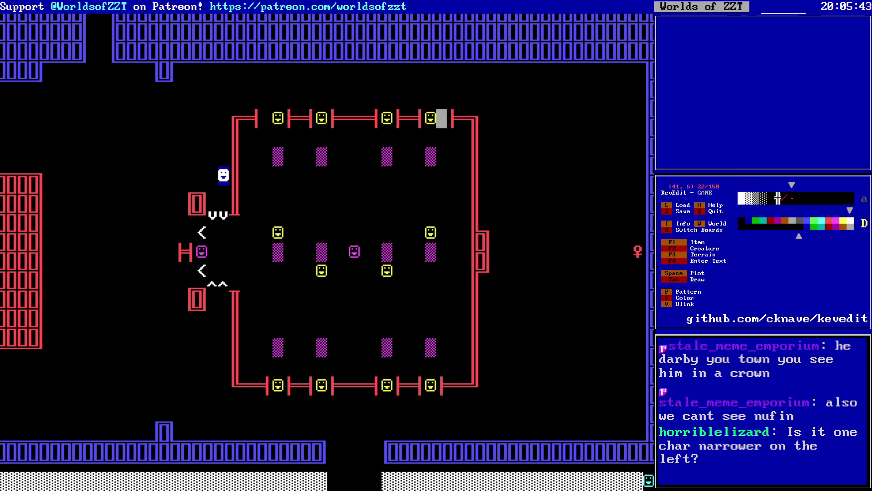
{"action": "key", "text": "Right"}
{"action": "key", "text": "Right"}
{"action": "key", "text": "Down"}
{"action": "key", "text": "Down"}
{"action": "key", "text": "Down"}
Step: Inspect the magenta centre object's script, then close it
{"action": "key", "text": "alt+Right"}
{"action": "key", "text": "Left"}
{"action": "key", "text": "Left"}
{"action": "key", "text": "Return"}
{"action": "key", "text": "Return"}
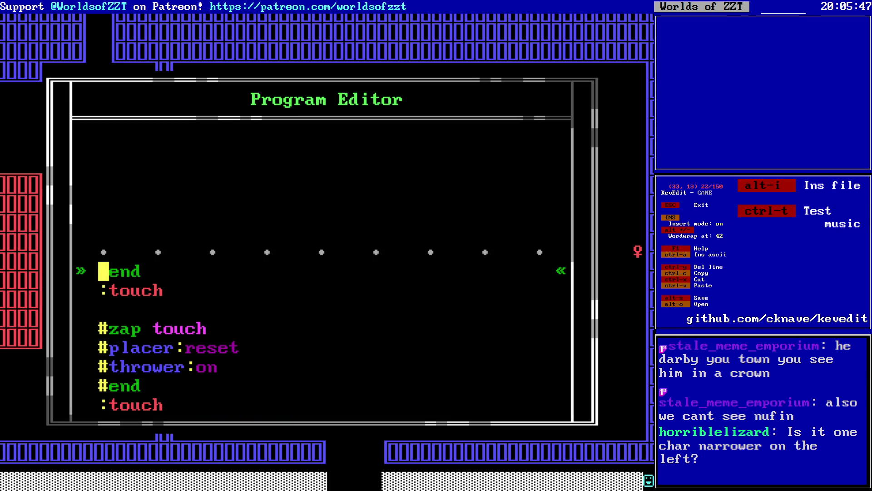
{"action": "key", "text": "Escape"}
{"action": "key", "text": "Escape"}
{"action": "key", "text": "alt+Left"}
{"action": "key", "text": "alt+Left"}
Step: Add '#change star empty' under the Thrower object's :on label
{"action": "key", "text": "Right"}
{"action": "key", "text": "Right"}
{"action": "key", "text": "Right"}
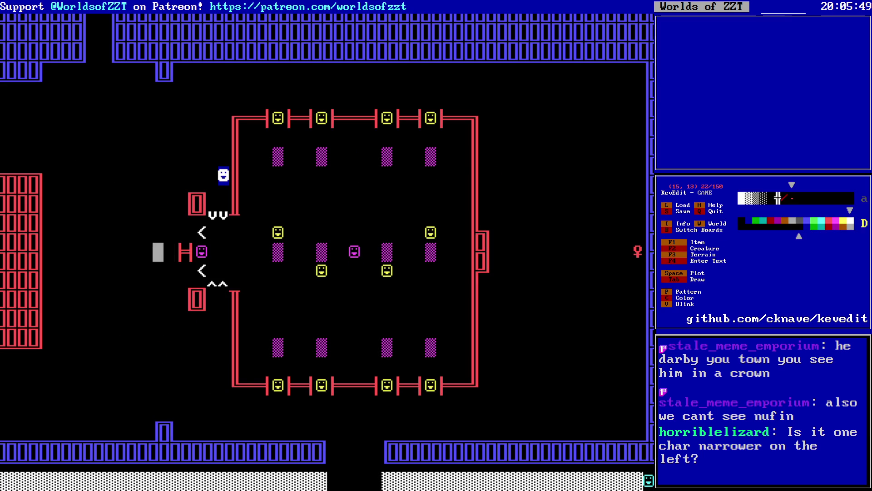
{"action": "key", "text": "Right"}
{"action": "key", "text": "Return"}
{"action": "key", "text": "Return"}
{"action": "key", "text": "Down"}
{"action": "key", "text": "Down"}
{"action": "key", "text": "Down"}
{"action": "key", "text": "Up"}
{"action": "key", "text": "Return"}
{"action": "type", "text": "#"}
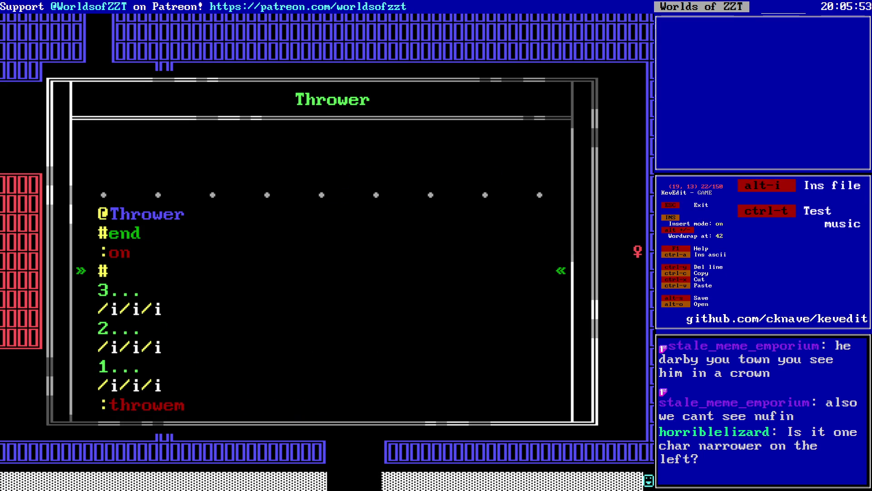
{"action": "type", "text": "change "}
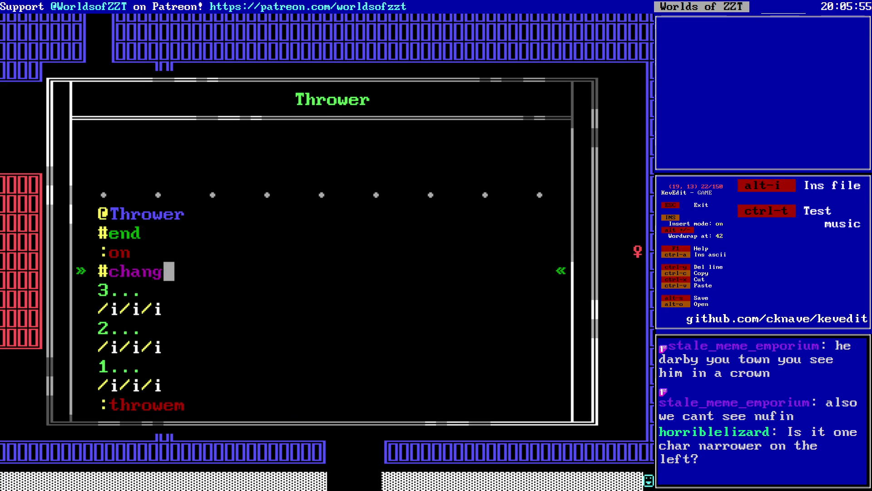
{"action": "type", "text": "star empty"}
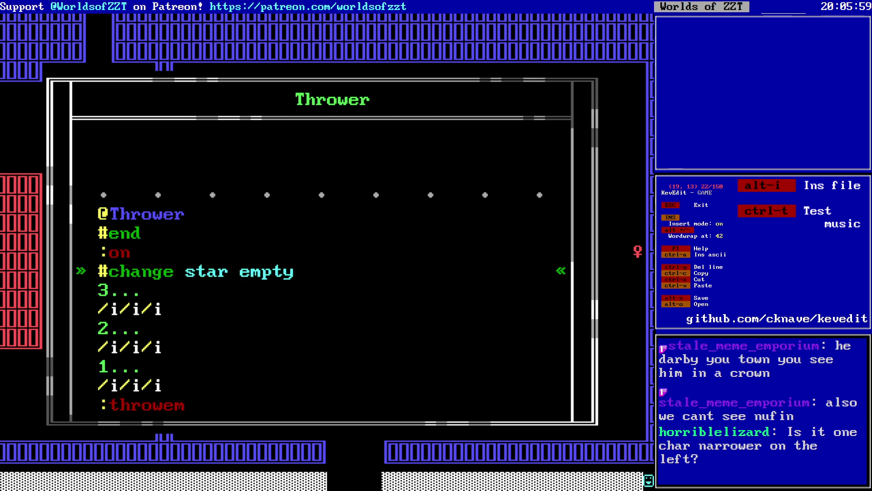
{"action": "key", "text": "Escape"}
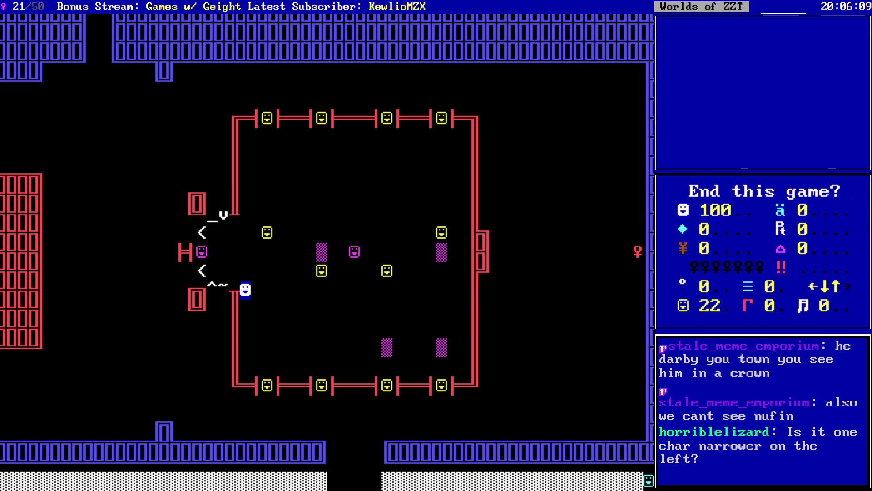
Step: End the previous game, load the GAME world and start playing
{"action": "key", "text": "y"}
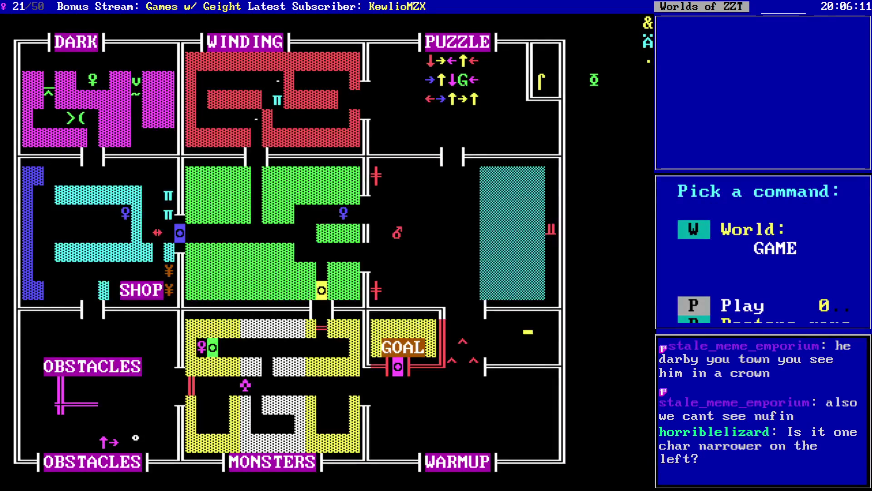
{"action": "key", "text": "w"}
{"action": "key", "text": "Down"}
{"action": "key", "text": "Down"}
{"action": "key", "text": "Down"}
{"action": "key", "text": "Return"}
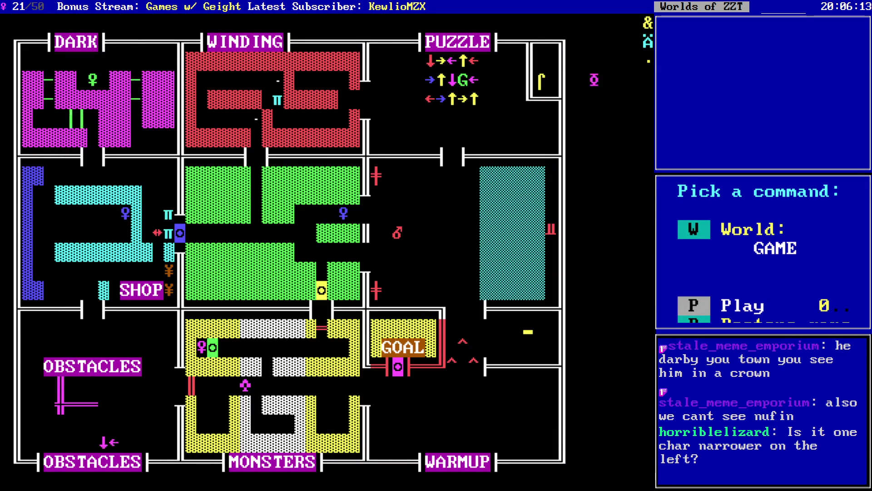
{"action": "key", "text": "p"}
Step: Walk the player through the left gateway into the room past the centre pillars
{"action": "key", "text": "Down"}
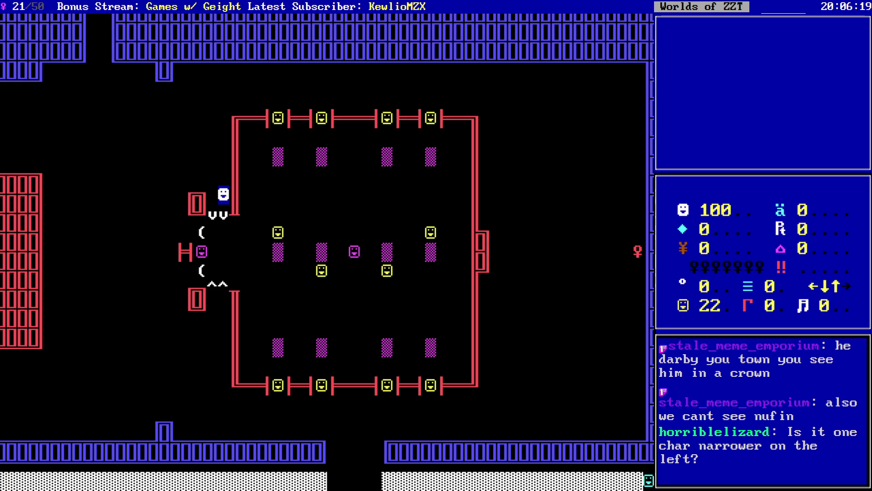
{"action": "key", "text": "Down"}
{"action": "key", "text": "Down"}
{"action": "key", "text": "Down"}
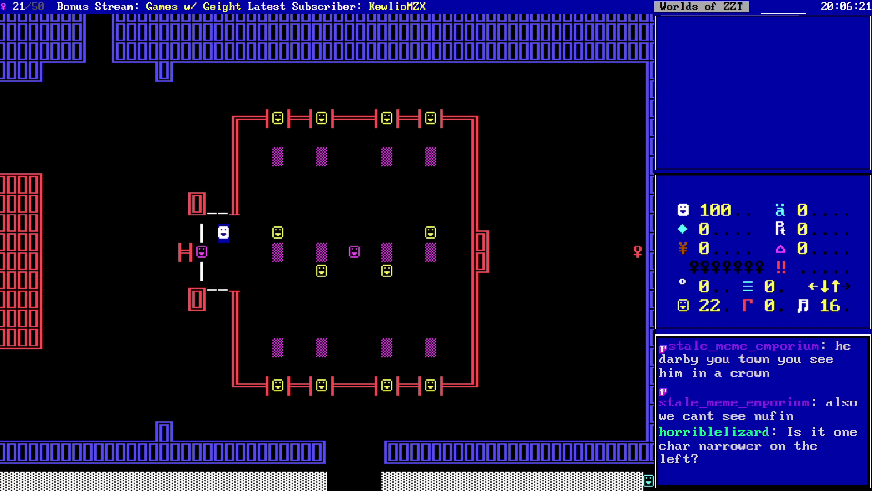
{"action": "key", "text": "Right"}
{"action": "key", "text": "Up"}
{"action": "key", "text": "Up"}
{"action": "key", "text": "Right"}
{"action": "key", "text": "Right"}
{"action": "key", "text": "Right"}
{"action": "key", "text": "Right"}
{"action": "key", "text": "Down"}
{"action": "key", "text": "Down"}
{"action": "key", "text": "Down"}
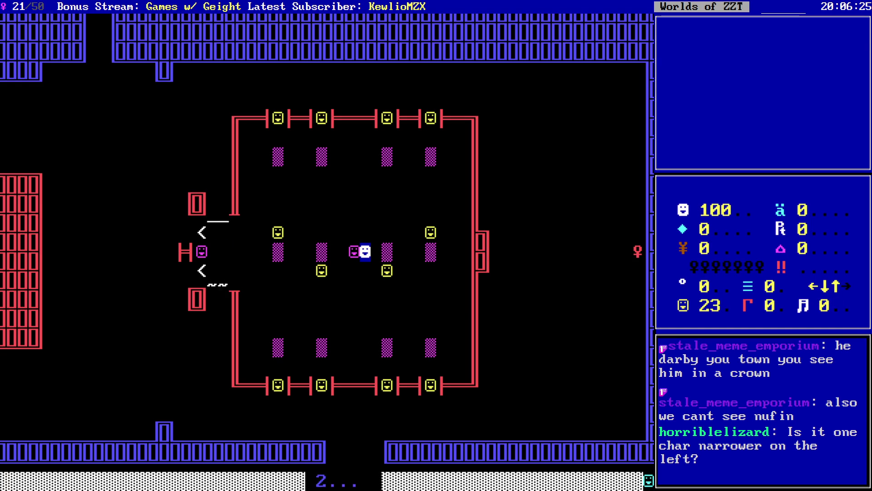
{"action": "key", "text": "Left"}
{"action": "key", "text": "Left"}
{"action": "key", "text": "Left"}
{"action": "key", "text": "Down"}
{"action": "key", "text": "Down"}
{"action": "key", "text": "Up"}
{"action": "key", "text": "Up"}
{"action": "key", "text": "Up"}
Step: Dodge the first star volley, weaving right, then up to the top wall and back left
{"action": "key", "text": "Right"}
{"action": "key", "text": "Right"}
{"action": "key", "text": "Up"}
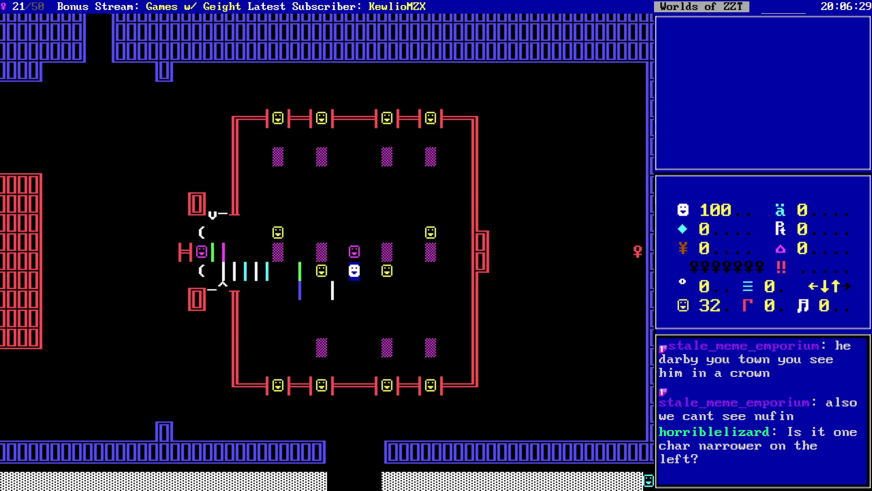
{"action": "key", "text": "Right"}
{"action": "key", "text": "Up"}
{"action": "key", "text": "Right"}
{"action": "key", "text": "Down"}
{"action": "key", "text": "Down"}
{"action": "key", "text": "Down"}
{"action": "key", "text": "Down"}
{"action": "key", "text": "Down"}
{"action": "key", "text": "Right"}
{"action": "key", "text": "Right"}
{"action": "key", "text": "Up"}
{"action": "key", "text": "Right"}
{"action": "key", "text": "Down"}
{"action": "key", "text": "Right"}
{"action": "key", "text": "Right"}
{"action": "key", "text": "Right"}
{"action": "key", "text": "Up"}
{"action": "key", "text": "Up"}
{"action": "key", "text": "Down"}
{"action": "key", "text": "Left"}
{"action": "key", "text": "Up"}
{"action": "key", "text": "Up"}
{"action": "key", "text": "Up"}
{"action": "key", "text": "Up"}
{"action": "key", "text": "Up"}
{"action": "key", "text": "Up"}
{"action": "key", "text": "Up"}
{"action": "key", "text": "Up"}
{"action": "key", "text": "Left"}
{"action": "key", "text": "Left"}
{"action": "key", "text": "Up"}
{"action": "key", "text": "Up"}
{"action": "key", "text": "Left"}
{"action": "key", "text": "Left"}
{"action": "key", "text": "Left"}
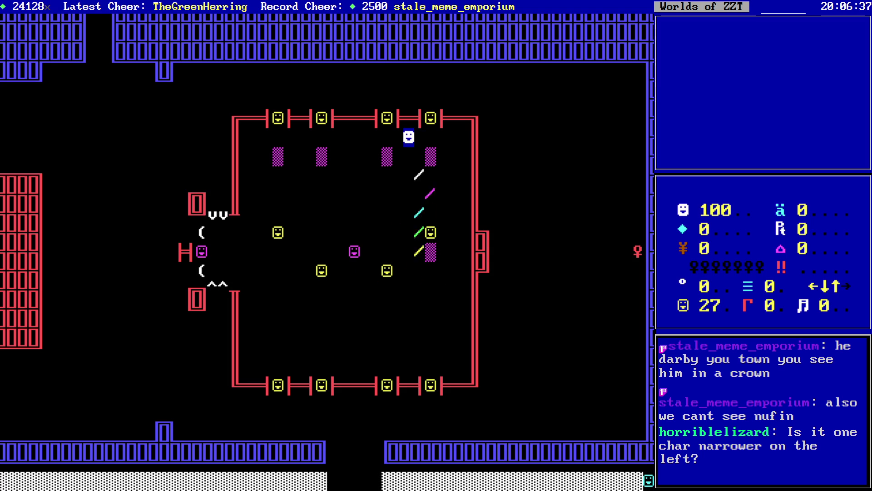
{"action": "key", "text": "Left"}
{"action": "key", "text": "Up"}
{"action": "key", "text": "Left"}
{"action": "key", "text": "Left"}
{"action": "key", "text": "Left"}
{"action": "key", "text": "Down"}
{"action": "key", "text": "Left"}
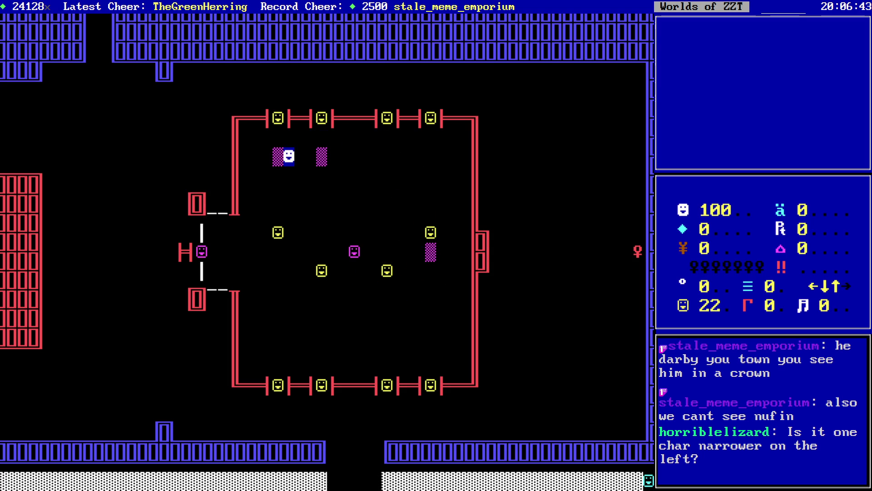
{"action": "key", "text": "Down"}
{"action": "key", "text": "Down"}
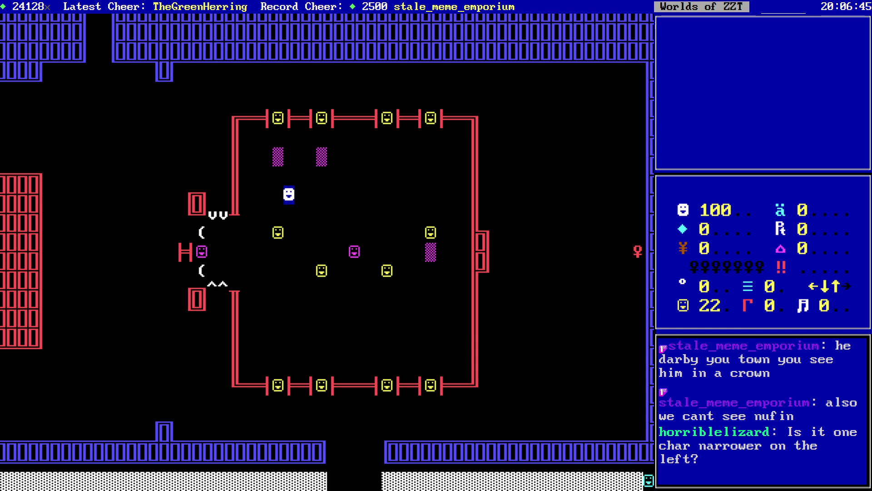
Step: Restart the game and step beside the magenta object to start the countdown
{"action": "key", "text": "q"}
{"action": "key", "text": "y"}
{"action": "key", "text": "p"}
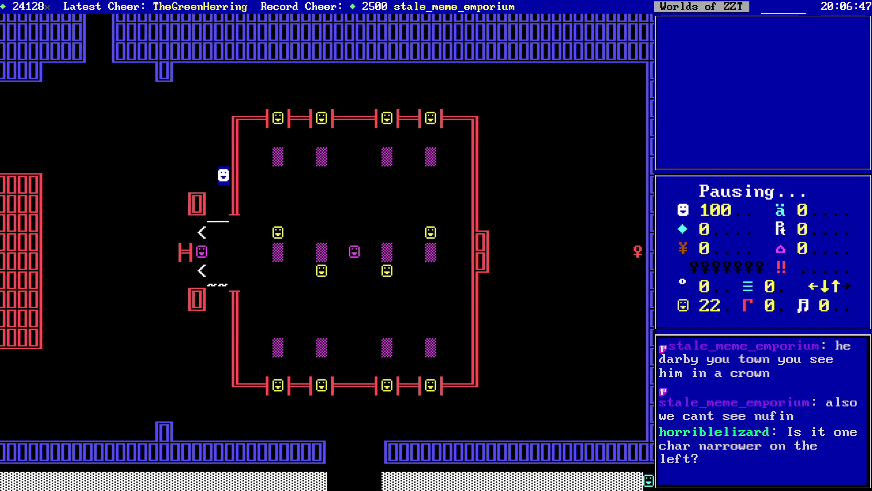
{"action": "key", "text": "Down"}
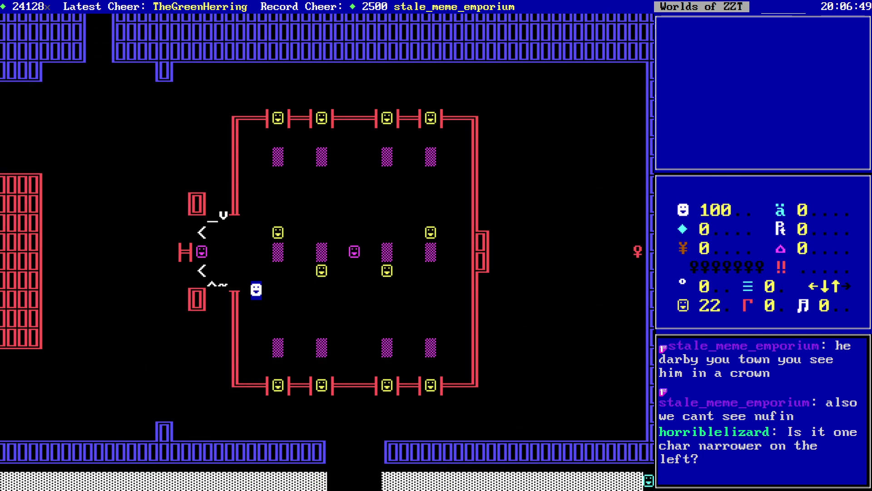
{"action": "key", "text": "Right"}
{"action": "key", "text": "Right"}
{"action": "key", "text": "Right"}
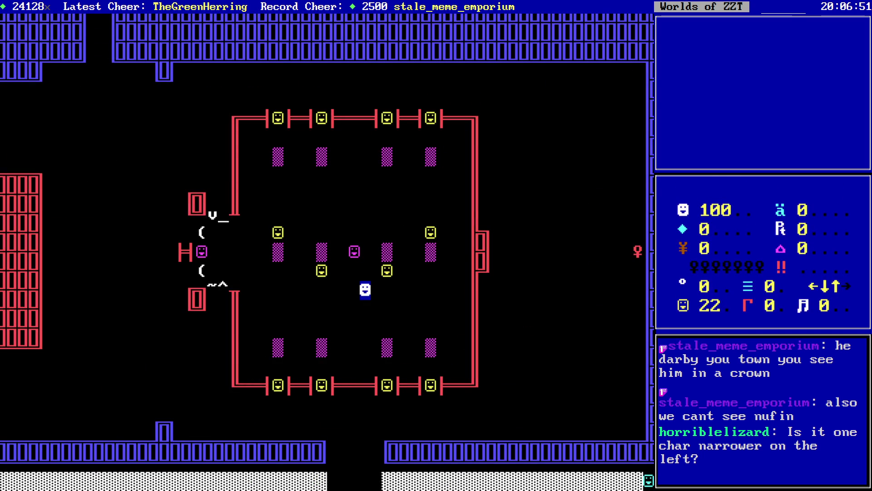
{"action": "key", "text": "Up"}
{"action": "key", "text": "Up"}
{"action": "key", "text": "Left"}
{"action": "key", "text": "Down"}
{"action": "key", "text": "Down"}
Step: Retreat down and left before the volley, then return toward the room's middle
{"action": "key", "text": "Left"}
{"action": "key", "text": "Down"}
{"action": "key", "text": "Down"}
{"action": "key", "text": "Down"}
{"action": "key", "text": "Left"}
{"action": "key", "text": "Left"}
{"action": "key", "text": "Down"}
{"action": "key", "text": "Left"}
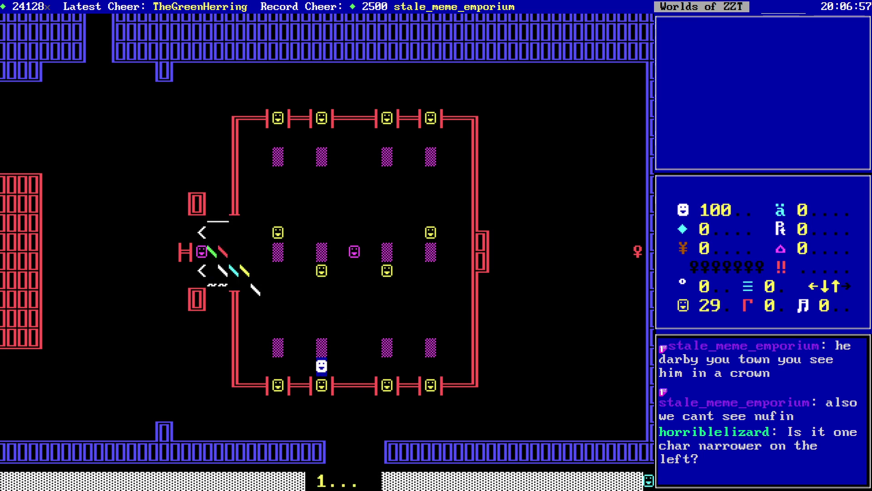
{"action": "key", "text": "Left"}
{"action": "key", "text": "Up"}
{"action": "key", "text": "Down"}
{"action": "key", "text": "Right"}
{"action": "key", "text": "Right"}
{"action": "key", "text": "Right"}
{"action": "key", "text": "Right"}
{"action": "key", "text": "Up"}
{"action": "key", "text": "Up"}
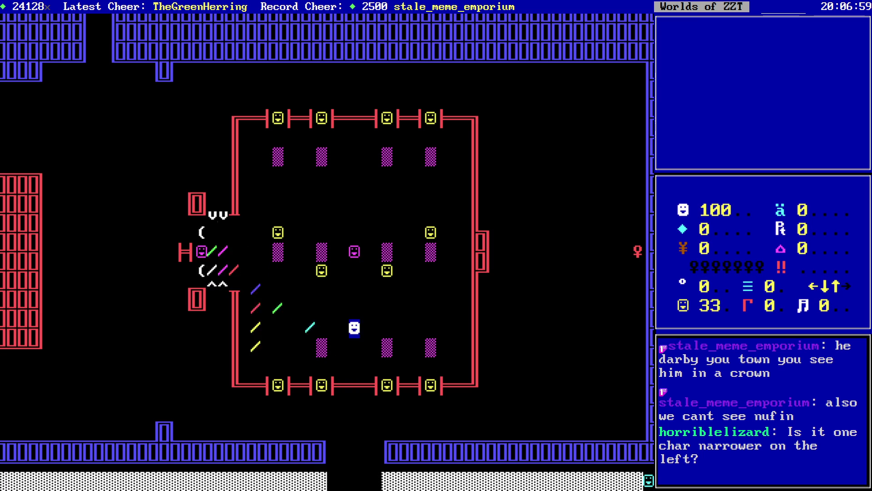
{"action": "key", "text": "Up"}
{"action": "key", "text": "Up"}
{"action": "key", "text": "Up"}
{"action": "key", "text": "Right"}
Step: End and restart the game, then trigger the throwers at the magenta object again
{"action": "key", "text": "Escape"}
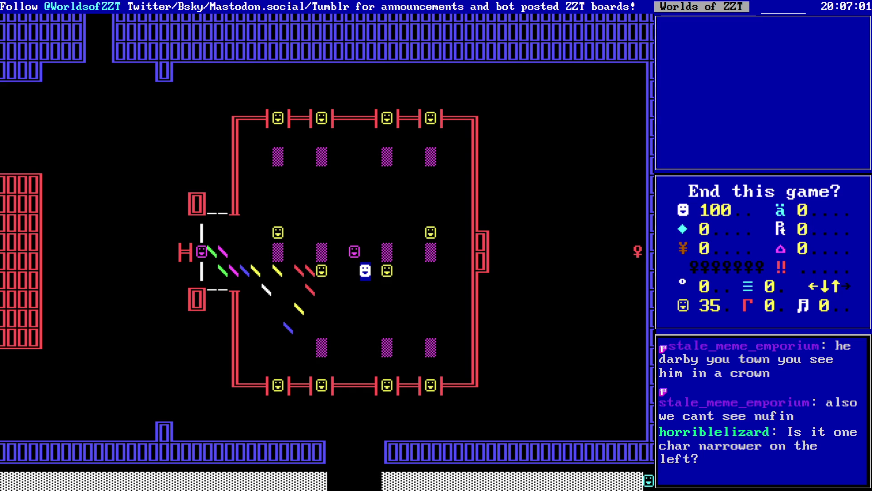
{"action": "key", "text": "y"}
{"action": "key", "text": "p"}
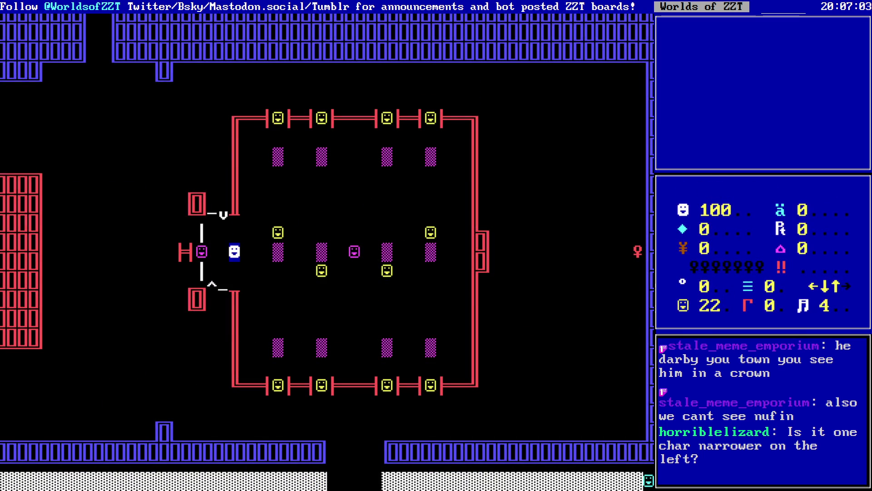
{"action": "key", "text": "Right"}
{"action": "key", "text": "Right"}
{"action": "key", "text": "Up"}
{"action": "key", "text": "Up"}
{"action": "key", "text": "Right"}
{"action": "key", "text": "Right"}
{"action": "key", "text": "Right"}
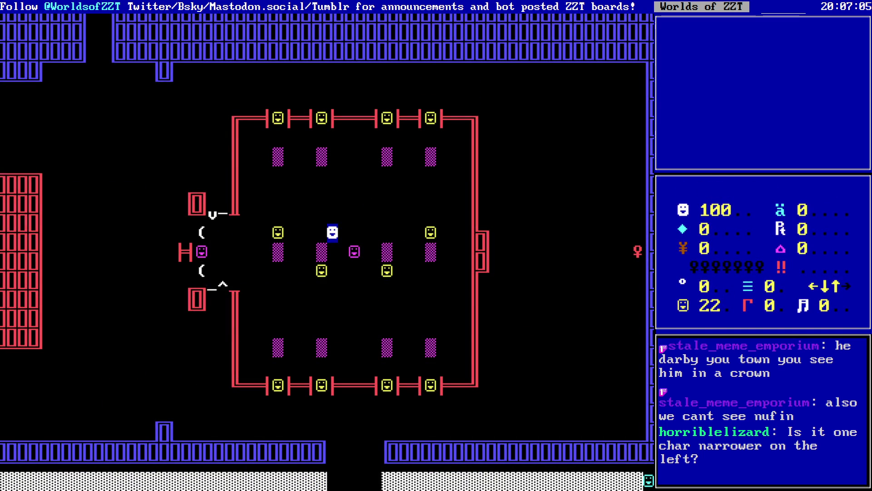
Step: Dodge the volley by circling the bottom, right side and top of the room
{"action": "key", "text": "Down"}
{"action": "key", "text": "Down"}
{"action": "key", "text": "Down"}
{"action": "key", "text": "Left"}
{"action": "key", "text": "Down"}
{"action": "key", "text": "Left"}
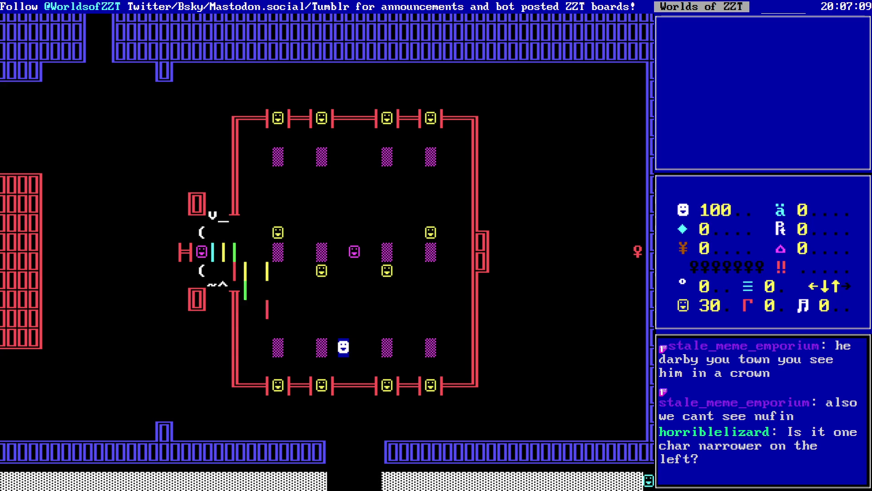
{"action": "key", "text": "Right"}
{"action": "key", "text": "Right"}
{"action": "key", "text": "Right"}
{"action": "key", "text": "Up"}
{"action": "key", "text": "Right"}
{"action": "key", "text": "Right"}
{"action": "key", "text": "Right"}
{"action": "key", "text": "Down"}
{"action": "key", "text": "Right"}
{"action": "key", "text": "Down"}
{"action": "key", "text": "Right"}
{"action": "key", "text": "Right"}
{"action": "key", "text": "Up"}
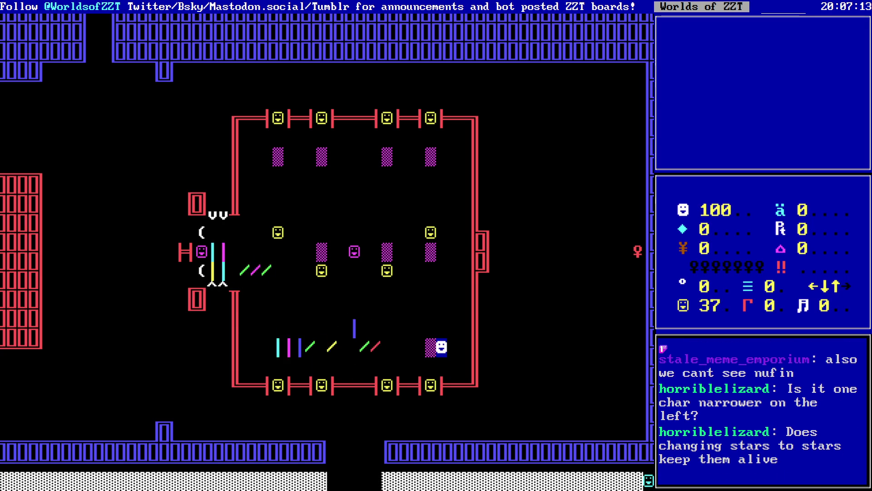
{"action": "key", "text": "Up"}
{"action": "key", "text": "Up"}
{"action": "key", "text": "Up"}
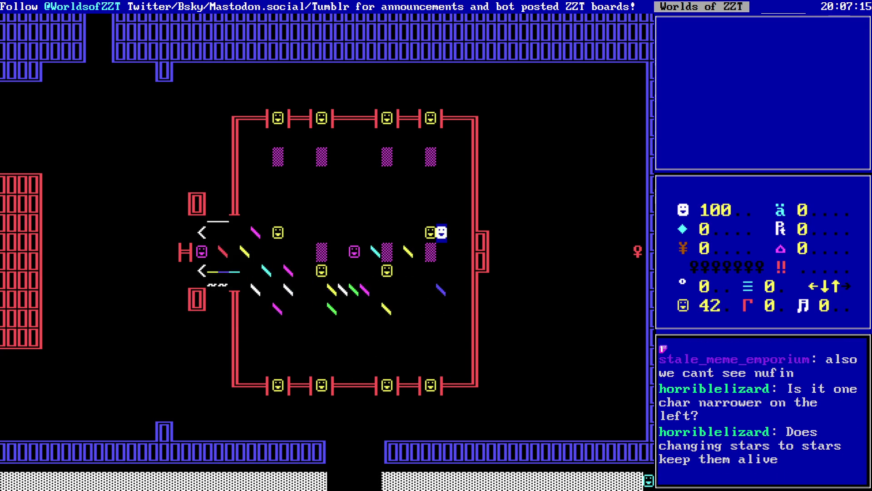
{"action": "key", "text": "Up"}
{"action": "key", "text": "Up"}
{"action": "key", "text": "Up"}
{"action": "key", "text": "Up"}
{"action": "key", "text": "Left"}
{"action": "key", "text": "Left"}
{"action": "key", "text": "Left"}
{"action": "key", "text": "Left"}
{"action": "key", "text": "Left"}
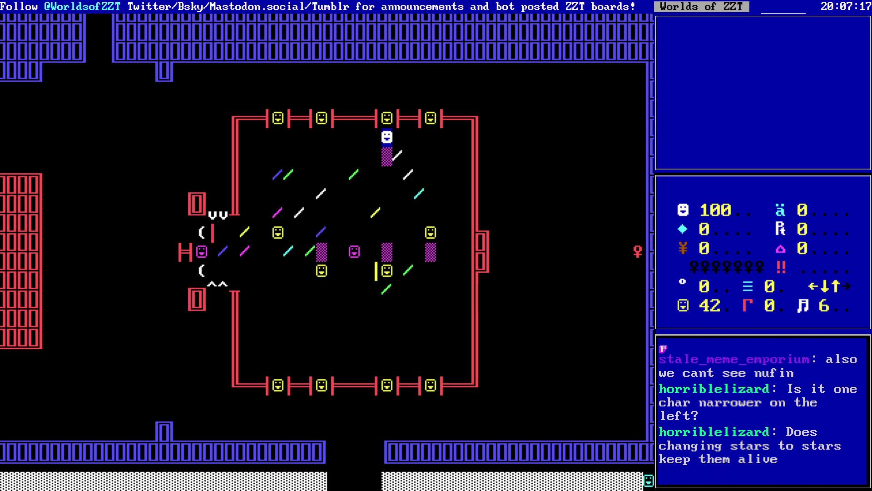
{"action": "key", "text": "Left"}
{"action": "key", "text": "Left"}
{"action": "key", "text": "Left"}
{"action": "key", "text": "Left"}
{"action": "key", "text": "Left"}
{"action": "key", "text": "Down"}
{"action": "key", "text": "Down"}
{"action": "key", "text": "Down"}
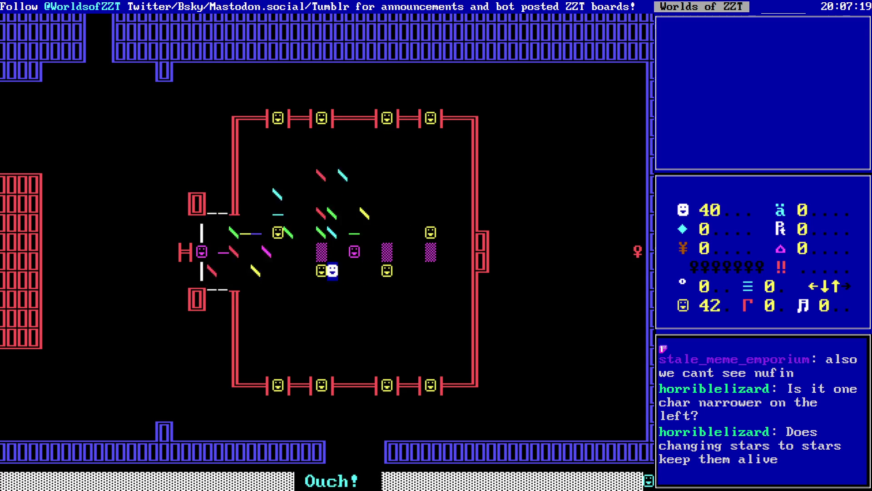
Step: Quit the test game and return to editing the board in KevEdit
{"action": "key", "text": "q"}
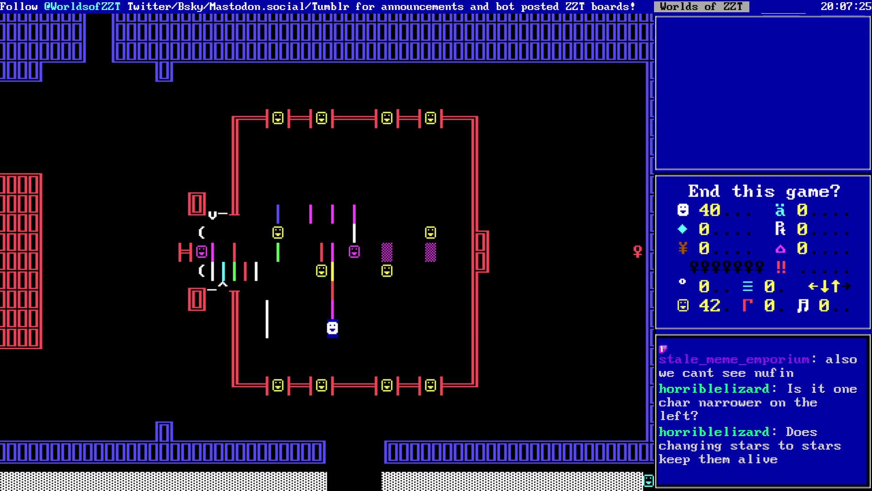
{"action": "key", "text": "y"}
{"action": "key", "text": "p"}
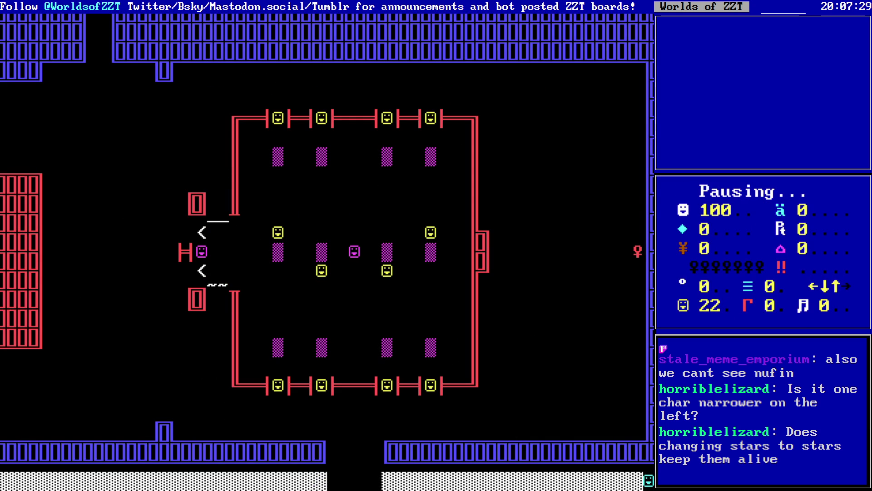
{"action": "key", "text": "Escape"}
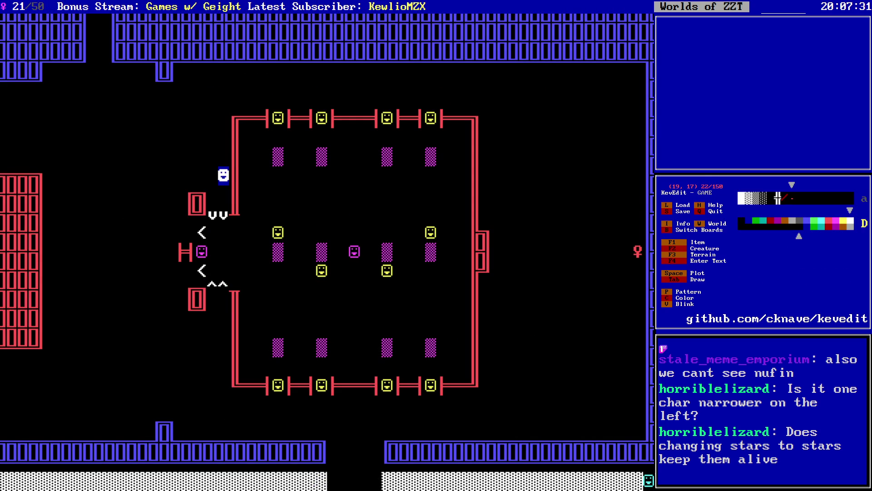
Step: Review the magenta object's program and the Thrower's script, checking its countdown lines
{"action": "key", "text": "Return"}
{"action": "key", "text": "Return"}
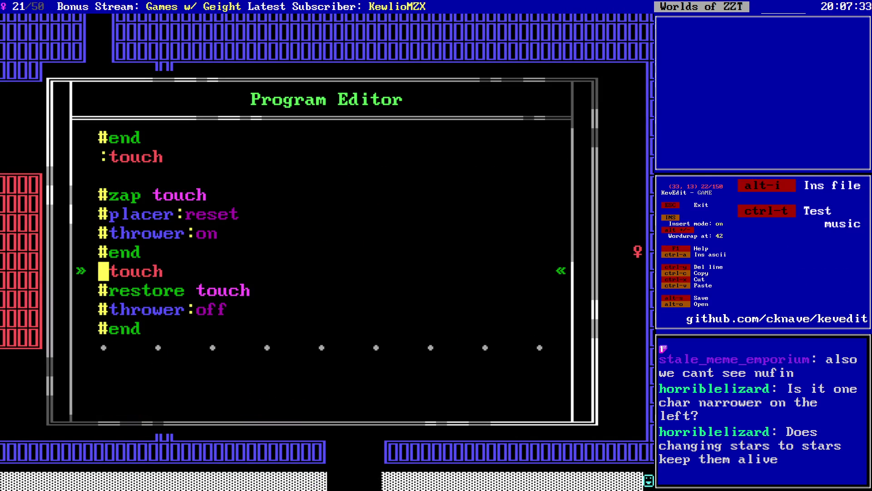
{"action": "key", "text": "Escape"}
{"action": "key", "text": "Left"}
{"action": "key", "text": "Left"}
{"action": "key", "text": "Left"}
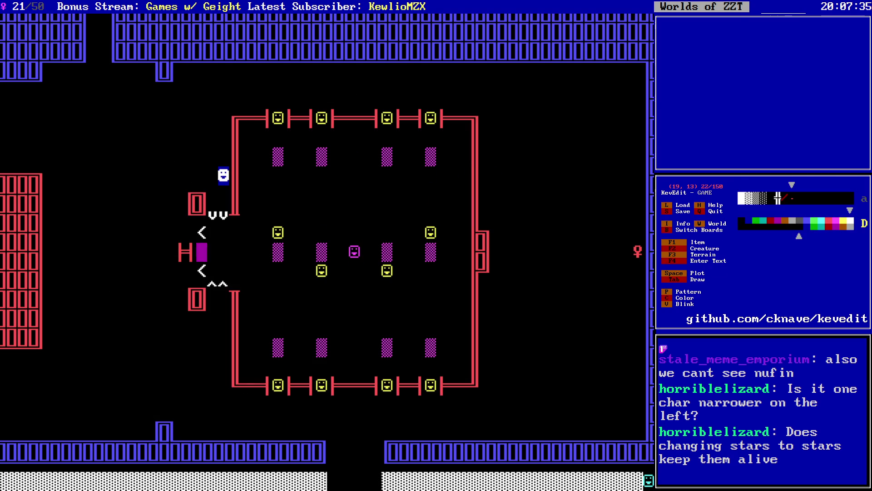
{"action": "key", "text": "Return"}
{"action": "key", "text": "Down"}
{"action": "key", "text": "Down"}
{"action": "key", "text": "Down"}
{"action": "key", "text": "Down"}
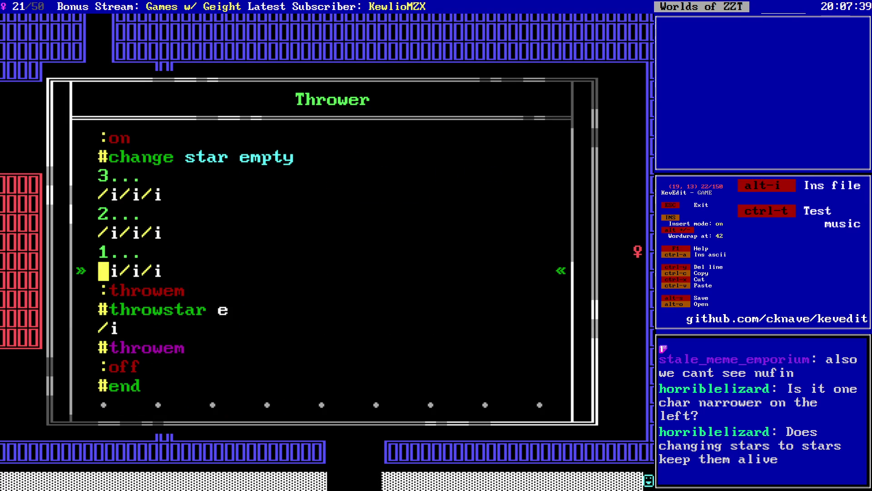
{"action": "key", "text": "Up"}
{"action": "key", "text": "Up"}
{"action": "key", "text": "Up"}
{"action": "key", "text": "Up"}
{"action": "key", "text": "Down"}
{"action": "key", "text": "Down"}
{"action": "key", "text": "Down"}
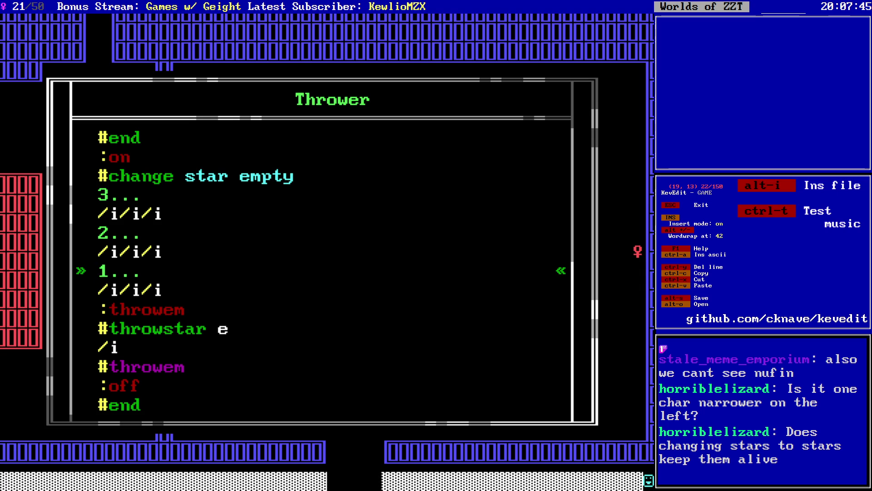
Step: Save the world as GAME.zzt and launch a fresh test play of the board
{"action": "key", "text": "Escape"}
{"action": "key", "text": "Escape"}
{"action": "key", "text": "Right"}
{"action": "key", "text": "Right"}
{"action": "key", "text": "alt+s"}
{"action": "key", "text": "Return"}
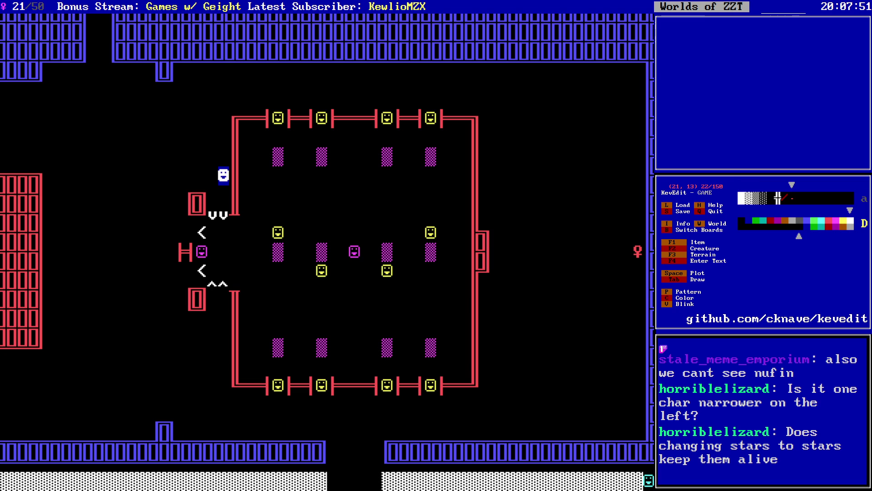
{"action": "key", "text": "Down"}
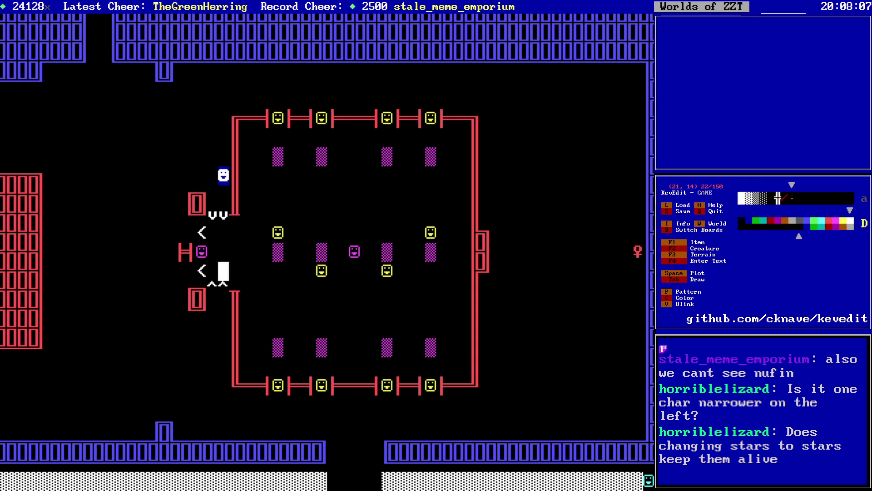
{"action": "key", "text": "alt+t"}
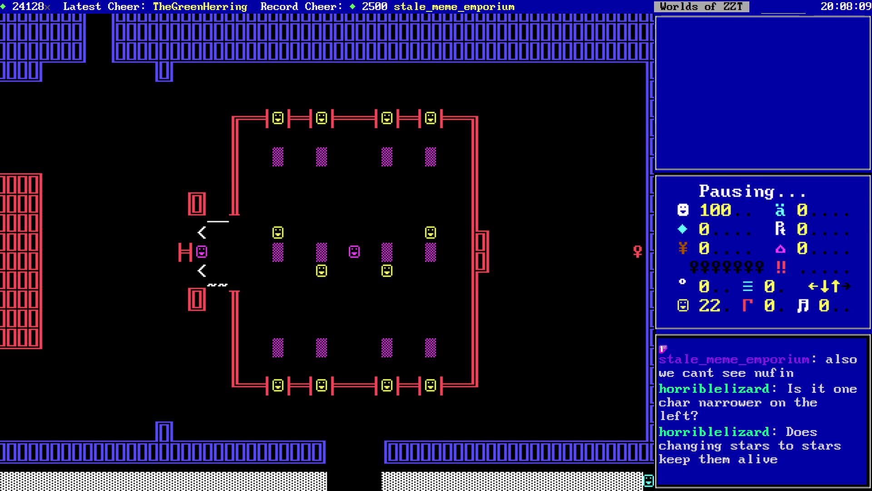
Step: Restart the test and walk the player into the room beside the magenta object
{"action": "key", "text": "Escape"}
{"action": "key", "text": "y"}
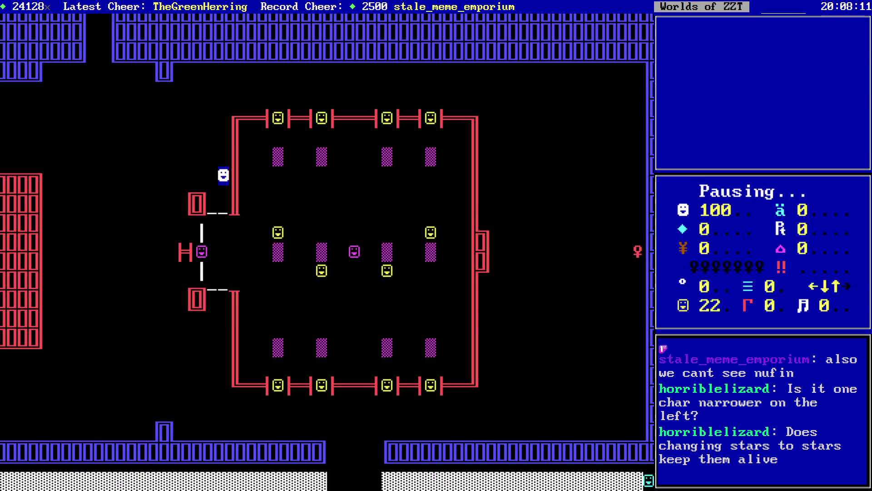
{"action": "key", "text": "Down"}
{"action": "key", "text": "Down"}
{"action": "key", "text": "Down"}
{"action": "key", "text": "Right"}
{"action": "key", "text": "Right"}
{"action": "key", "text": "Down"}
{"action": "key", "text": "Right"}
{"action": "key", "text": "Down"}
{"action": "key", "text": "Right"}
{"action": "key", "text": "Right"}
{"action": "key", "text": "Right"}
{"action": "key", "text": "Right"}
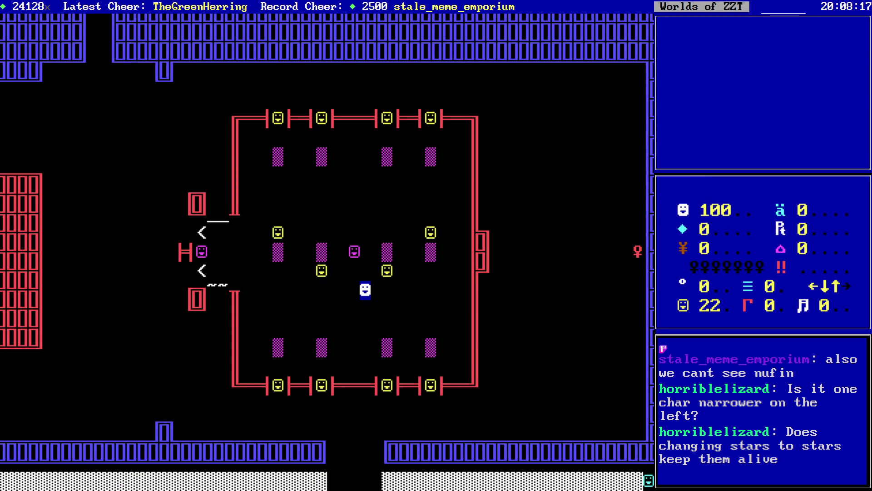
{"action": "key", "text": "Up"}
{"action": "key", "text": "Up"}
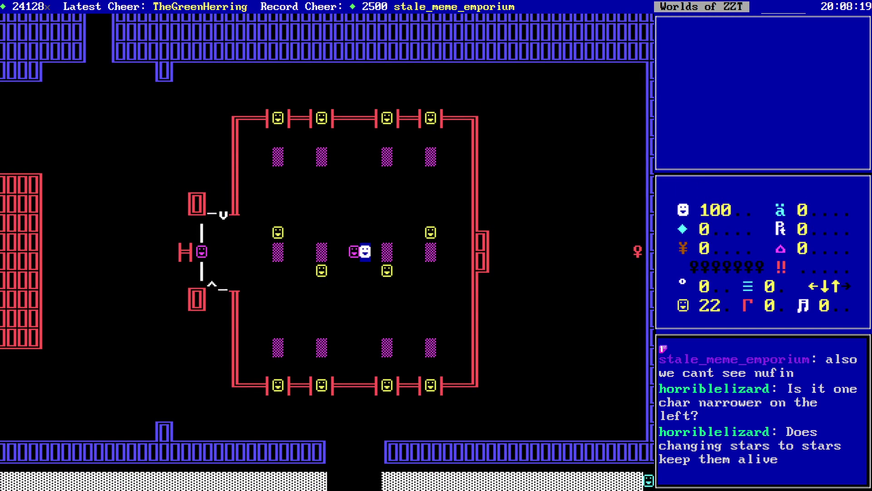
{"action": "key", "text": "Down"}
Step: Dodge the star volley down-right around the purple block, then up-left across the room
{"action": "key", "text": "Left"}
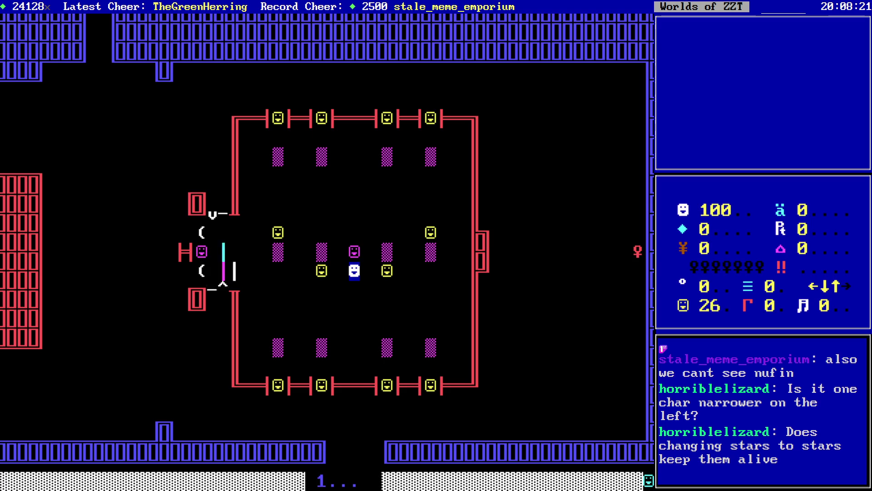
{"action": "key", "text": "Right"}
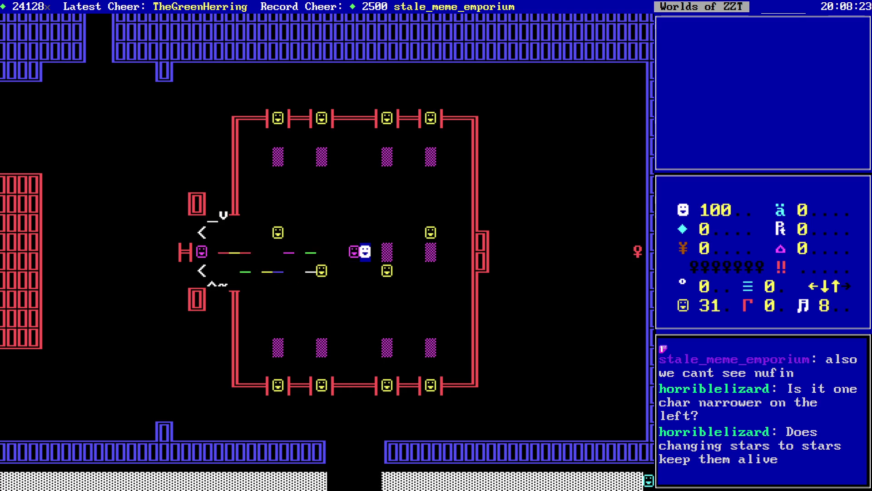
{"action": "key", "text": "Up"}
{"action": "key", "text": "Down"}
{"action": "key", "text": "Down"}
{"action": "key", "text": "Down"}
{"action": "key", "text": "Down"}
{"action": "key", "text": "Right"}
{"action": "key", "text": "Right"}
{"action": "key", "text": "Right"}
{"action": "key", "text": "Down"}
{"action": "key", "text": "Down"}
{"action": "key", "text": "Right"}
{"action": "key", "text": "Right"}
{"action": "key", "text": "Right"}
{"action": "key", "text": "Right"}
{"action": "key", "text": "Up"}
{"action": "key", "text": "Right"}
{"action": "key", "text": "Up"}
{"action": "key", "text": "Up"}
{"action": "key", "text": "Up"}
{"action": "key", "text": "Up"}
{"action": "key", "text": "Up"}
{"action": "key", "text": "Left"}
{"action": "key", "text": "Up"}
{"action": "key", "text": "Up"}
{"action": "key", "text": "Left"}
{"action": "key", "text": "Left"}
{"action": "key", "text": "Up"}
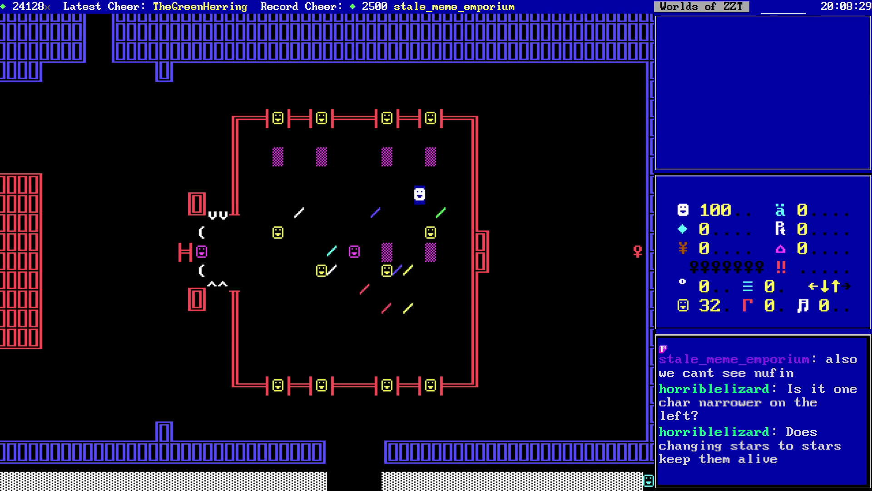
{"action": "key", "text": "Left"}
{"action": "key", "text": "Up"}
{"action": "key", "text": "Up"}
{"action": "key", "text": "Up"}
Step: Circle the room's left side, retrigger the volley at the magenta object, then request ending the game
{"action": "key", "text": "Left"}
{"action": "key", "text": "Left"}
{"action": "key", "text": "Left"}
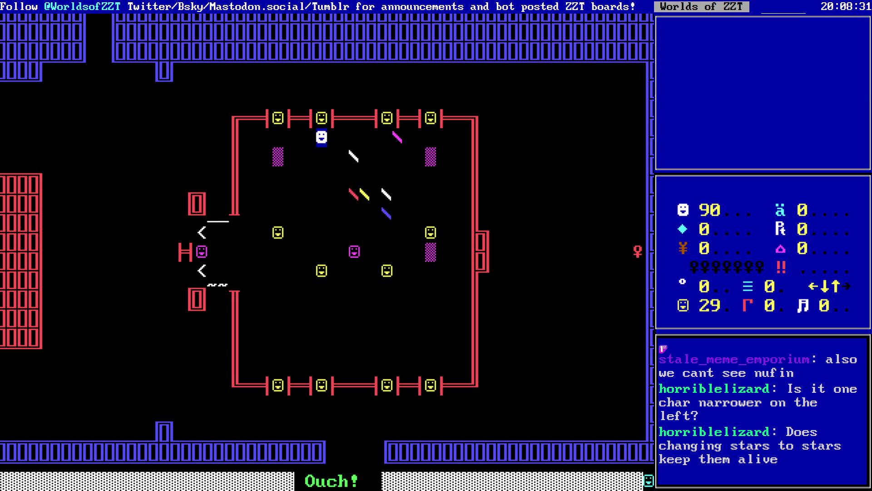
{"action": "key", "text": "Left"}
{"action": "key", "text": "Left"}
{"action": "key", "text": "Down"}
{"action": "key", "text": "Down"}
{"action": "key", "text": "Down"}
{"action": "key", "text": "Down"}
{"action": "key", "text": "Down"}
{"action": "key", "text": "Right"}
{"action": "key", "text": "Right"}
{"action": "key", "text": "Right"}
{"action": "key", "text": "Right"}
{"action": "key", "text": "Right"}
{"action": "key", "text": "Right"}
{"action": "key", "text": "Up"}
{"action": "key", "text": "Right"}
{"action": "key", "text": "Right"}
{"action": "key", "text": "Right"}
{"action": "key", "text": "Right"}
{"action": "key", "text": "Left"}
{"action": "key", "text": "Left"}
{"action": "key", "text": "Left"}
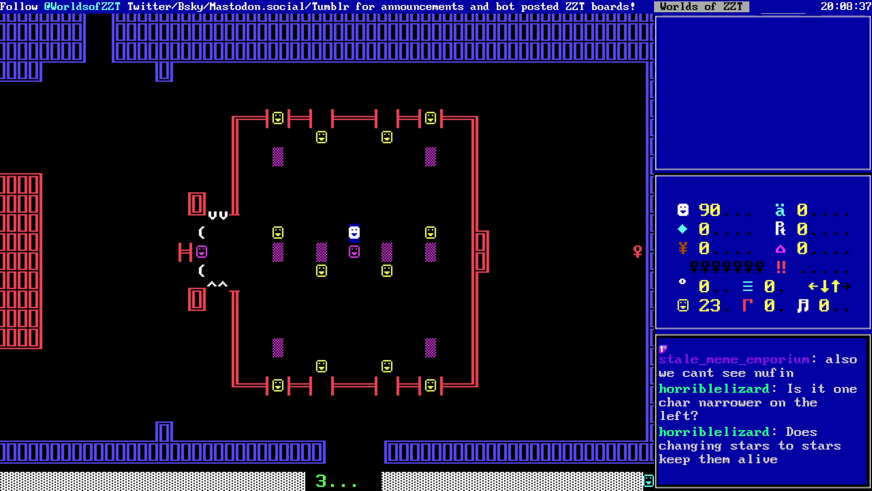
{"action": "key", "text": "Right"}
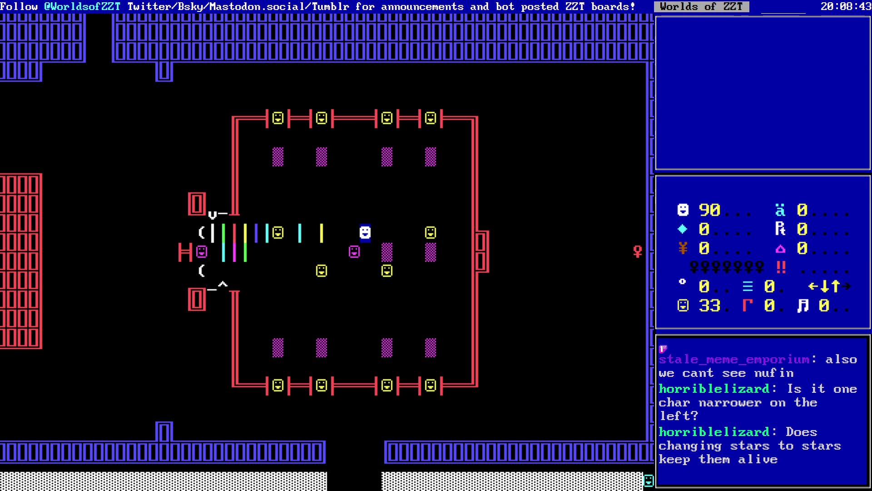
{"action": "key", "text": "Down"}
{"action": "key", "text": "Down"}
{"action": "key", "text": "Left"}
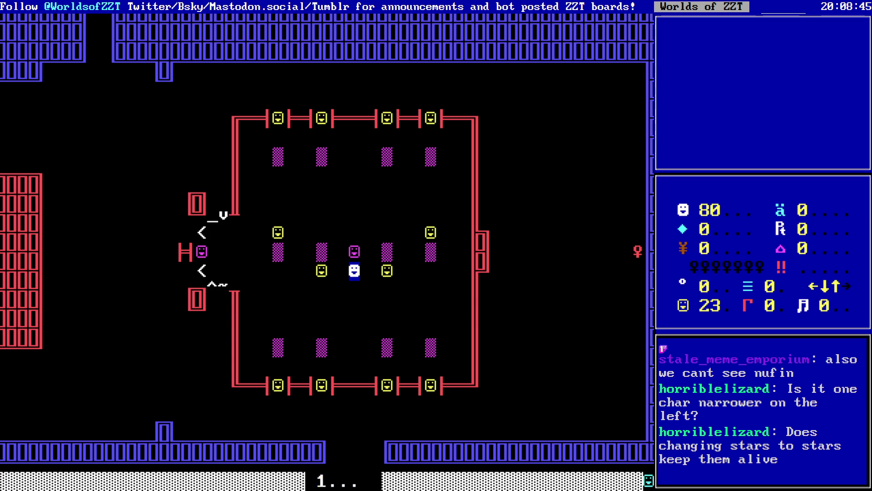
{"action": "key", "text": "Escape"}
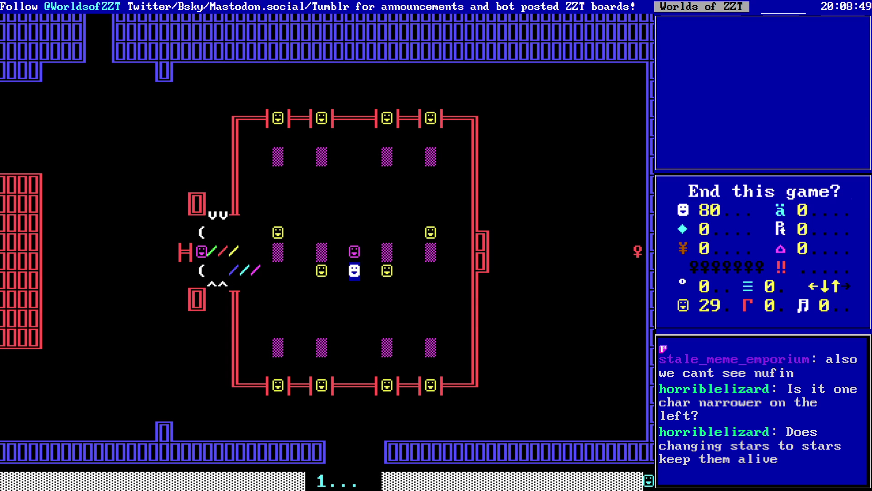
Step: Quit the play-test and erase the leftmost column's smileys and magenta blocks
{"action": "key", "text": "y"}
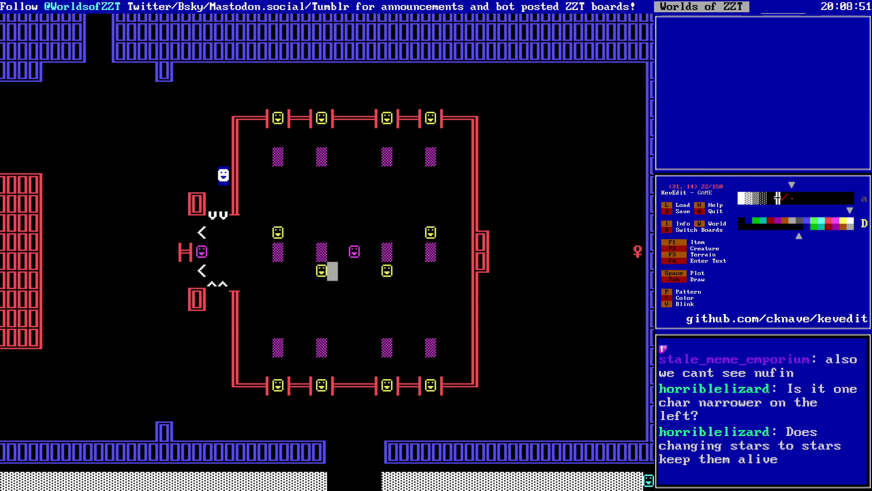
{"action": "key", "text": "Down"}
{"action": "key", "text": "Down"}
{"action": "key", "text": "Down"}
{"action": "key", "text": "Left"}
{"action": "key", "text": "Left"}
{"action": "key", "text": "Left"}
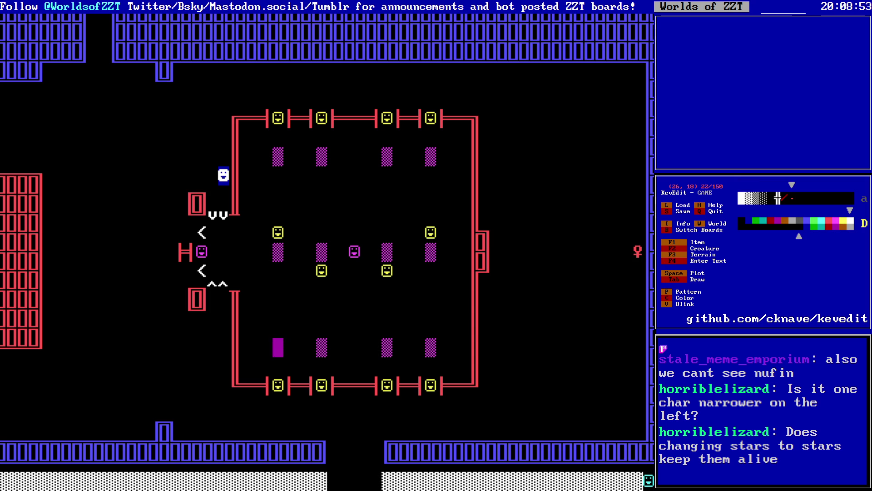
{"action": "key", "text": "Down"}
{"action": "key", "text": "Right"}
{"action": "key", "text": "Delete"}
{"action": "key", "text": "Up"}
{"action": "key", "text": "Up"}
{"action": "key", "text": "Delete"}
{"action": "key", "text": "Up"}
{"action": "key", "text": "Up"}
{"action": "key", "text": "Up"}
{"action": "key", "text": "Up"}
{"action": "key", "text": "Up"}
{"action": "key", "text": "Delete"}
{"action": "key", "text": "Up"}
{"action": "key", "text": "Up"}
{"action": "key", "text": "Up"}
{"action": "key", "text": "Up"}
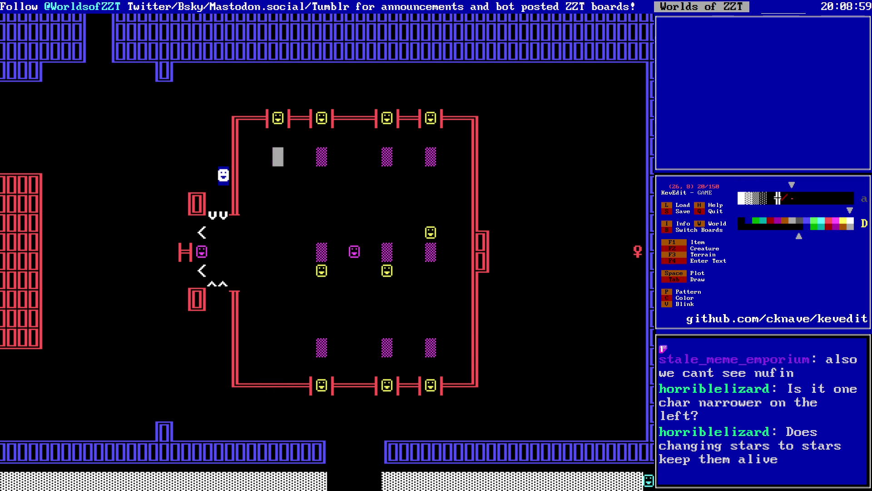
{"action": "key", "text": "Delete"}
{"action": "key", "text": "Up"}
{"action": "key", "text": "Up"}
{"action": "key", "text": "Delete"}
Step: Select column 36 top to bottom and move it one cell left
{"action": "key", "text": "Down"}
{"action": "key", "text": "Right"}
{"action": "key", "text": "Right"}
{"action": "key", "text": "Right"}
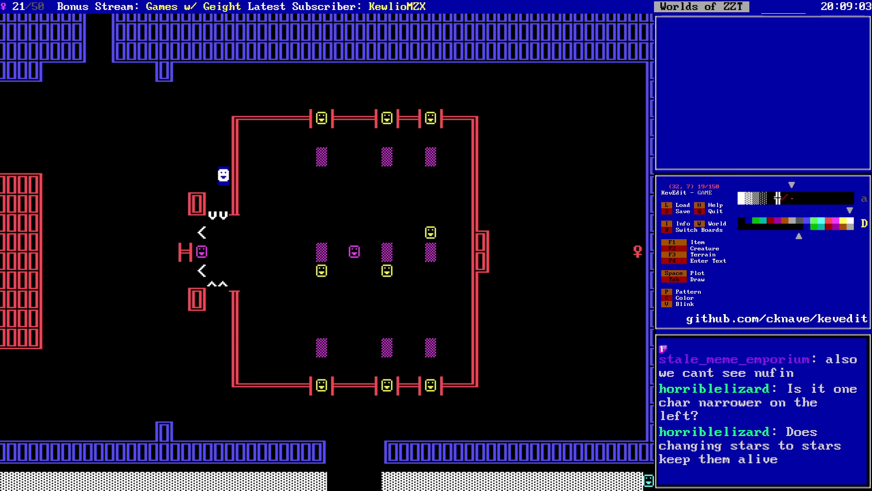
{"action": "key", "text": "Up"}
{"action": "key", "text": "Right"}
{"action": "key", "text": "Right"}
{"action": "key", "text": "Right"}
{"action": "key", "text": "shift+Down"}
{"action": "key", "text": "shift+Down"}
{"action": "key", "text": "shift+Down"}
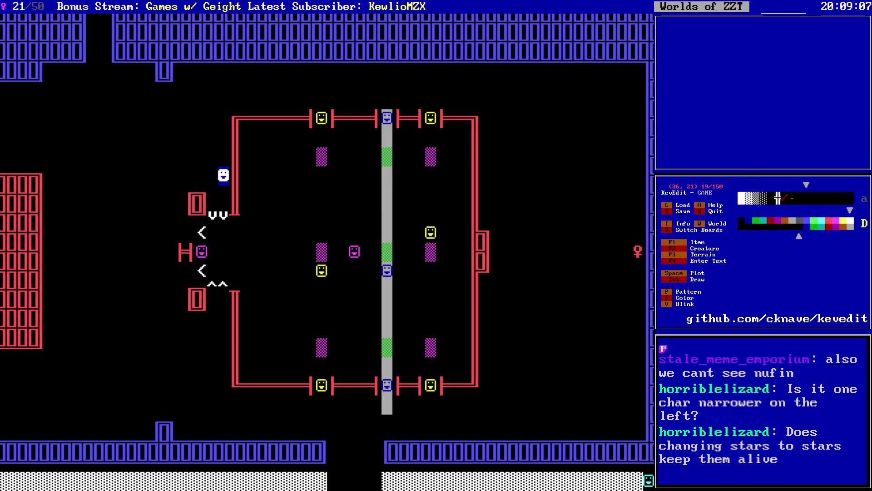
{"action": "key", "text": "ctrl+x"}
{"action": "key", "text": "ctrl+v"}
{"action": "key", "text": "Up"}
{"action": "key", "text": "Up"}
{"action": "key", "text": "Up"}
{"action": "key", "text": "Right"}
{"action": "key", "text": "Right"}
{"action": "key", "text": "Right"}
Step: Move to the room's upper-left corner and begin a stepped red wall there
{"action": "key", "text": "Left"}
{"action": "key", "text": "Left"}
{"action": "key", "text": "Left"}
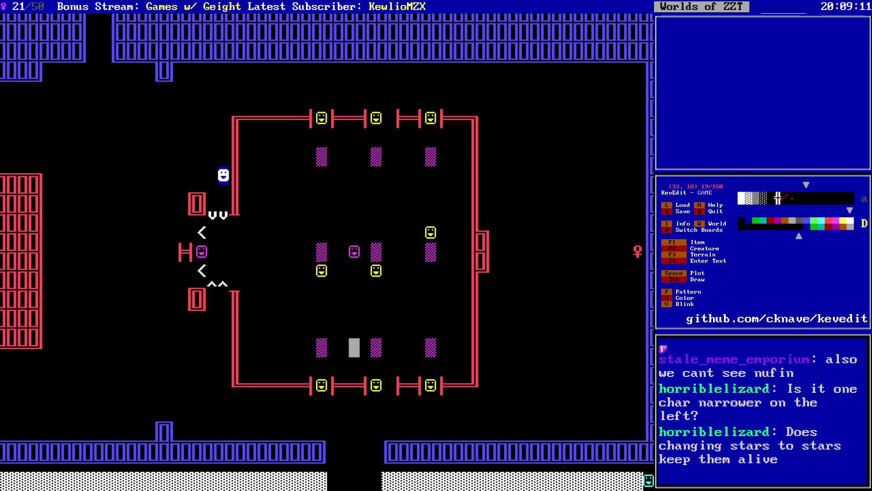
{"action": "key", "text": "Right"}
{"action": "key", "text": "Right"}
{"action": "key", "text": "Right"}
{"action": "key", "text": "Down"}
{"action": "key", "text": "Down"}
{"action": "key", "text": "Left"}
{"action": "key", "text": "Left"}
{"action": "key", "text": "Left"}
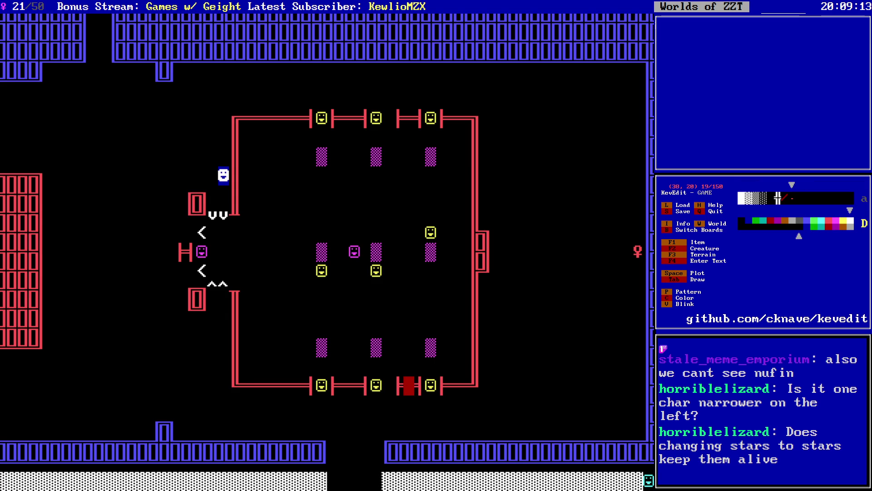
{"action": "key", "text": "Up"}
{"action": "key", "text": "Up"}
{"action": "key", "text": "Up"}
{"action": "key", "text": "Down"}
{"action": "key", "text": "Down"}
{"action": "key", "text": "Down"}
{"action": "key", "text": "Left"}
{"action": "key", "text": "Left"}
{"action": "key", "text": "Left"}
{"action": "key", "text": "Right"}
{"action": "key", "text": "Right"}
{"action": "key", "text": "Right"}
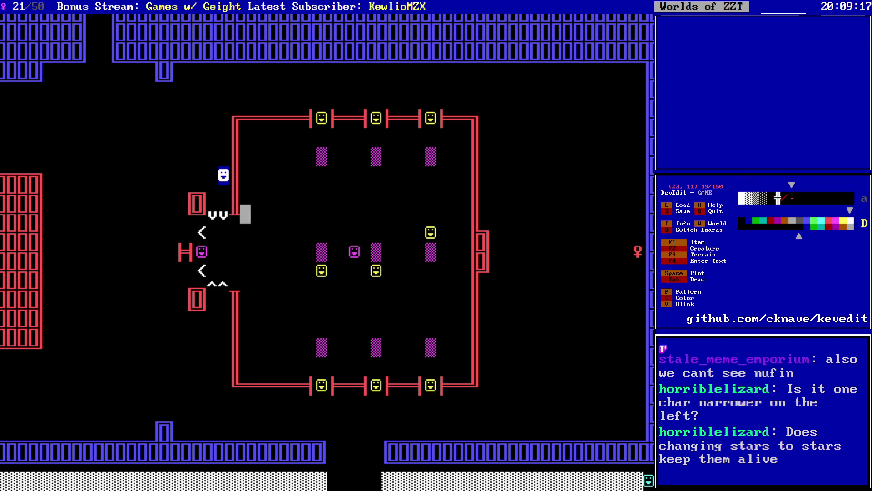
{"action": "key", "text": "Tab"}
{"action": "key", "text": "Down"}
Step: Finish drawing the stepped red wall in the upper-left corner
{"action": "key", "text": "Up"}
{"action": "key", "text": "Right"}
{"action": "key", "text": "Up"}
{"action": "key", "text": "Right"}
{"action": "key", "text": "Up"}
{"action": "key", "text": "Right"}
{"action": "key", "text": "Up"}
Step: Flood-fill the upper-left corner solid red and extend the steps to the top wall
{"action": "key", "text": "Right"}
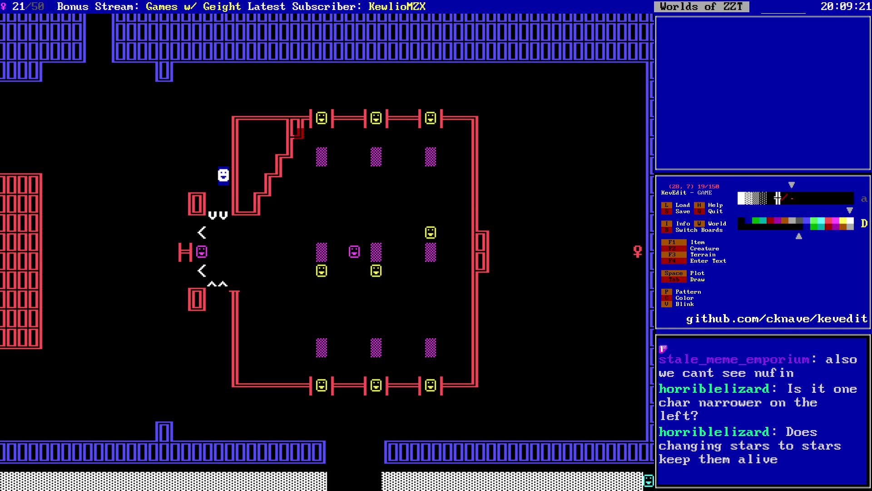
{"action": "key", "text": "Left"}
{"action": "key", "text": "f"}
{"action": "key", "text": "Left"}
{"action": "key", "text": "Down"}
{"action": "key", "text": "Left"}
{"action": "key", "text": "Down"}
{"action": "key", "text": "Down"}
{"action": "key", "text": "Down"}
{"action": "key", "text": "Left"}
{"action": "key", "text": "Left"}
{"action": "key", "text": "Down"}
Step: Draw a stepped red wall in the lower-left corner and fill it solid
{"action": "key", "text": "Right"}
{"action": "key", "text": "Right"}
{"action": "key", "text": "Down"}
{"action": "key", "text": "Down"}
{"action": "key", "text": "Right"}
{"action": "key", "text": "Down"}
{"action": "key", "text": "Right"}
{"action": "key", "text": "Down"}
{"action": "key", "text": "Right"}
{"action": "key", "text": "Left"}
{"action": "key", "text": "Left"}
{"action": "key", "text": "Left"}
{"action": "key", "text": "f"}
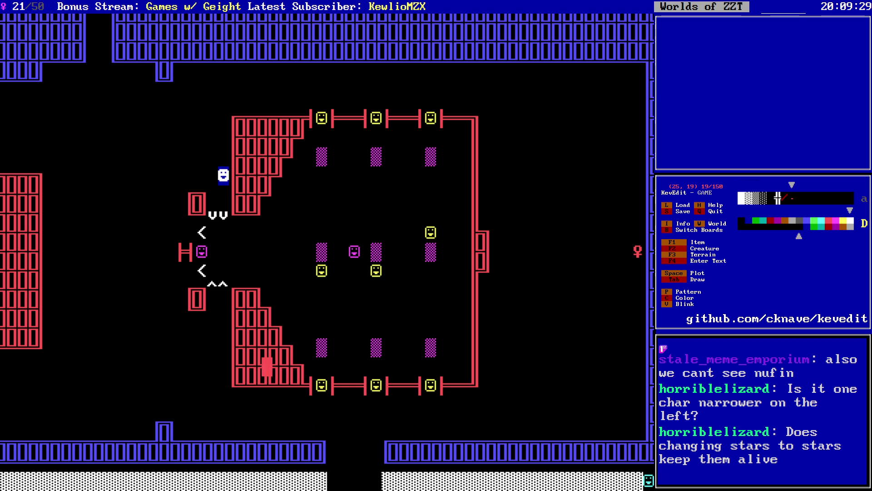
{"action": "key", "text": "Right"}
Step: Draw a stepped red wall in the lower-right corner
{"action": "key", "text": "Right"}
{"action": "key", "text": "Right"}
{"action": "key", "text": "Right"}
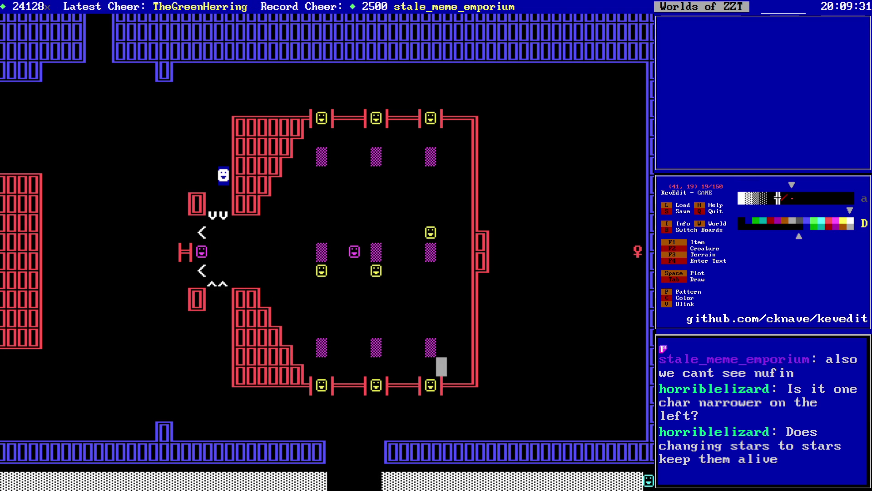
{"action": "key", "text": "Tab"}
{"action": "key", "text": "Right"}
{"action": "key", "text": "Right"}
{"action": "key", "text": "Up"}
{"action": "key", "text": "Left"}
Step: Draw a stepped red wall in the upper-right corner
{"action": "key", "text": "Right"}
{"action": "key", "text": "Up"}
{"action": "key", "text": "Tab"}
{"action": "key", "text": "Up"}
{"action": "key", "text": "Up"}
{"action": "key", "text": "Up"}
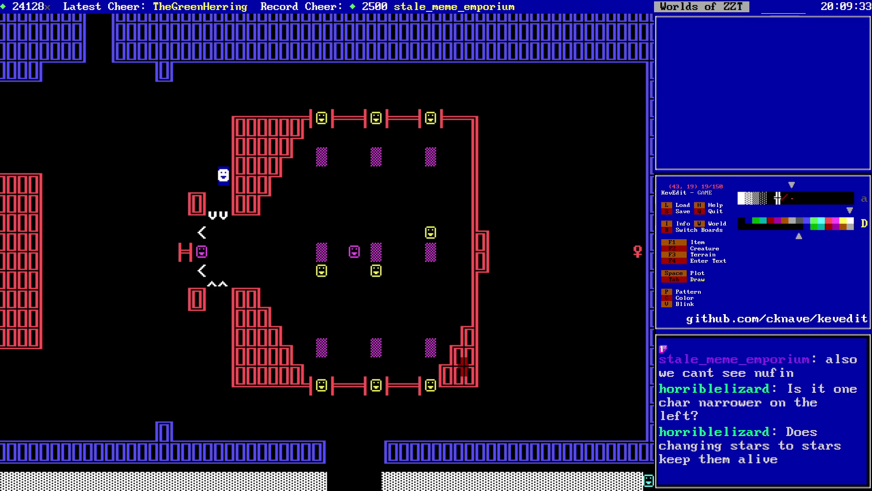
{"action": "key", "text": "Up"}
{"action": "key", "text": "Up"}
{"action": "key", "text": "Up"}
{"action": "key", "text": "Down"}
{"action": "key", "text": "Left"}
{"action": "key", "text": "Left"}
{"action": "key", "text": "Tab"}
{"action": "key", "text": "Right"}
{"action": "key", "text": "Down"}
{"action": "key", "text": "Right"}
{"action": "key", "text": "Down"}
{"action": "key", "text": "Up"}
{"action": "key", "text": "Up"}
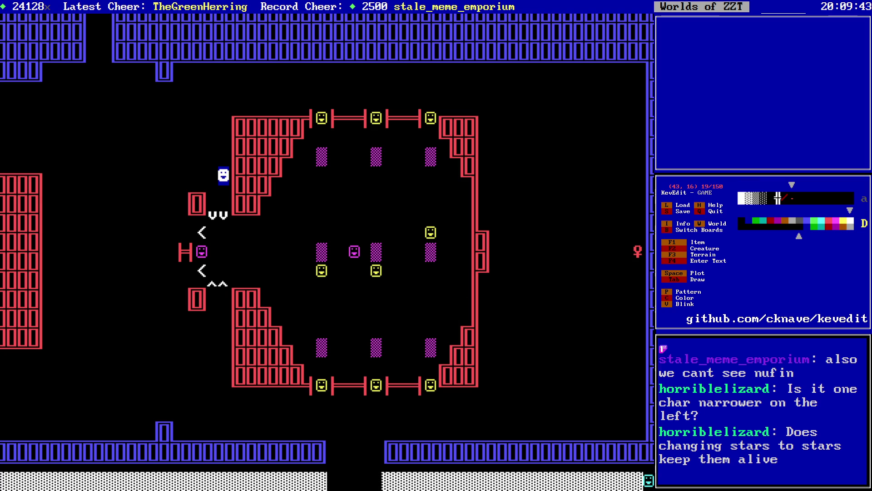
{"action": "key", "text": "alt+Left"}
Step: Copy a yellow smiley object from the right column of smileys
{"action": "key", "text": "alt+Right"}
{"action": "key", "text": "Left"}
{"action": "key", "text": "Up"}
{"action": "key", "text": "Left"}
Step: Place yellow smileys in the right column and above the centre magenta pillar
{"action": "key", "text": "Up"}
{"action": "key", "text": "Left"}
{"action": "key", "text": "alt+Left"}
{"action": "key", "text": "Right"}
{"action": "key", "text": "Right"}
{"action": "key", "text": "Right"}
{"action": "key", "text": "Return"}
{"action": "key", "text": "Left"}
{"action": "key", "text": "Left"}
{"action": "key", "text": "Left"}
{"action": "key", "text": "space"}
{"action": "key", "text": "Up"}
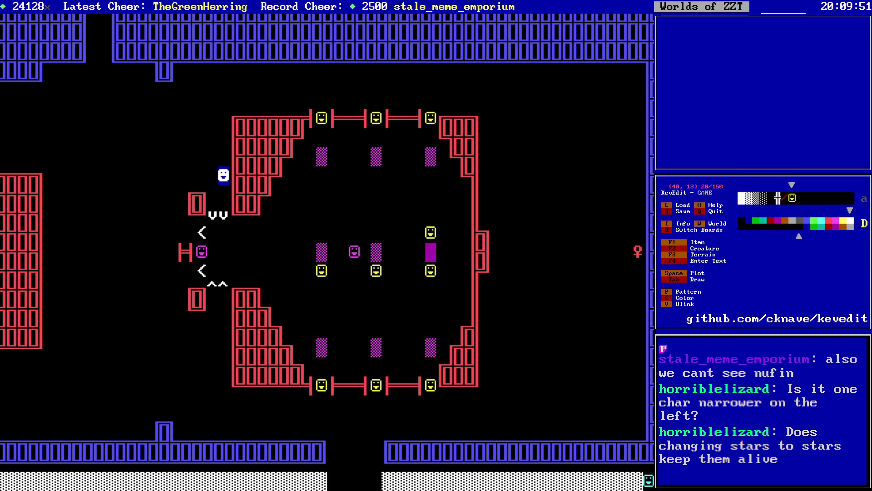
{"action": "key", "text": "Right"}
{"action": "key", "text": "space"}
{"action": "key", "text": "Left"}
{"action": "key", "text": "Left"}
{"action": "key", "text": "Left"}
{"action": "key", "text": "Right"}
{"action": "key", "text": "Right"}
{"action": "key", "text": "Right"}
{"action": "key", "text": "Up"}
{"action": "key", "text": "Up"}
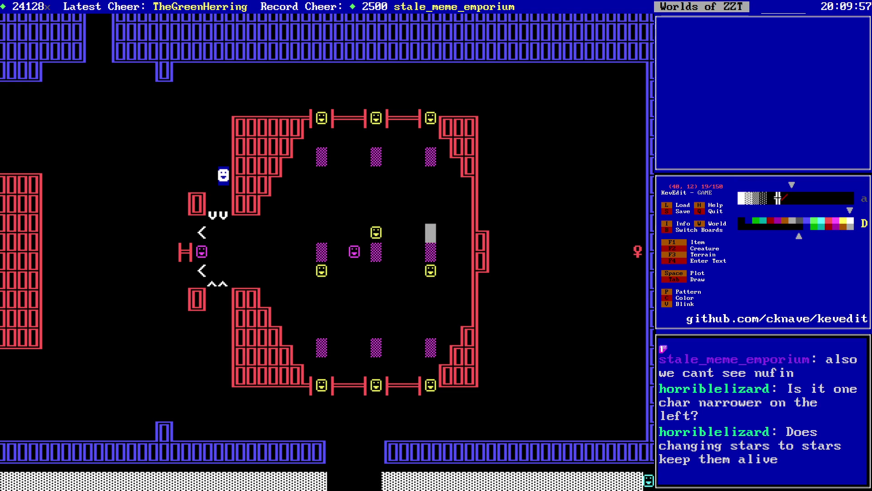
{"action": "key", "text": "Left"}
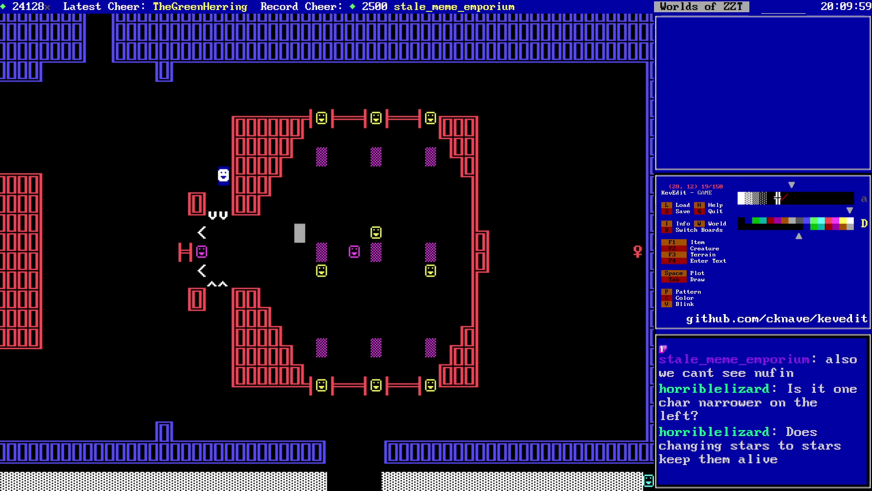
{"action": "key", "text": "Left"}
{"action": "key", "text": "Left"}
{"action": "key", "text": "Left"}
{"action": "key", "text": "Down"}
{"action": "key", "text": "Return"}
{"action": "key", "text": "Down"}
{"action": "key", "text": "Down"}
{"action": "key", "text": "Down"}
{"action": "key", "text": "Down"}
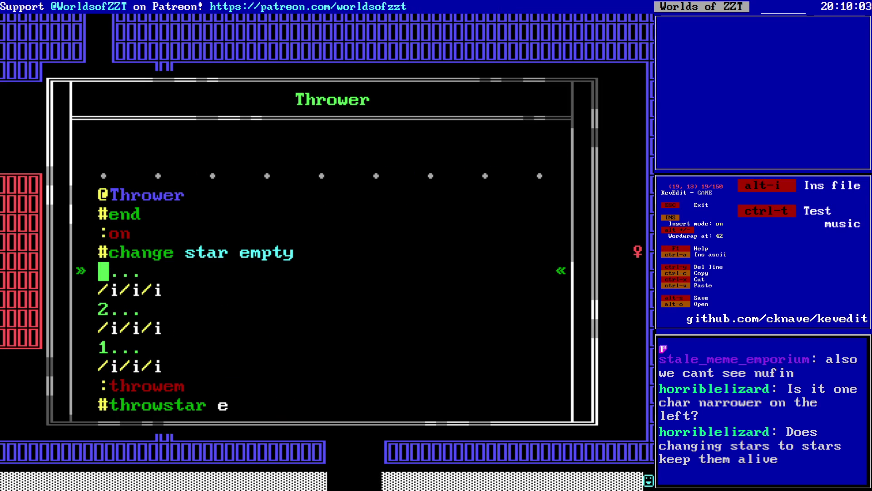
{"action": "key", "text": "Down"}
{"action": "key", "text": "Down"}
{"action": "key", "text": "Down"}
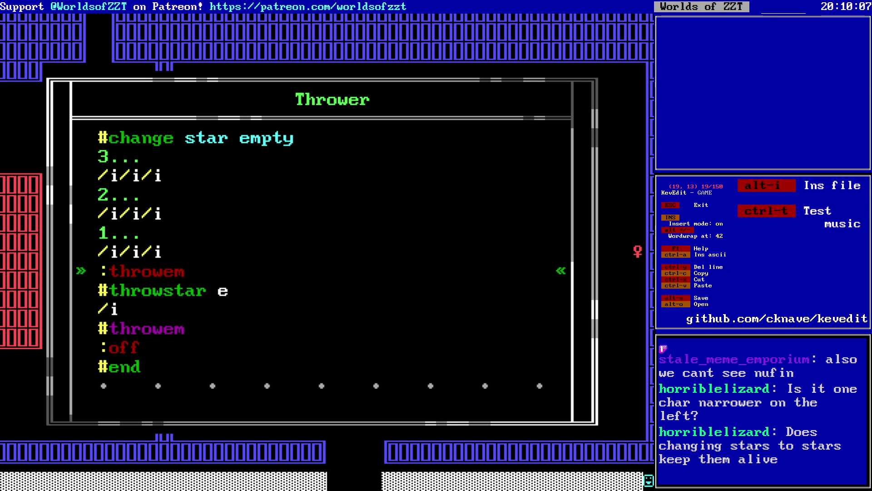
{"action": "key", "text": "Up"}
{"action": "key", "text": "Up"}
{"action": "key", "text": "Up"}
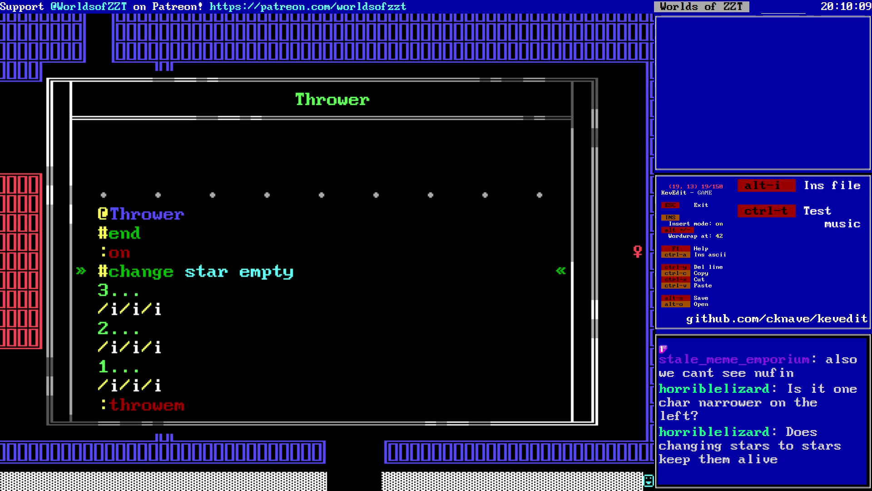
{"action": "key", "text": "Escape"}
{"action": "key", "text": "Right"}
{"action": "key", "text": "Right"}
{"action": "key", "text": "Right"}
{"action": "key", "text": "Return"}
{"action": "key", "text": "Return"}
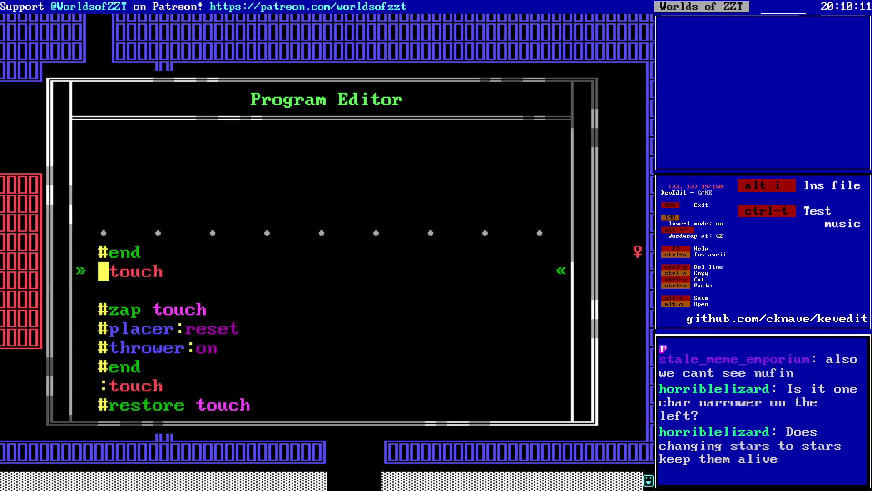
{"action": "key", "text": "Down"}
{"action": "key", "text": "Down"}
{"action": "key", "text": "Down"}
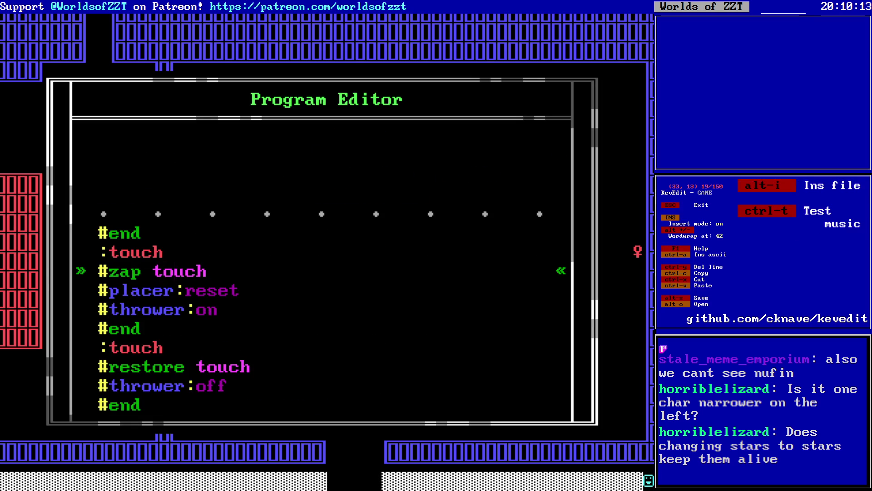
{"action": "key", "text": "Left"}
{"action": "key", "text": "Left"}
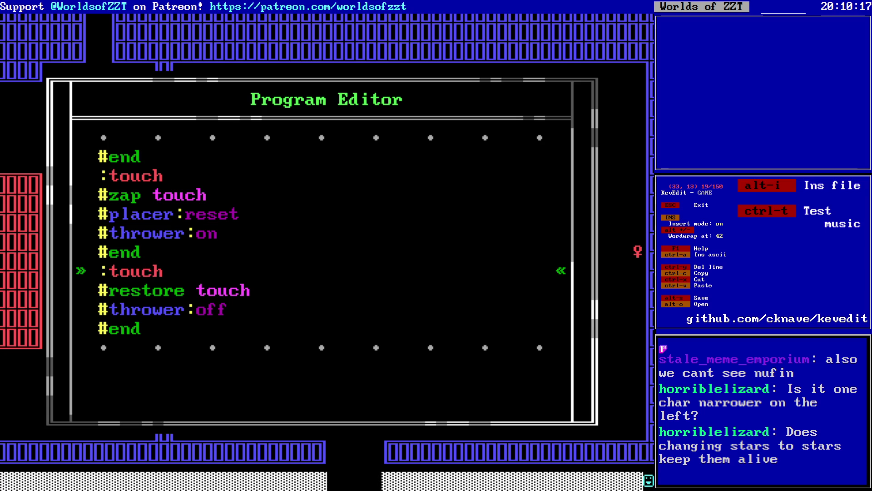
{"action": "key", "text": "Up"}
{"action": "key", "text": "Up"}
{"action": "key", "text": "Up"}
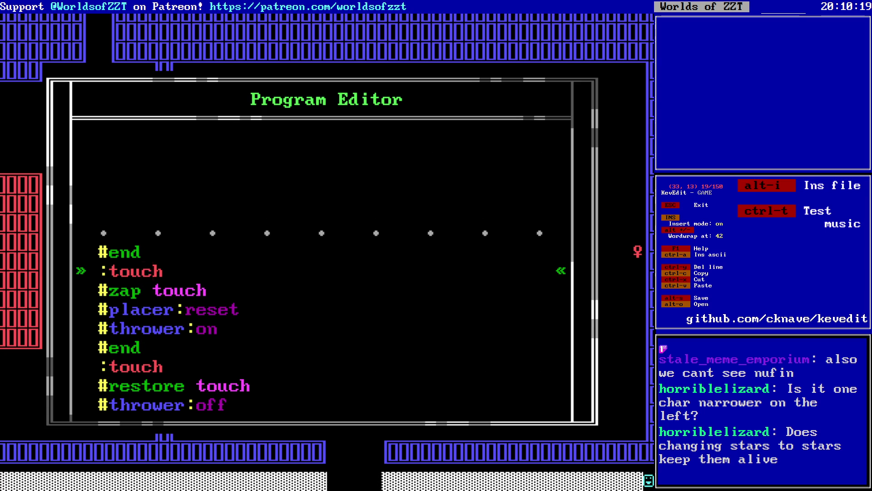
{"action": "key", "text": "Down"}
{"action": "key", "text": "Down"}
{"action": "key", "text": "Down"}
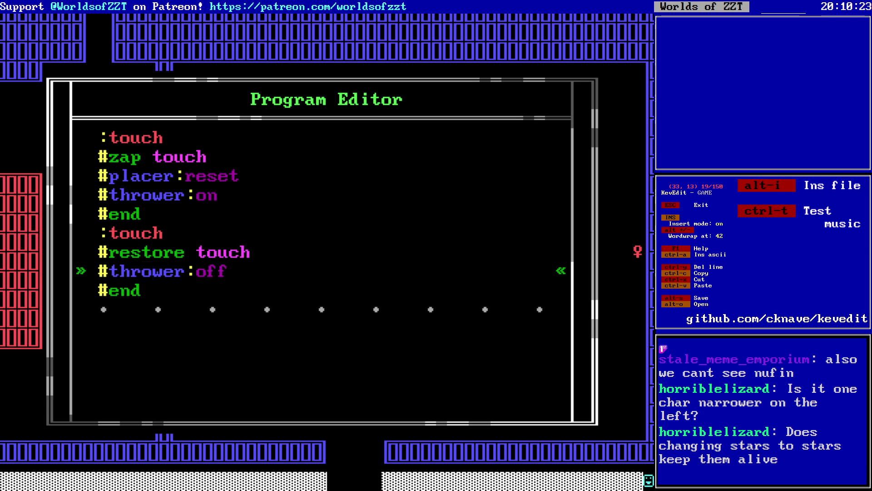
{"action": "key", "text": "Escape"}
{"action": "key", "text": "Escape"}
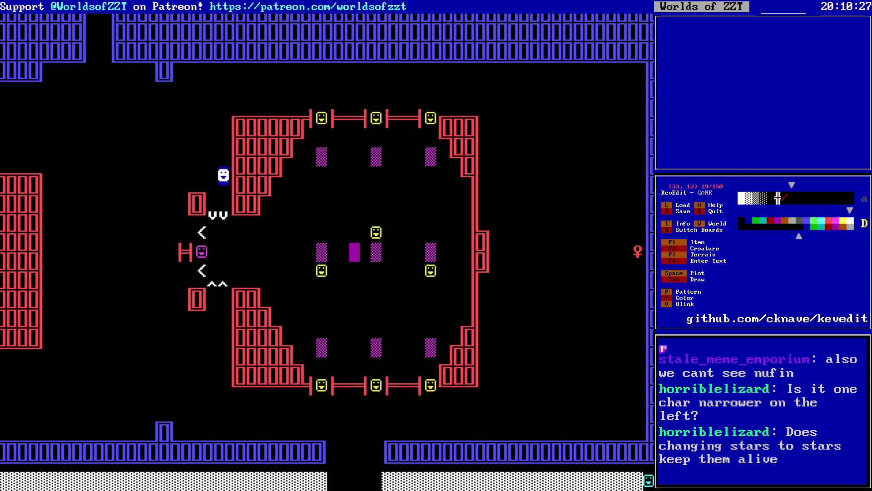
Step: Save the world as GAME, confirming the overwrite of the existing file
{"action": "key", "text": "s"}
{"action": "key", "text": "space"}
{"action": "key", "text": "Left"}
{"action": "key", "text": "Up"}
{"action": "key", "text": "Left"}
{"action": "key", "text": "s"}
{"action": "key", "text": "Return"}
{"action": "key", "text": "y"}
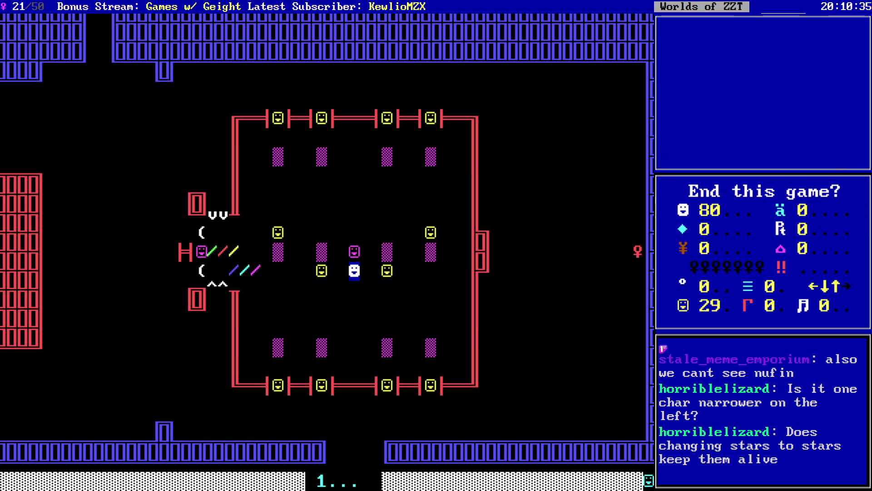
Step: Load the GAME world in ZZT and start playing the board
{"action": "key", "text": "y"}
{"action": "key", "text": "w"}
{"action": "key", "text": "Down"}
{"action": "key", "text": "Down"}
{"action": "key", "text": "Down"}
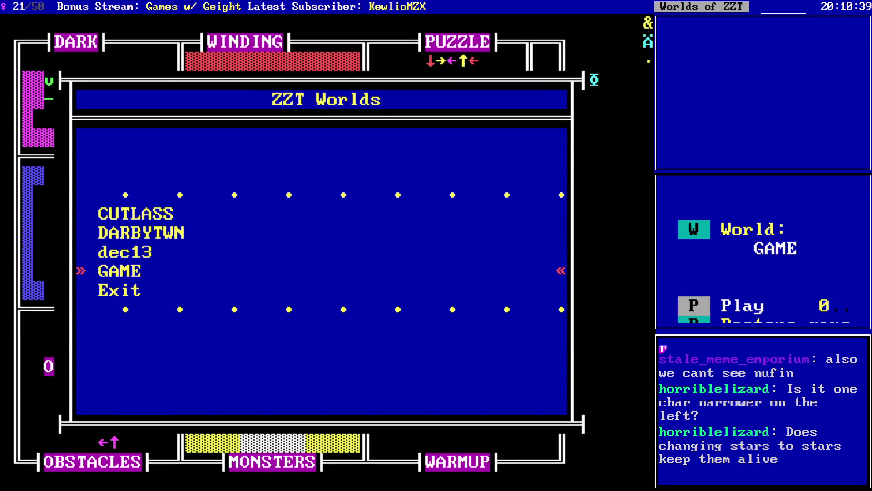
{"action": "key", "text": "Return"}
{"action": "key", "text": "p"}
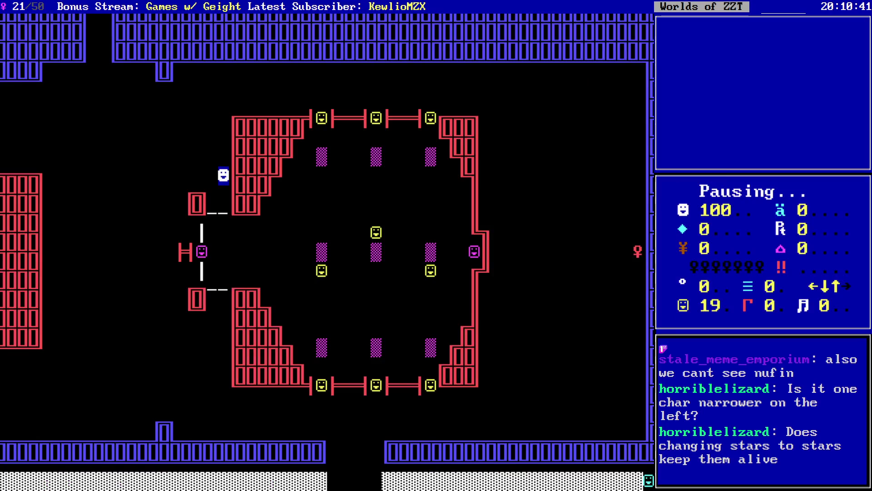
{"action": "key", "text": "Down"}
{"action": "key", "text": "Down"}
Step: Walk the player into the room beside the right magenta thrower, then dodge its star volley downward
{"action": "key", "text": "Right"}
{"action": "key", "text": "Right"}
{"action": "key", "text": "Right"}
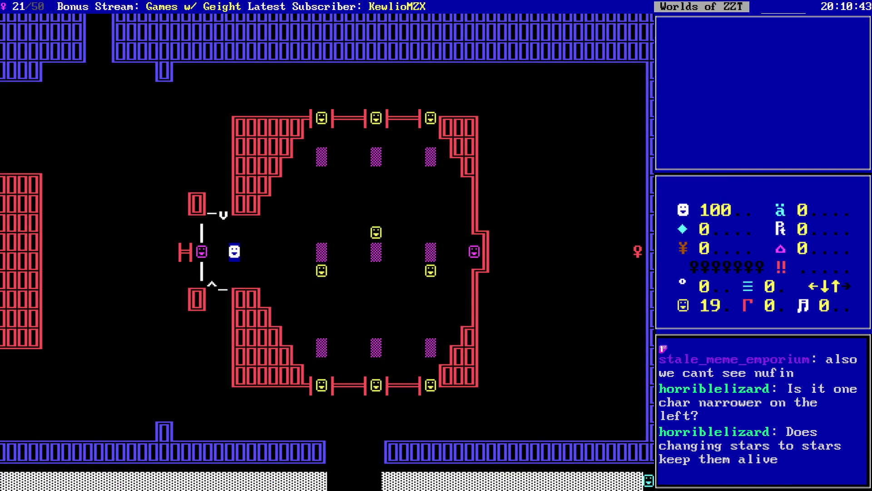
{"action": "key", "text": "Right"}
{"action": "key", "text": "Right"}
{"action": "key", "text": "Right"}
{"action": "key", "text": "Up"}
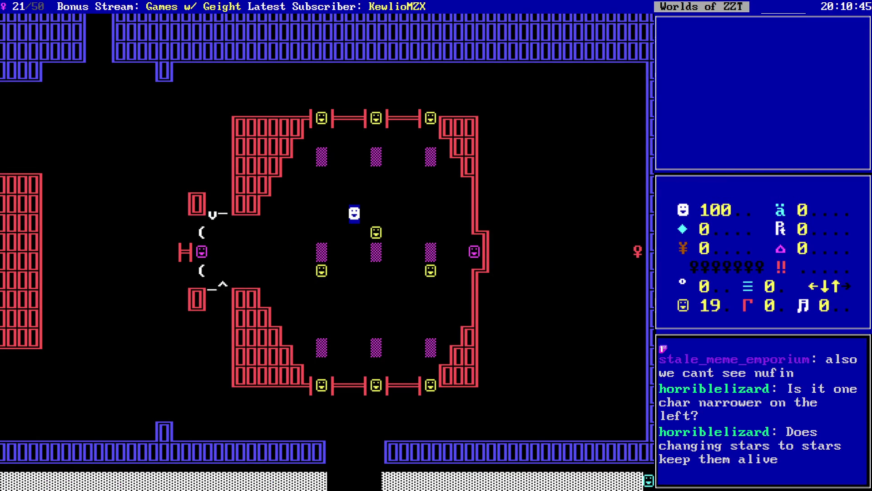
{"action": "key", "text": "Down"}
{"action": "key", "text": "Down"}
{"action": "key", "text": "Right"}
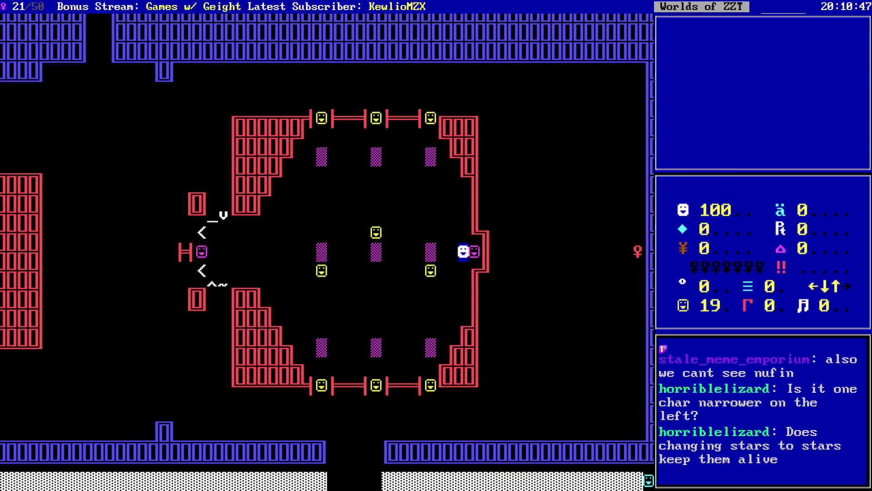
{"action": "key", "text": "Left"}
{"action": "key", "text": "Up"}
{"action": "key", "text": "Up"}
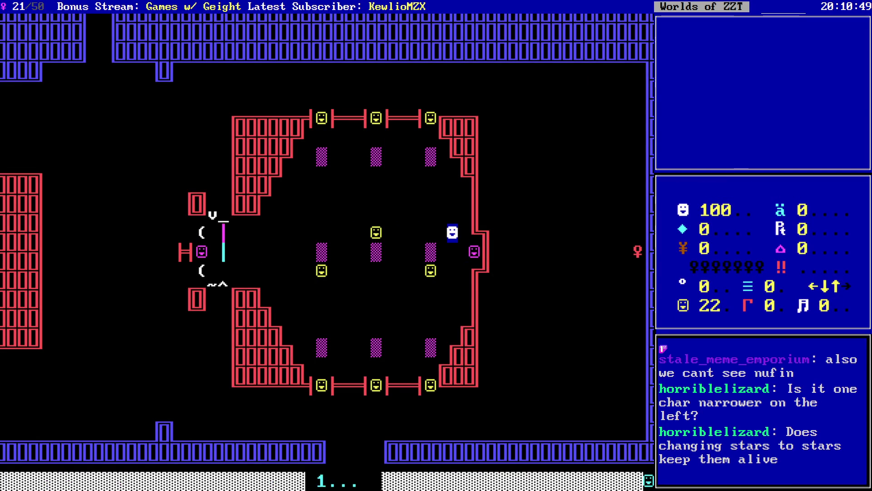
{"action": "key", "text": "Down"}
{"action": "key", "text": "Right"}
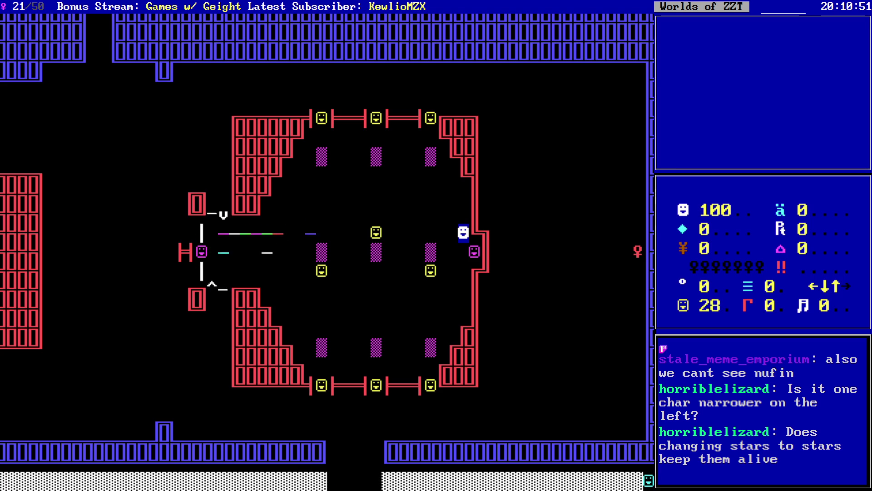
{"action": "key", "text": "Down"}
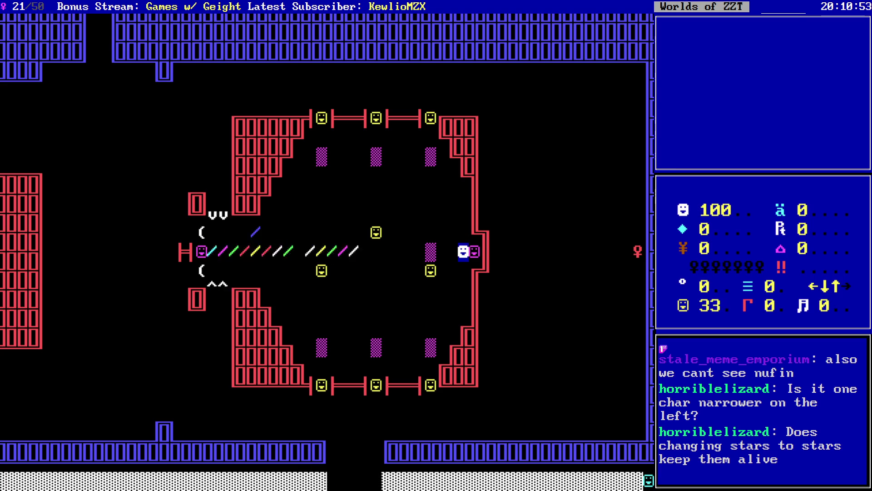
{"action": "key", "text": "Left"}
{"action": "key", "text": "Down"}
{"action": "key", "text": "Down"}
{"action": "key", "text": "Left"}
{"action": "key", "text": "Down"}
{"action": "key", "text": "Down"}
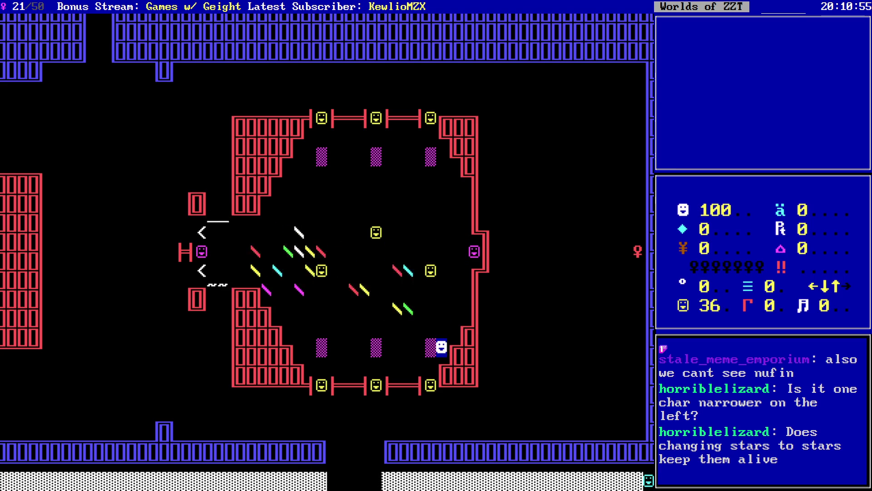
Step: Circle the arena along the top row, down the left side and across the bottom, back to the thrower
{"action": "key", "text": "Right"}
{"action": "key", "text": "Up"}
{"action": "key", "text": "Up"}
{"action": "key", "text": "Up"}
{"action": "key", "text": "Up"}
{"action": "key", "text": "Up"}
{"action": "key", "text": "Up"}
{"action": "key", "text": "Up"}
{"action": "key", "text": "Up"}
{"action": "key", "text": "Left"}
{"action": "key", "text": "Left"}
{"action": "key", "text": "Left"}
{"action": "key", "text": "Left"}
{"action": "key", "text": "Up"}
{"action": "key", "text": "Up"}
{"action": "key", "text": "Left"}
{"action": "key", "text": "Left"}
{"action": "key", "text": "Left"}
{"action": "key", "text": "Left"}
{"action": "key", "text": "Left"}
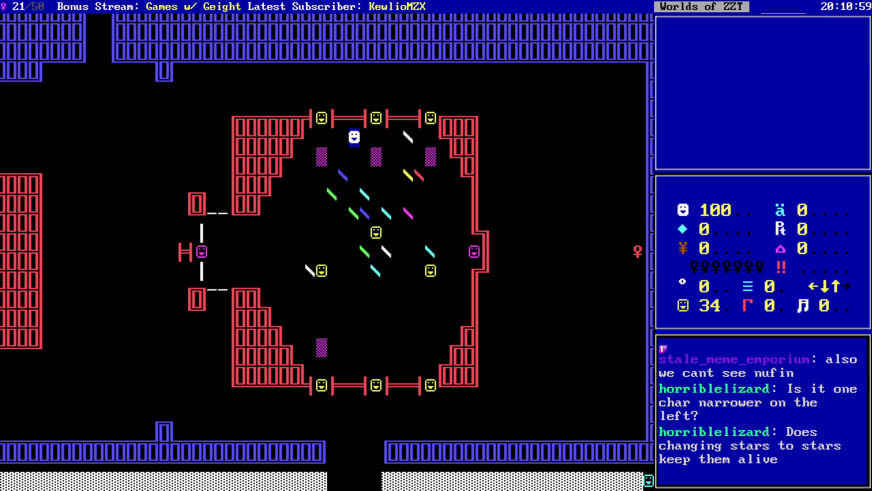
{"action": "key", "text": "Left"}
{"action": "key", "text": "Left"}
{"action": "key", "text": "Left"}
{"action": "key", "text": "Left"}
{"action": "key", "text": "Down"}
{"action": "key", "text": "Down"}
{"action": "key", "text": "Down"}
{"action": "key", "text": "Left"}
{"action": "key", "text": "Left"}
{"action": "key", "text": "Down"}
{"action": "key", "text": "Down"}
{"action": "key", "text": "Down"}
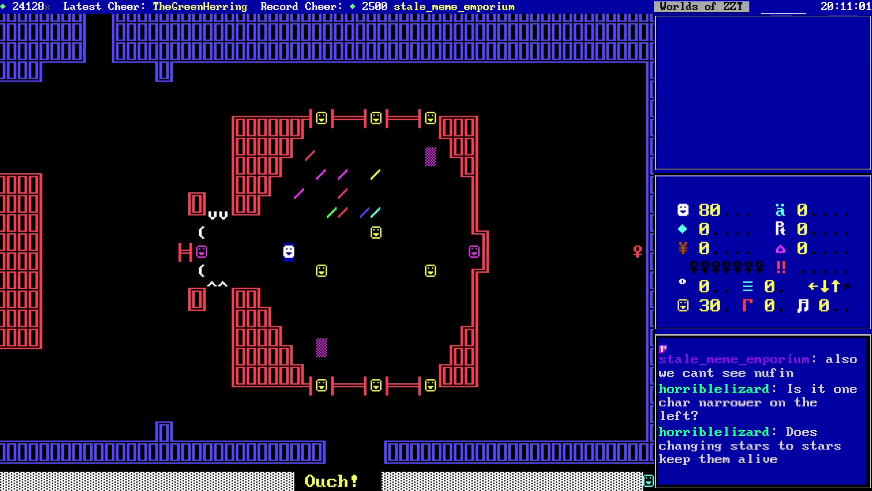
{"action": "key", "text": "Down"}
{"action": "key", "text": "Down"}
{"action": "key", "text": "Down"}
{"action": "key", "text": "Right"}
{"action": "key", "text": "Down"}
{"action": "key", "text": "Down"}
{"action": "key", "text": "Right"}
{"action": "key", "text": "Down"}
{"action": "key", "text": "Right"}
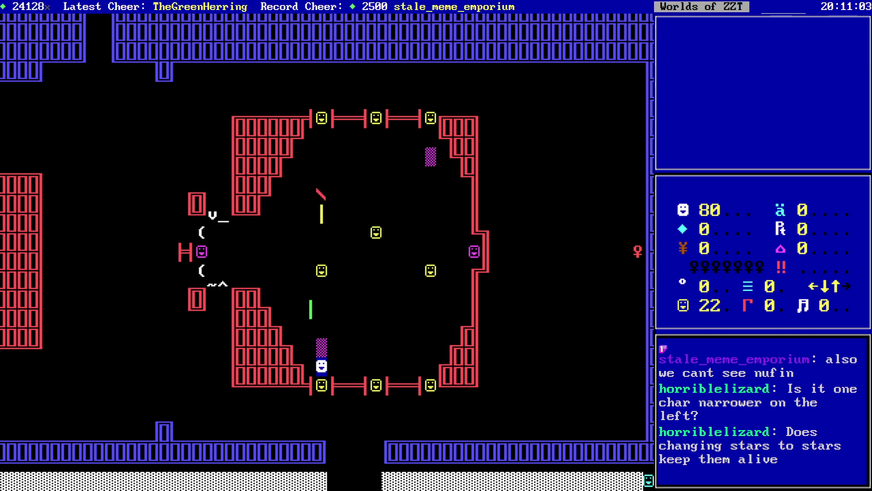
{"action": "key", "text": "Right"}
{"action": "key", "text": "Right"}
{"action": "key", "text": "Right"}
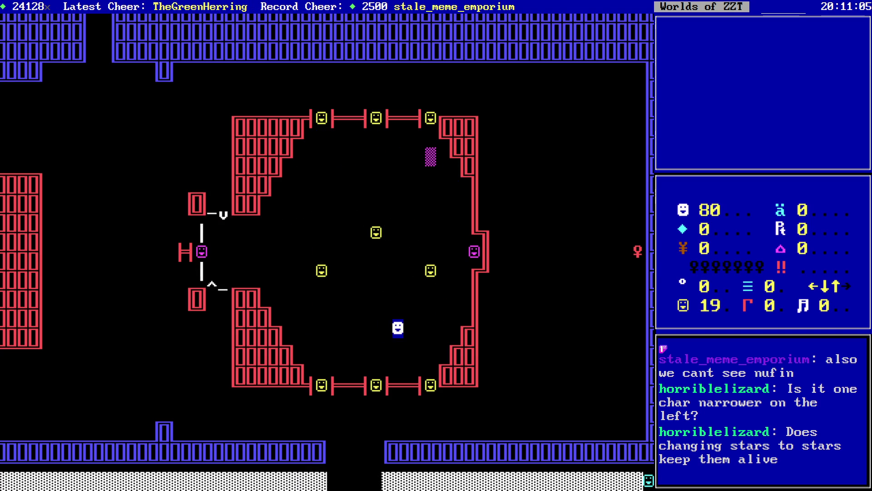
{"action": "key", "text": "Up"}
{"action": "key", "text": "Right"}
{"action": "key", "text": "Up"}
{"action": "key", "text": "Up"}
{"action": "key", "text": "Right"}
{"action": "key", "text": "Left"}
{"action": "key", "text": "Left"}
{"action": "key", "text": "Up"}
{"action": "key", "text": "Down"}
{"action": "key", "text": "Right"}
Step: Dodge the next volley down-left, then run back up the right side to the top-left corner
{"action": "key", "text": "Right"}
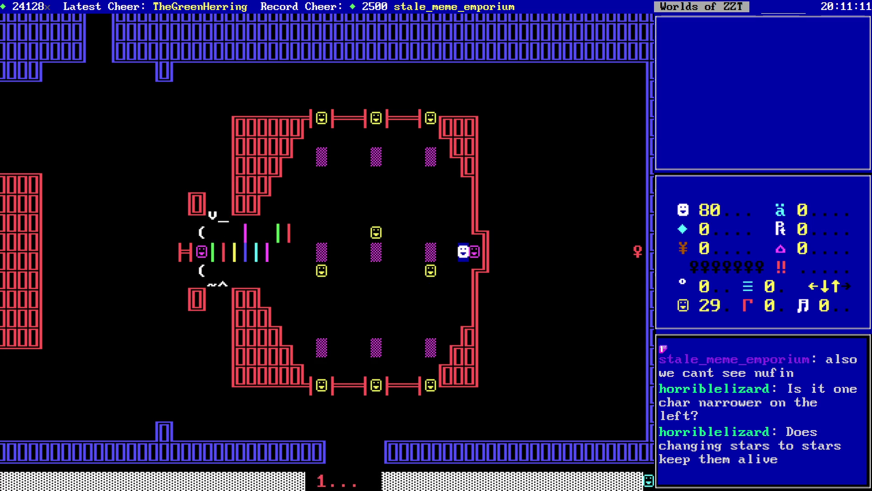
{"action": "key", "text": "Down"}
{"action": "key", "text": "Down"}
{"action": "key", "text": "Down"}
{"action": "key", "text": "Left"}
{"action": "key", "text": "Left"}
{"action": "key", "text": "Left"}
{"action": "key", "text": "Down"}
{"action": "key", "text": "Down"}
{"action": "key", "text": "Down"}
{"action": "key", "text": "Left"}
{"action": "key", "text": "Right"}
{"action": "key", "text": "Right"}
{"action": "key", "text": "Left"}
{"action": "key", "text": "Up"}
{"action": "key", "text": "Up"}
{"action": "key", "text": "Right"}
{"action": "key", "text": "Right"}
{"action": "key", "text": "Down"}
{"action": "key", "text": "Up"}
{"action": "key", "text": "Up"}
{"action": "key", "text": "Up"}
{"action": "key", "text": "Right"}
{"action": "key", "text": "Up"}
{"action": "key", "text": "Up"}
{"action": "key", "text": "Up"}
{"action": "key", "text": "Up"}
{"action": "key", "text": "Left"}
{"action": "key", "text": "Up"}
{"action": "key", "text": "Left"}
{"action": "key", "text": "Left"}
{"action": "key", "text": "Up"}
{"action": "key", "text": "Up"}
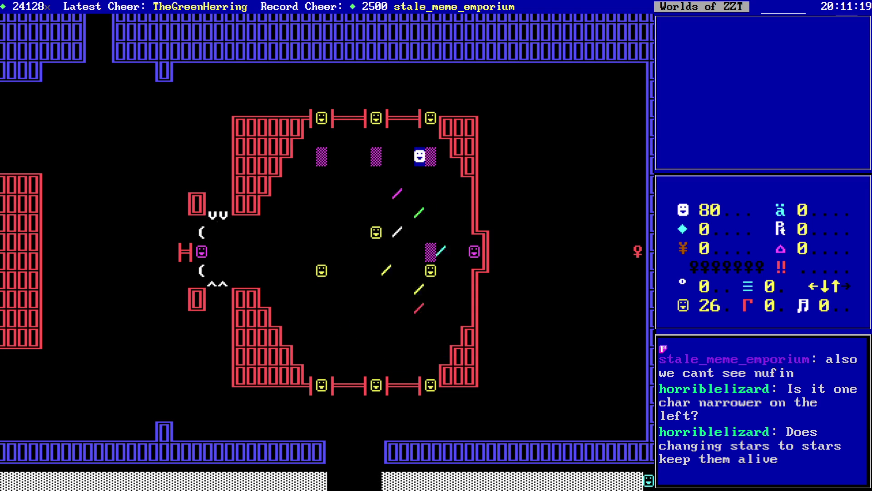
{"action": "key", "text": "Up"}
{"action": "key", "text": "Left"}
{"action": "key", "text": "Left"}
{"action": "key", "text": "Left"}
{"action": "key", "text": "Left"}
{"action": "key", "text": "Left"}
{"action": "key", "text": "Left"}
{"action": "key", "text": "Left"}
{"action": "key", "text": "Left"}
{"action": "key", "text": "Left"}
{"action": "key", "text": "Down"}
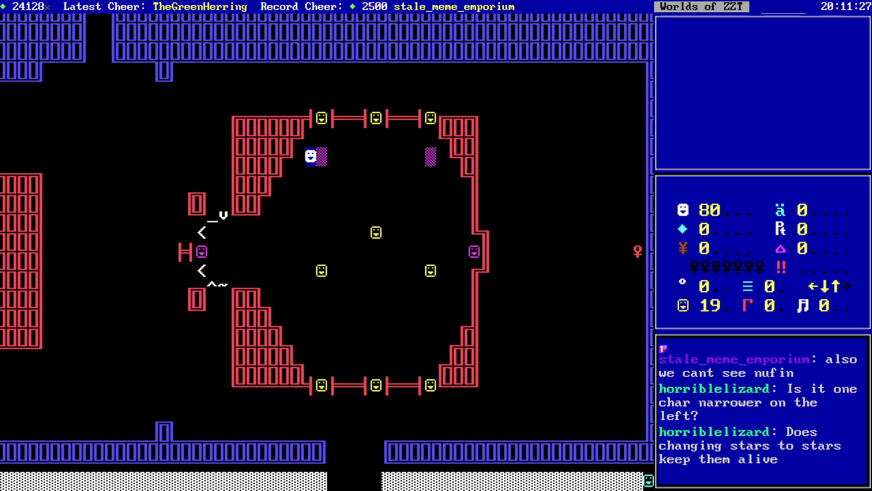
Step: End the game to return to KevEdit and select the left magenta thrower object
{"action": "key", "text": "Escape"}
{"action": "key", "text": "y"}
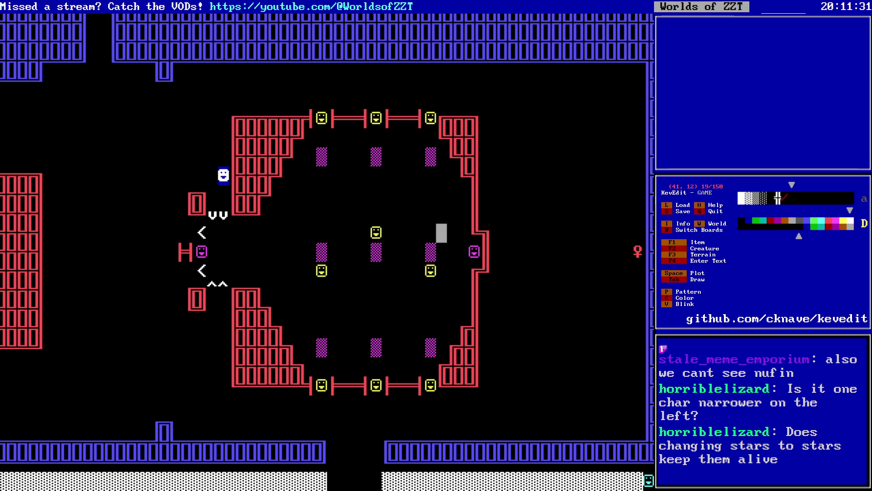
{"action": "left_click", "coordinate": [202, 251]}
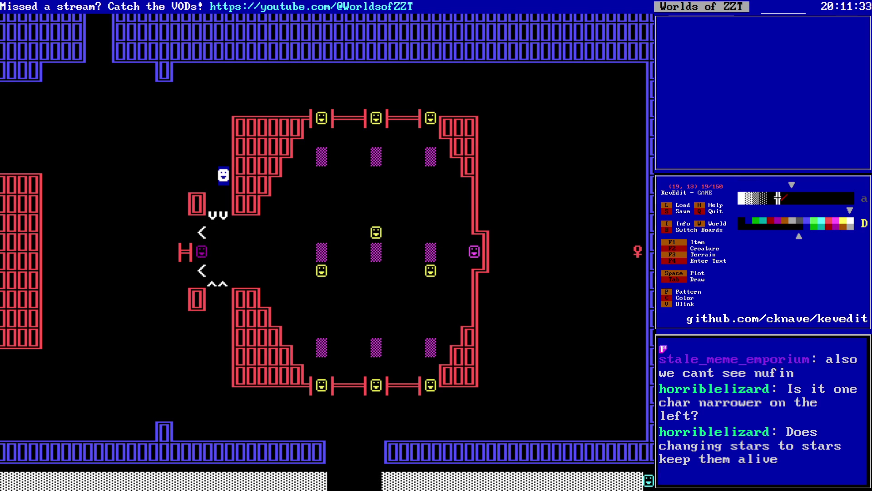
Step: Insert a '#change star star' line after the /i line in the Thrower script
{"action": "key", "text": "Return"}
{"action": "key", "text": "Down"}
{"action": "key", "text": "Down"}
{"action": "key", "text": "Down"}
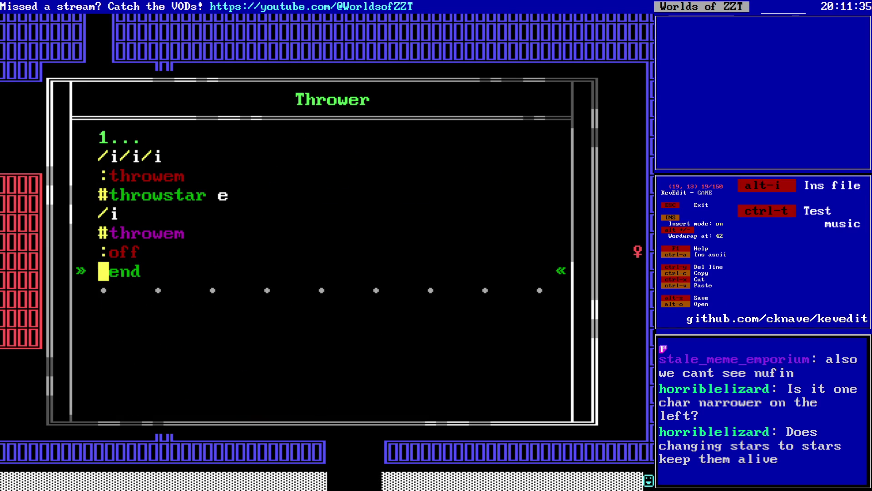
{"action": "key", "text": "Up"}
{"action": "key", "text": "Up"}
{"action": "key", "text": "Up"}
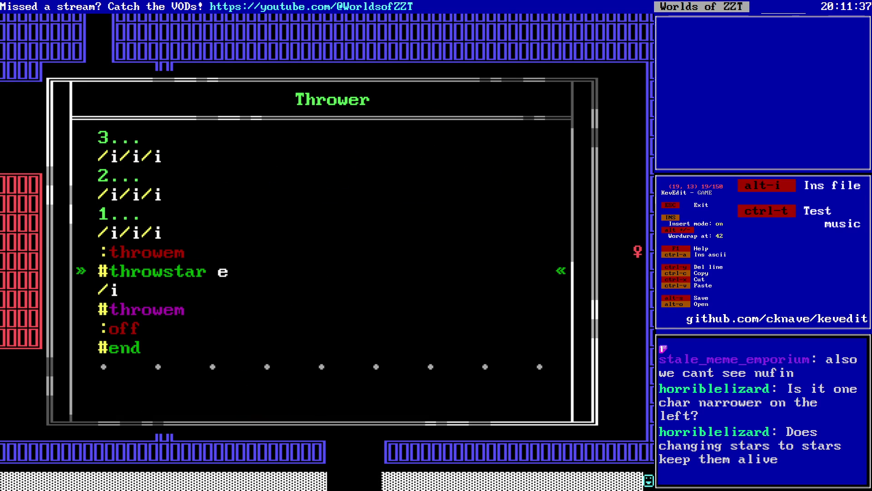
{"action": "key", "text": "Down"}
{"action": "key", "text": "Return"}
{"action": "type", "text": "#change"}
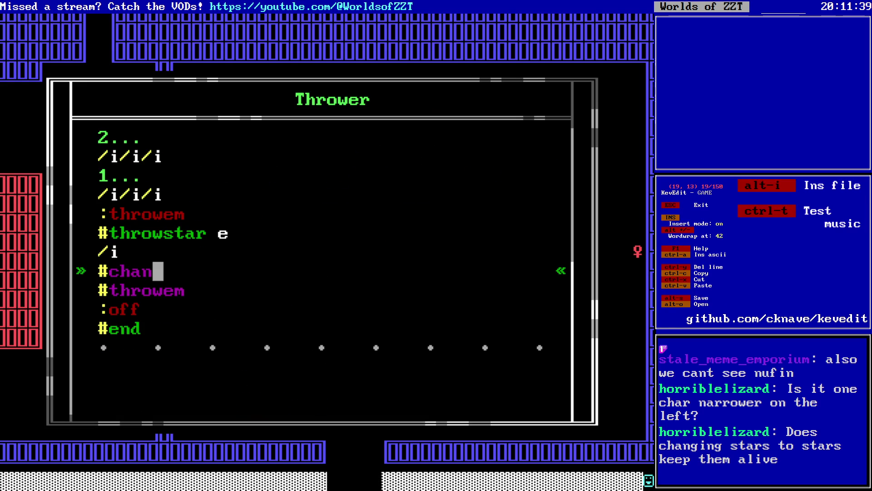
{"action": "type", "text": " star star"}
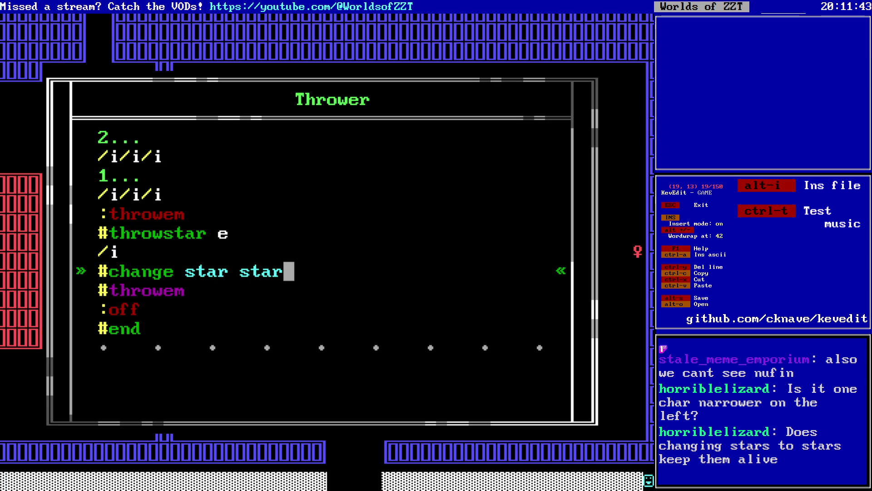
{"action": "key", "text": "Escape"}
Step: Save the world over GAME.zzt and launch a play-test
{"action": "key", "text": "alt+s"}
{"action": "key", "text": "y"}
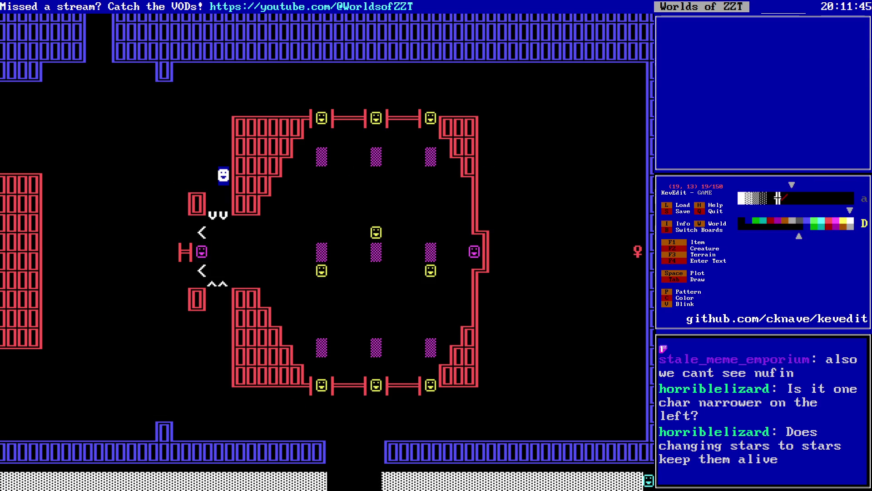
{"action": "key", "text": "alt+t"}
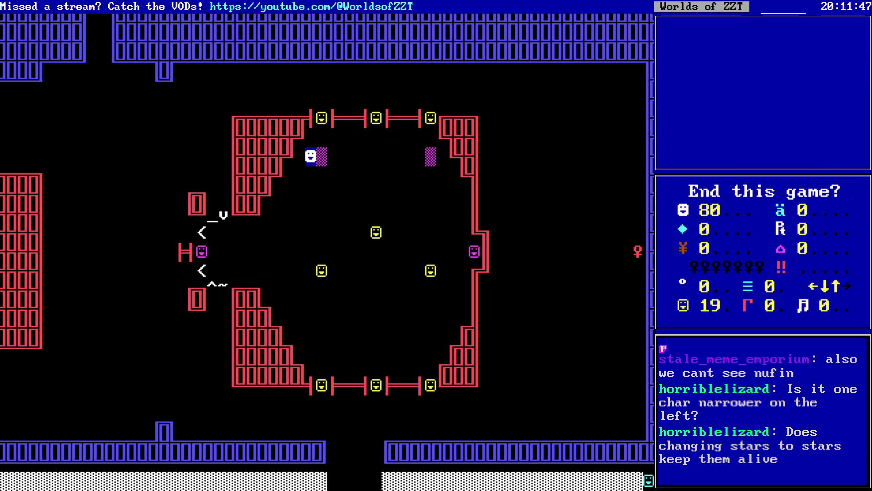
Step: Restart the game from the title screen and walk the player right and down into the arena
{"action": "key", "text": "y"}
{"action": "key", "text": "p"}
{"action": "key", "text": "Down"}
{"action": "key", "text": "Down"}
{"action": "key", "text": "Down"}
{"action": "key", "text": "Right"}
{"action": "key", "text": "Right"}
{"action": "key", "text": "Right"}
{"action": "key", "text": "Down"}
{"action": "key", "text": "Right"}
{"action": "key", "text": "Down"}
{"action": "key", "text": "Right"}
{"action": "key", "text": "Right"}
{"action": "key", "text": "Right"}
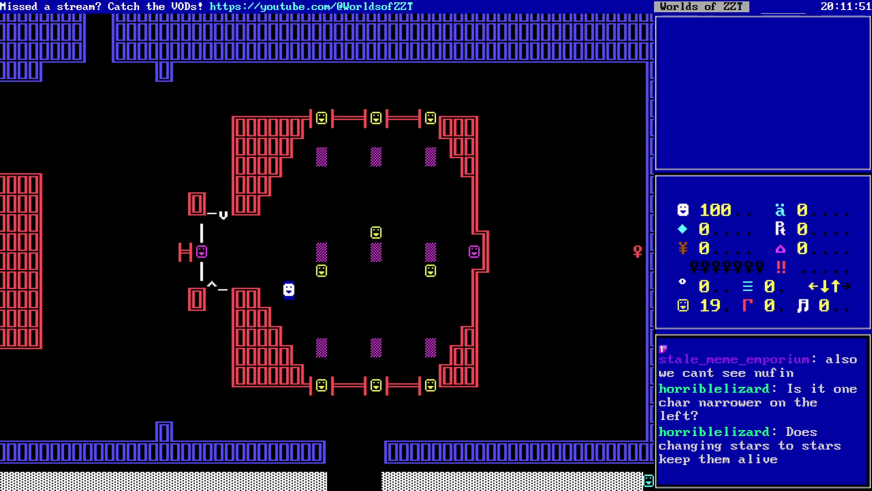
{"action": "key", "text": "Right"}
{"action": "key", "text": "Right"}
{"action": "key", "text": "Right"}
Step: Stand beside the right magenta thrower, then dodge its star volley down and left
{"action": "key", "text": "Up"}
{"action": "key", "text": "Up"}
{"action": "key", "text": "Left"}
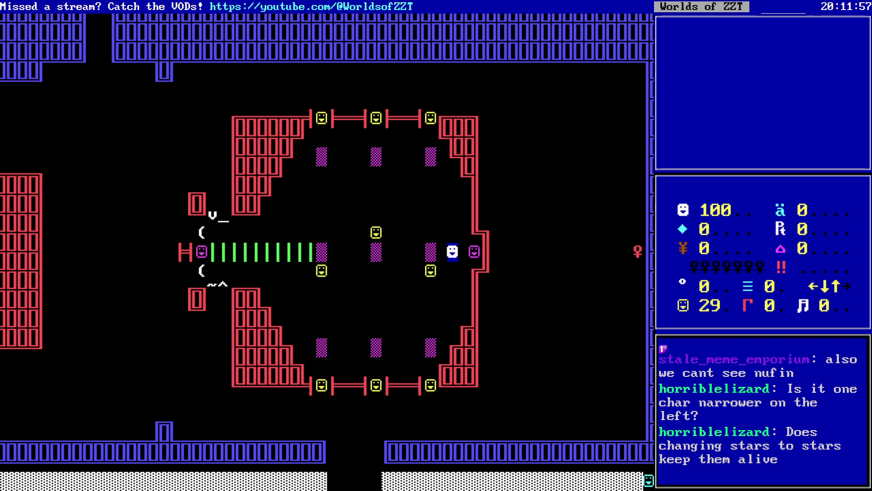
{"action": "key", "text": "Down"}
{"action": "key", "text": "Down"}
{"action": "key", "text": "Right"}
{"action": "key", "text": "Up"}
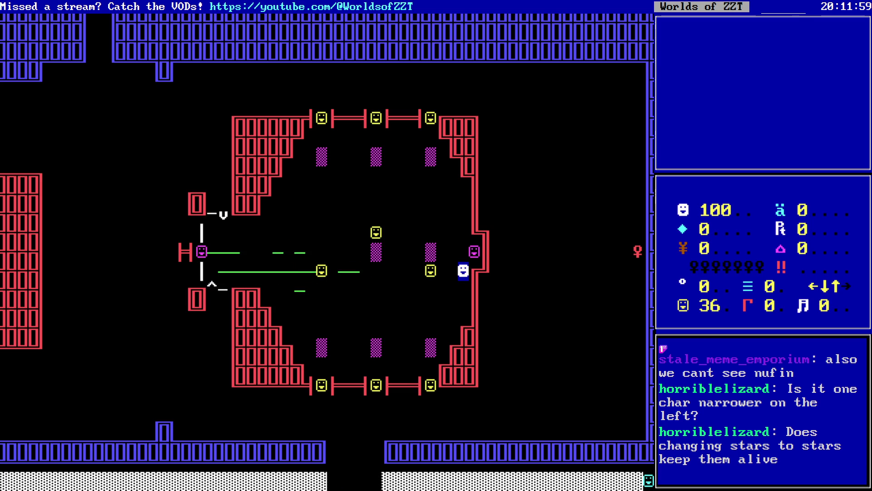
{"action": "key", "text": "Up"}
{"action": "key", "text": "Down"}
{"action": "key", "text": "Down"}
{"action": "key", "text": "Down"}
{"action": "key", "text": "Left"}
{"action": "key", "text": "Down"}
{"action": "key", "text": "Left"}
{"action": "key", "text": "Down"}
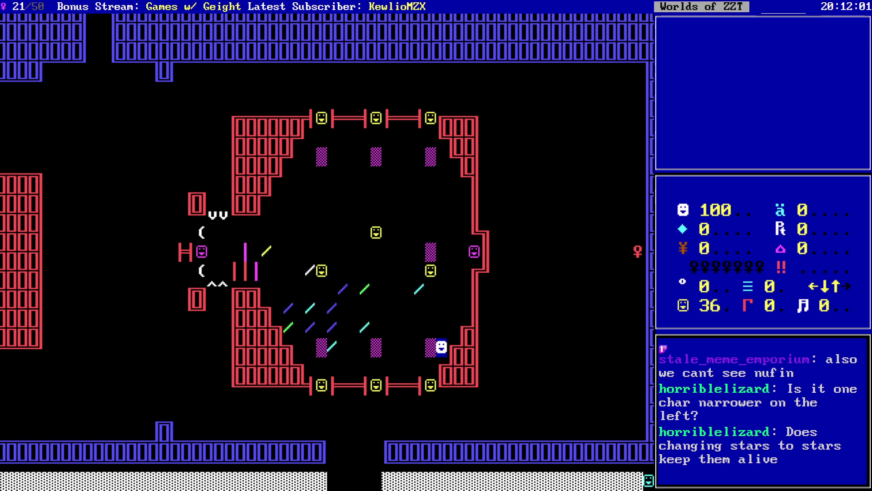
Step: Circle the arena via the top-left and lower area, returning beside the thrower
{"action": "key", "text": "Right"}
{"action": "key", "text": "Up"}
{"action": "key", "text": "Up"}
{"action": "key", "text": "Up"}
{"action": "key", "text": "Up"}
{"action": "key", "text": "Up"}
{"action": "key", "text": "Up"}
{"action": "key", "text": "Left"}
{"action": "key", "text": "Up"}
{"action": "key", "text": "Left"}
{"action": "key", "text": "Up"}
{"action": "key", "text": "Up"}
{"action": "key", "text": "Up"}
{"action": "key", "text": "Left"}
{"action": "key", "text": "Left"}
{"action": "key", "text": "Left"}
{"action": "key", "text": "Left"}
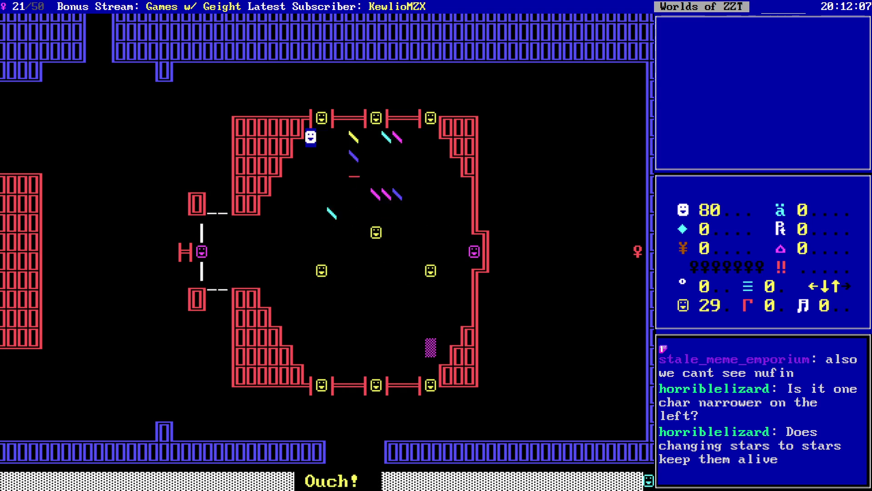
{"action": "key", "text": "Down"}
{"action": "key", "text": "Down"}
{"action": "key", "text": "Down"}
{"action": "key", "text": "Left"}
{"action": "key", "text": "Left"}
{"action": "key", "text": "Left"}
{"action": "key", "text": "Down"}
{"action": "key", "text": "Down"}
{"action": "key", "text": "Down"}
{"action": "key", "text": "Down"}
{"action": "key", "text": "Right"}
{"action": "key", "text": "Right"}
{"action": "key", "text": "Right"}
{"action": "key", "text": "Right"}
{"action": "key", "text": "Right"}
{"action": "key", "text": "Right"}
{"action": "key", "text": "Right"}
{"action": "key", "text": "Right"}
{"action": "key", "text": "Right"}
{"action": "key", "text": "Up"}
{"action": "key", "text": "Up"}
{"action": "key", "text": "Right"}
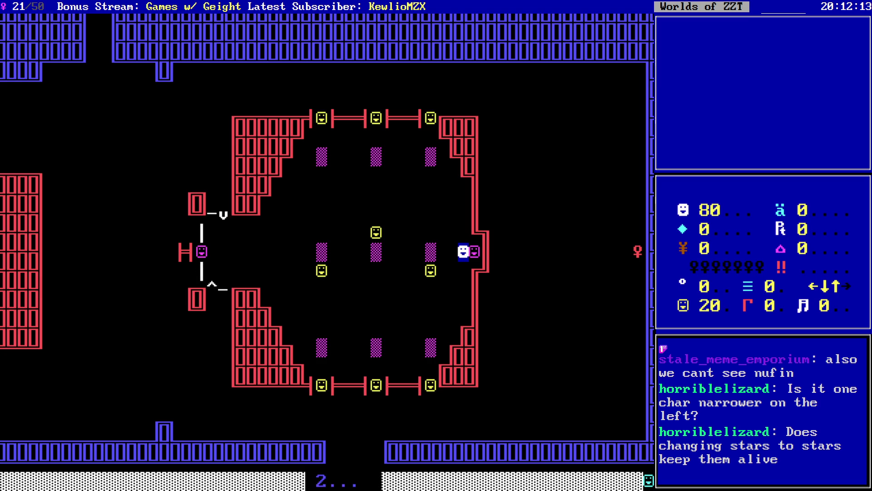
{"action": "key", "text": "Down"}
{"action": "key", "text": "Up"}
{"action": "key", "text": "Up"}
{"action": "key", "text": "Up"}
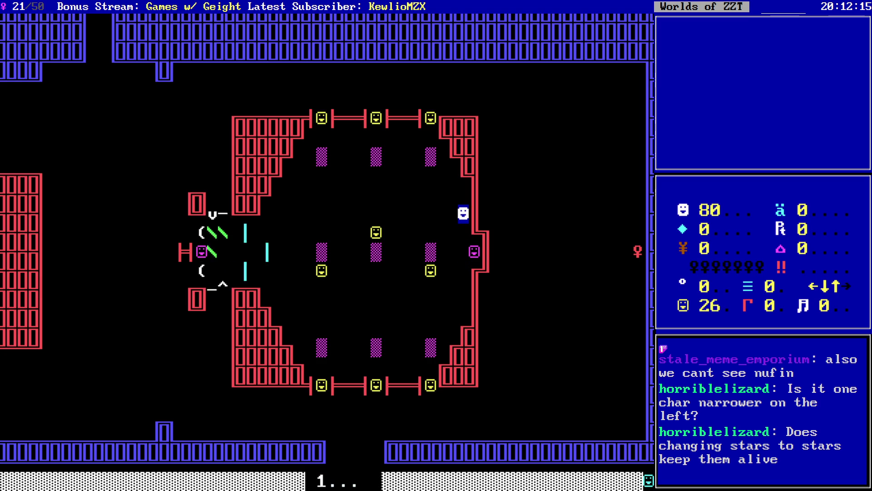
{"action": "key", "text": "Down"}
{"action": "key", "text": "Down"}
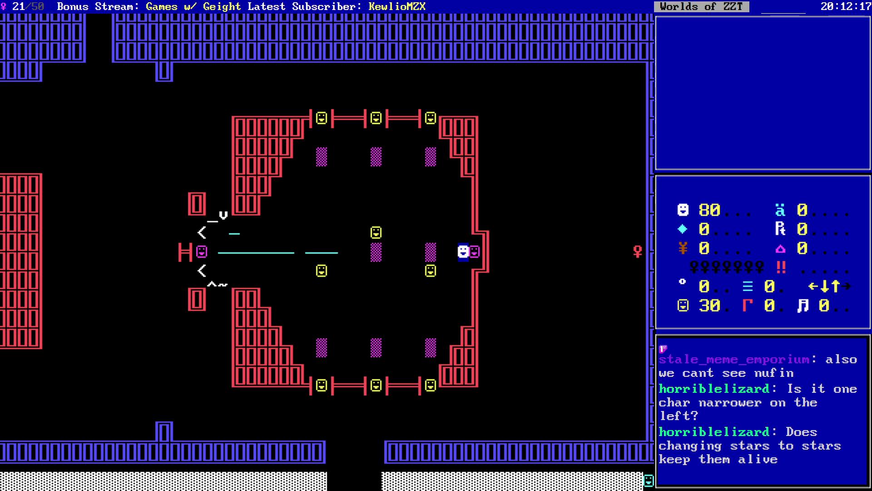
Step: Dodge down-left toward the bottom gate, then run up the right side and across the top
{"action": "key", "text": "Down"}
{"action": "key", "text": "Down"}
{"action": "key", "text": "Left"}
{"action": "key", "text": "Left"}
{"action": "key", "text": "Down"}
{"action": "key", "text": "Left"}
{"action": "key", "text": "Down"}
{"action": "key", "text": "Left"}
{"action": "key", "text": "Left"}
{"action": "key", "text": "Down"}
{"action": "key", "text": "Down"}
{"action": "key", "text": "Left"}
{"action": "key", "text": "Right"}
{"action": "key", "text": "Right"}
{"action": "key", "text": "Right"}
{"action": "key", "text": "Left"}
{"action": "key", "text": "Up"}
{"action": "key", "text": "Up"}
{"action": "key", "text": "Right"}
{"action": "key", "text": "Down"}
{"action": "key", "text": "Right"}
{"action": "key", "text": "Up"}
{"action": "key", "text": "Up"}
{"action": "key", "text": "Up"}
{"action": "key", "text": "Left"}
{"action": "key", "text": "Left"}
{"action": "key", "text": "Up"}
{"action": "key", "text": "Up"}
{"action": "key", "text": "Up"}
Step: Cross toward the right thrower, dodge stars down the right side, and loop up the left side
{"action": "key", "text": "Right"}
{"action": "key", "text": "Left"}
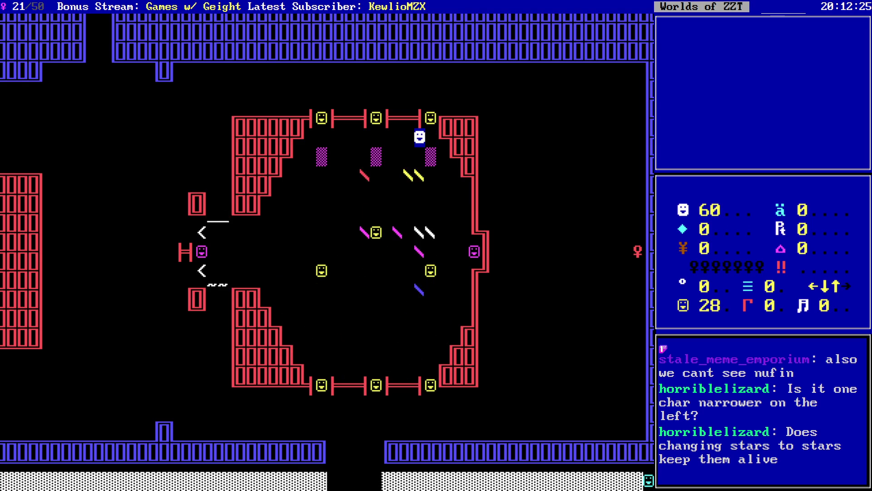
{"action": "key", "text": "Left"}
{"action": "key", "text": "Left"}
{"action": "key", "text": "Left"}
{"action": "key", "text": "Left"}
{"action": "key", "text": "Left"}
{"action": "key", "text": "Left"}
{"action": "key", "text": "Down"}
{"action": "key", "text": "Down"}
{"action": "key", "text": "Down"}
{"action": "key", "text": "Down"}
{"action": "key", "text": "Right"}
{"action": "key", "text": "Right"}
{"action": "key", "text": "Right"}
{"action": "key", "text": "Down"}
{"action": "key", "text": "Right"}
{"action": "key", "text": "Right"}
{"action": "key", "text": "Right"}
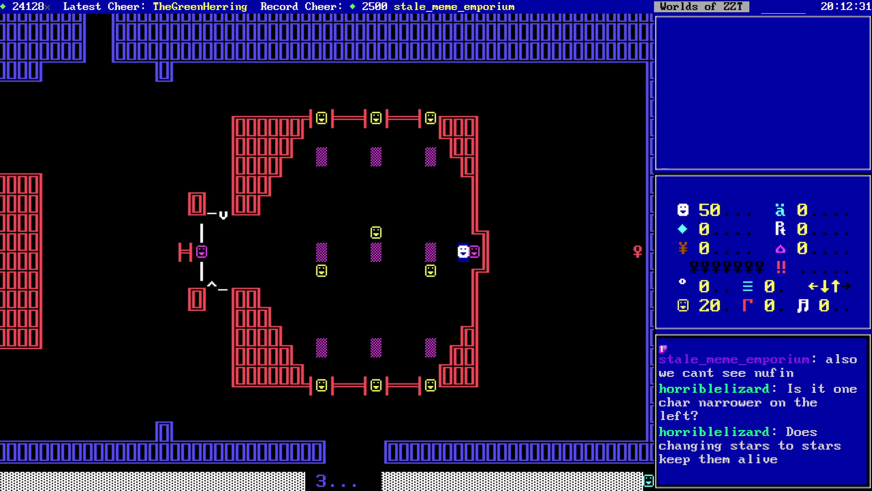
{"action": "key", "text": "Left"}
{"action": "key", "text": "Left"}
{"action": "key", "text": "Up"}
{"action": "key", "text": "Up"}
{"action": "key", "text": "Up"}
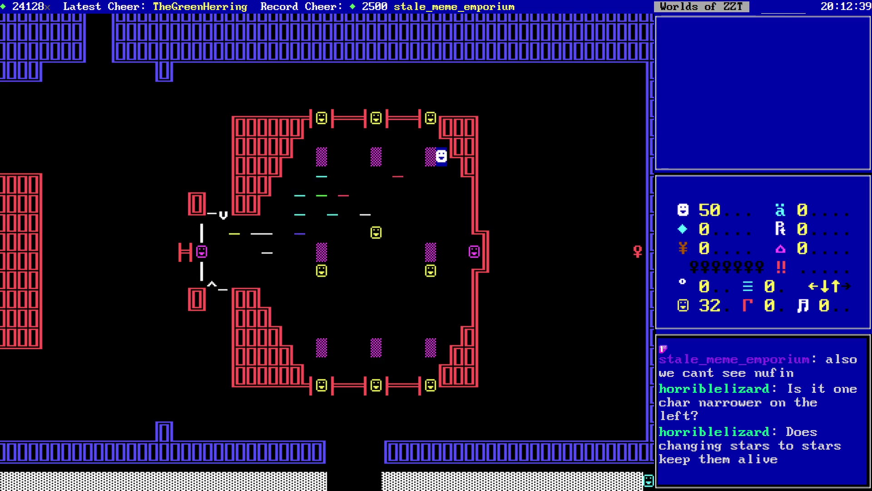
{"action": "key", "text": "Down"}
{"action": "key", "text": "Down"}
{"action": "key", "text": "Down"}
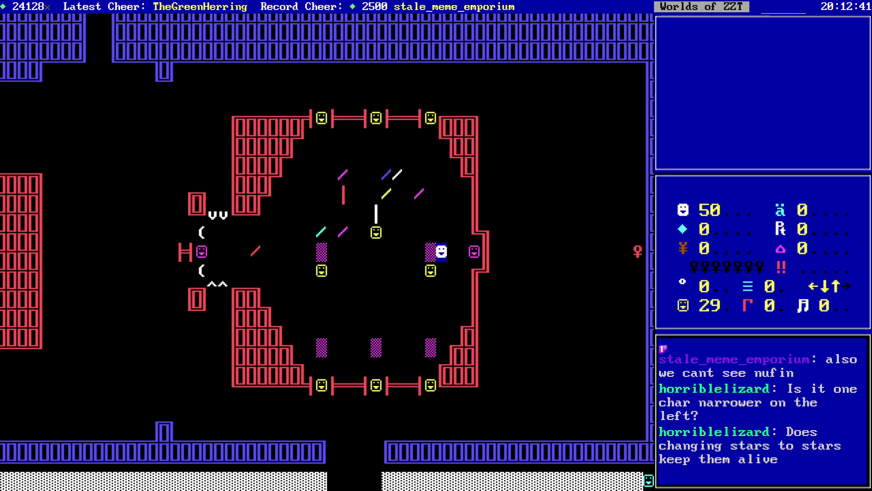
{"action": "key", "text": "Down"}
{"action": "key", "text": "Down"}
{"action": "key", "text": "Down"}
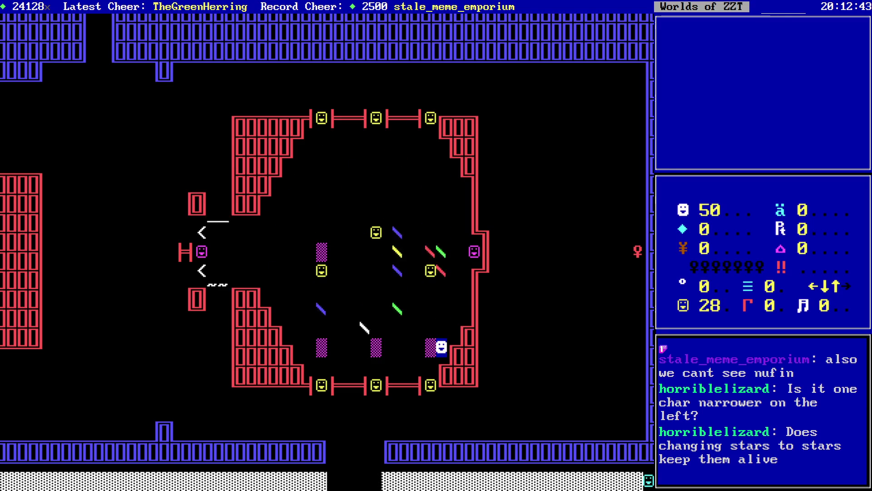
{"action": "key", "text": "Up"}
{"action": "key", "text": "Left"}
{"action": "key", "text": "Left"}
{"action": "key", "text": "Down"}
{"action": "key", "text": "Down"}
{"action": "key", "text": "Left"}
{"action": "key", "text": "Left"}
{"action": "key", "text": "Left"}
{"action": "key", "text": "Left"}
{"action": "key", "text": "Left"}
{"action": "key", "text": "Left"}
{"action": "key", "text": "Left"}
{"action": "key", "text": "Left"}
{"action": "key", "text": "Left"}
{"action": "key", "text": "Left"}
{"action": "key", "text": "Up"}
{"action": "key", "text": "Left"}
{"action": "key", "text": "Up"}
{"action": "key", "text": "Up"}
{"action": "key", "text": "Up"}
{"action": "key", "text": "Up"}
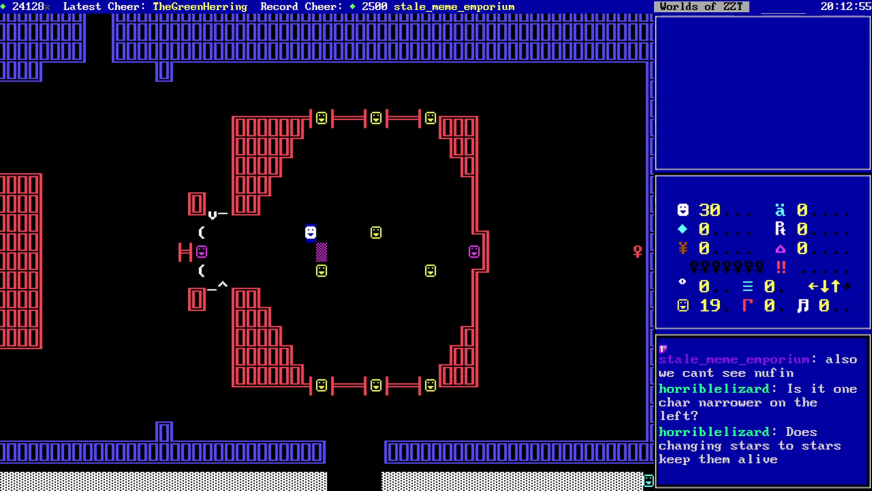
Step: Step two cells right, then end the game with Esc and Y to return to KevEdit
{"action": "key", "text": "Right"}
{"action": "key", "text": "Right"}
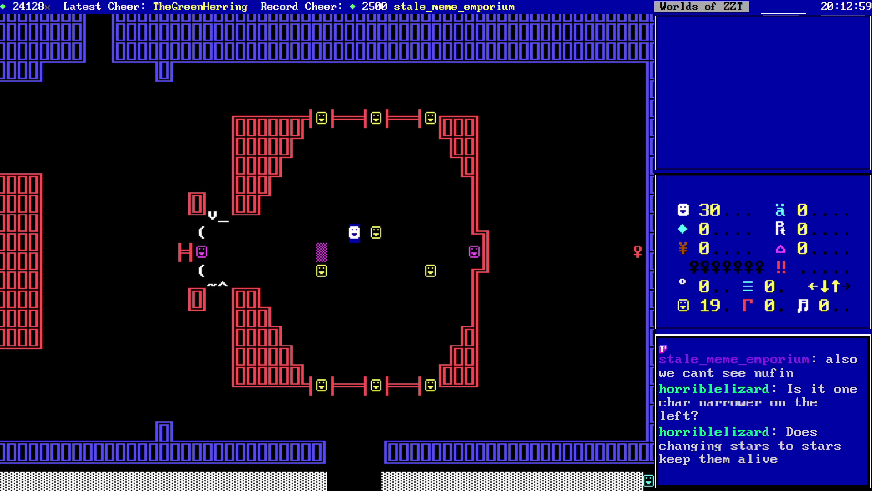
{"action": "key", "text": "Escape"}
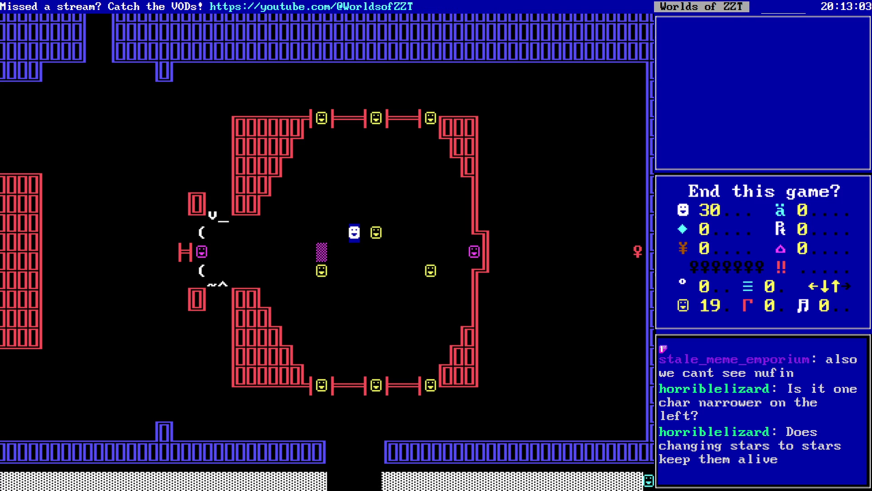
{"action": "key", "text": "y"}
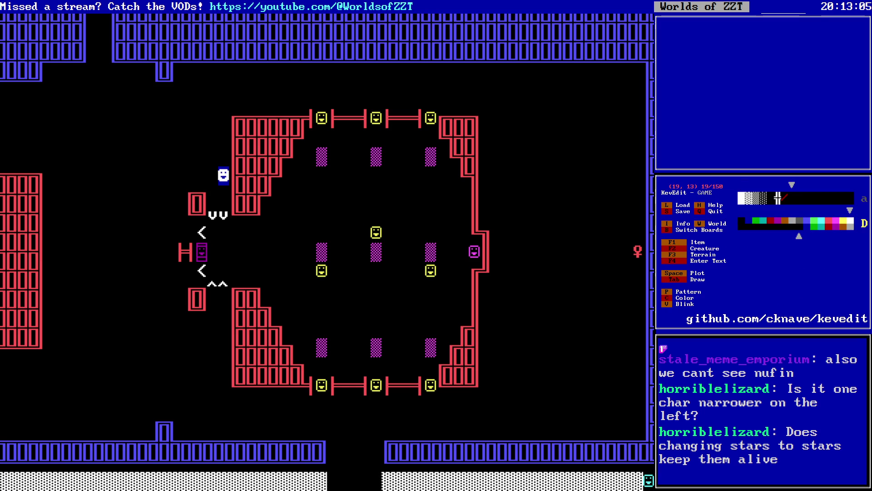
Step: Plot a pink smiley object in the room's corner, then switch back to the paused ZZT game
{"action": "key", "text": "Right"}
{"action": "key", "text": "Right"}
{"action": "key", "text": "Right"}
{"action": "key", "text": "Up"}
{"action": "key", "text": "Up"}
{"action": "key", "text": "Down"}
{"action": "key", "text": "Down"}
{"action": "key", "text": "space"}
{"action": "key", "text": "Up"}
{"action": "key", "text": "Up"}
{"action": "key", "text": "Left"}
{"action": "key", "text": "Left"}
{"action": "key", "text": "Left"}
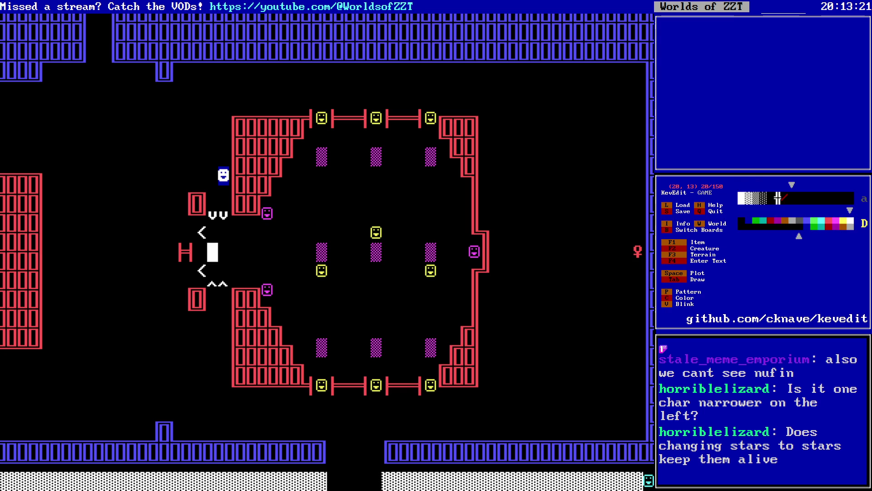
{"action": "key", "text": "Escape"}
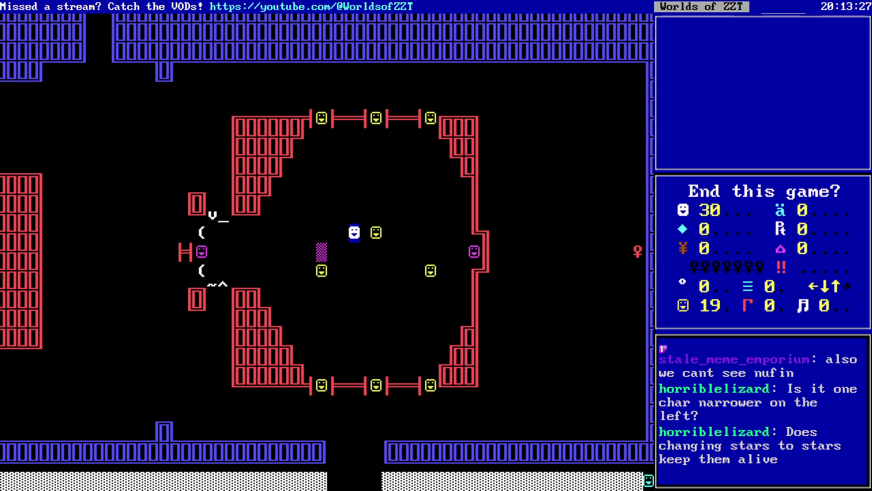
{"action": "key", "text": "y"}
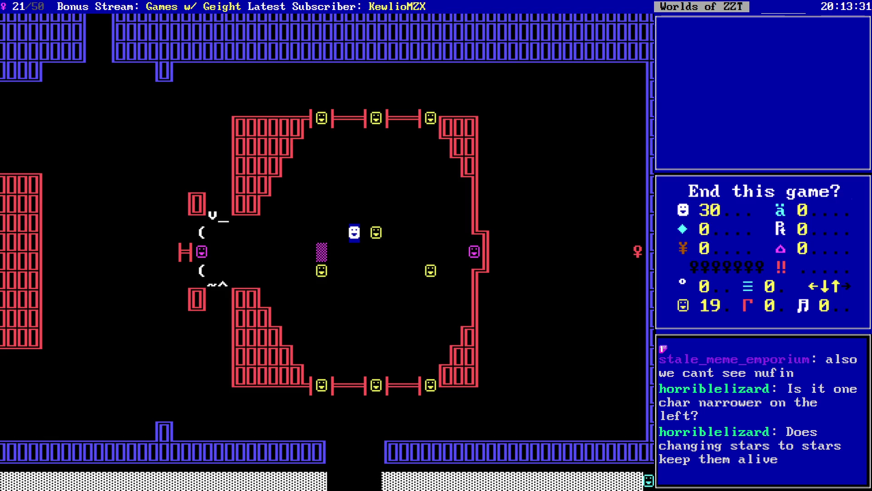
Step: End the current ZZT game and start a new play of the world
{"action": "key", "text": "n"}
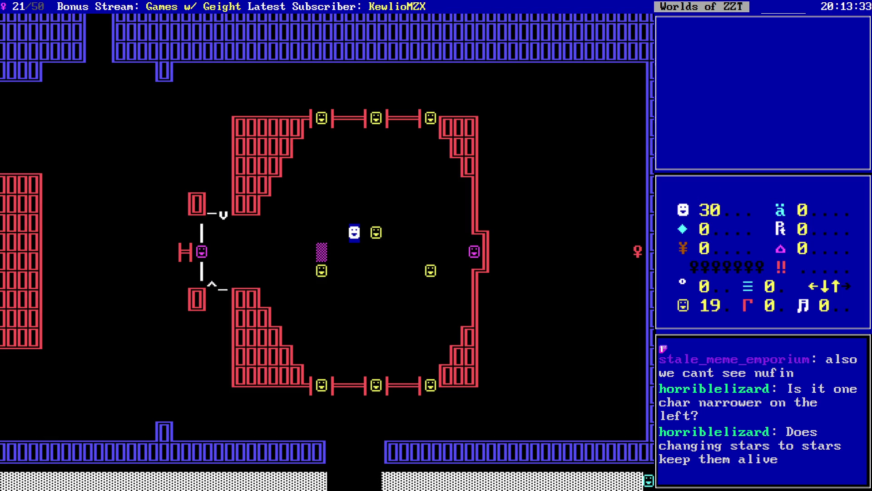
{"action": "key", "text": "Escape"}
{"action": "key", "text": "y"}
{"action": "key", "text": "w"}
{"action": "key", "text": "Escape"}
{"action": "key", "text": "p"}
Step: Move the player into the room and dodge the star volleys across it
{"action": "key", "text": "Down"}
{"action": "key", "text": "Down"}
{"action": "key", "text": "Down"}
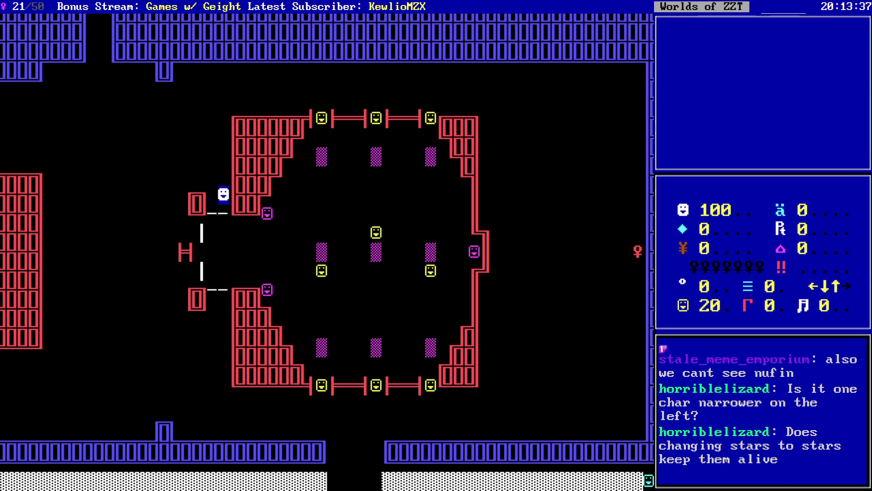
{"action": "key", "text": "Right"}
{"action": "key", "text": "Right"}
{"action": "key", "text": "Right"}
{"action": "key", "text": "Up"}
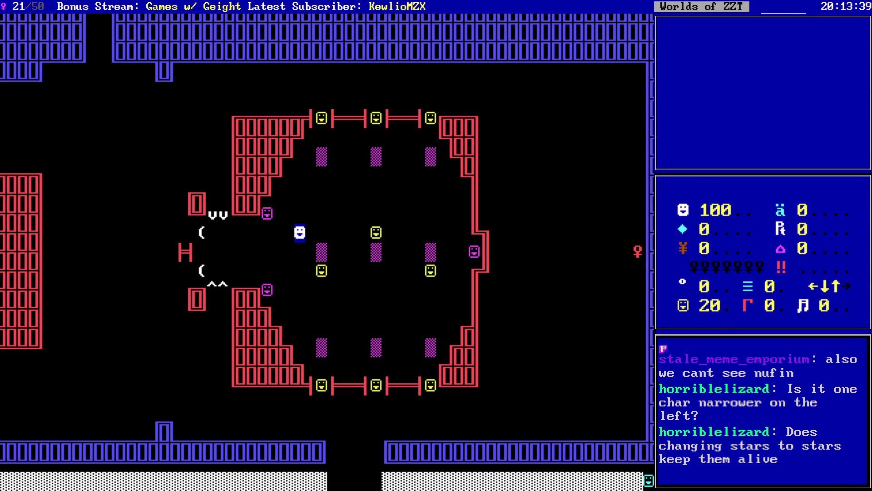
{"action": "key", "text": "Right"}
{"action": "key", "text": "Right"}
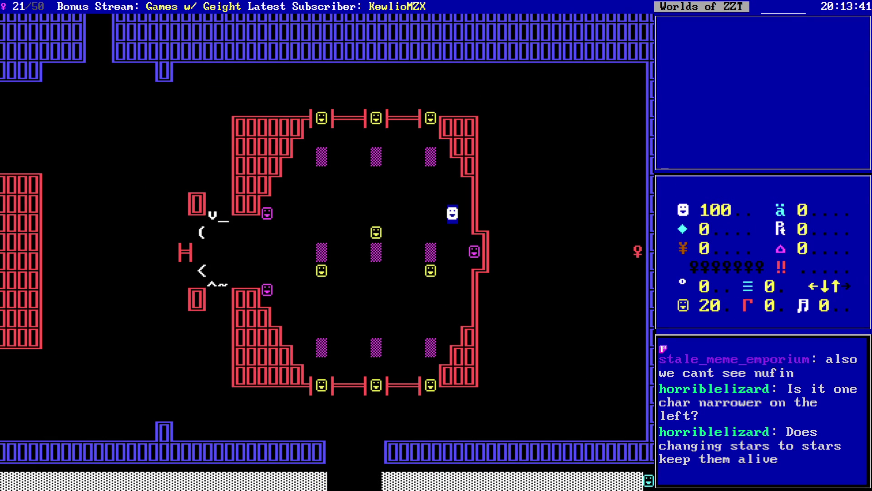
{"action": "key", "text": "Left"}
{"action": "key", "text": "Up"}
{"action": "key", "text": "Up"}
{"action": "key", "text": "Up"}
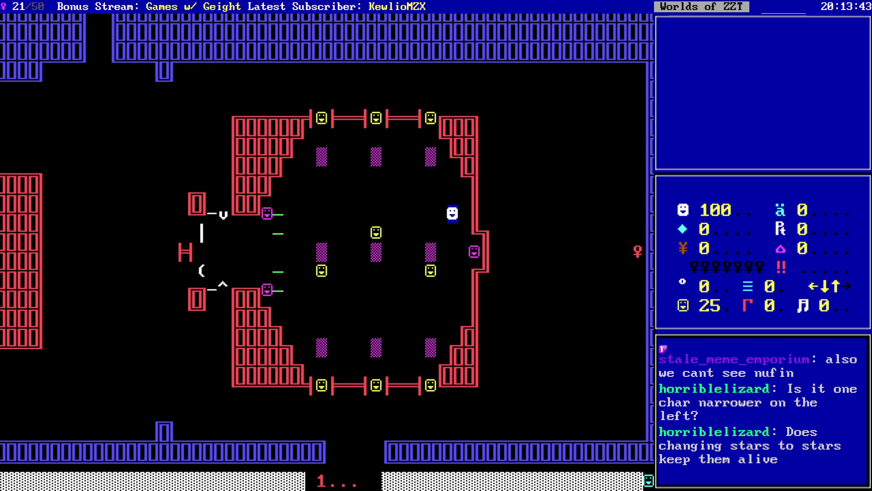
{"action": "key", "text": "Left"}
{"action": "key", "text": "Down"}
{"action": "key", "text": "Down"}
{"action": "key", "text": "Down"}
{"action": "key", "text": "Right"}
{"action": "key", "text": "Right"}
{"action": "key", "text": "Down"}
{"action": "key", "text": "Left"}
{"action": "key", "text": "Down"}
{"action": "key", "text": "Left"}
{"action": "key", "text": "Down"}
{"action": "key", "text": "Down"}
{"action": "key", "text": "Down"}
{"action": "key", "text": "Down"}
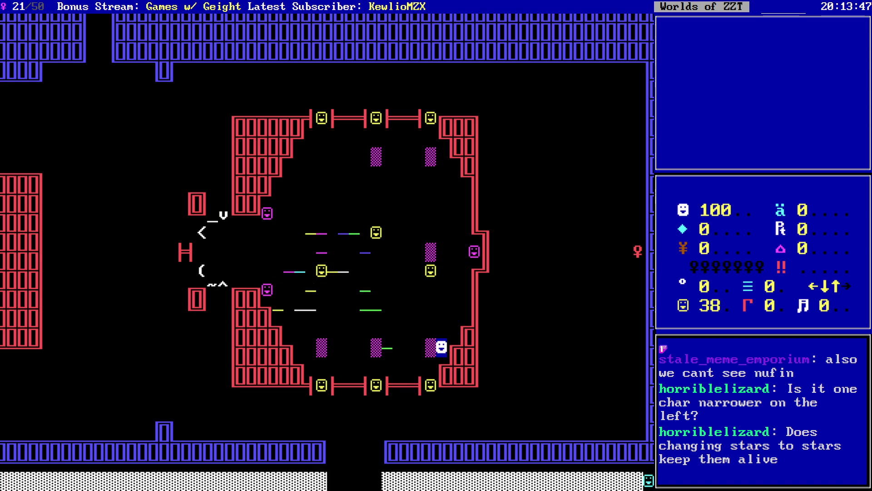
{"action": "key", "text": "Up"}
{"action": "key", "text": "Up"}
{"action": "key", "text": "Up"}
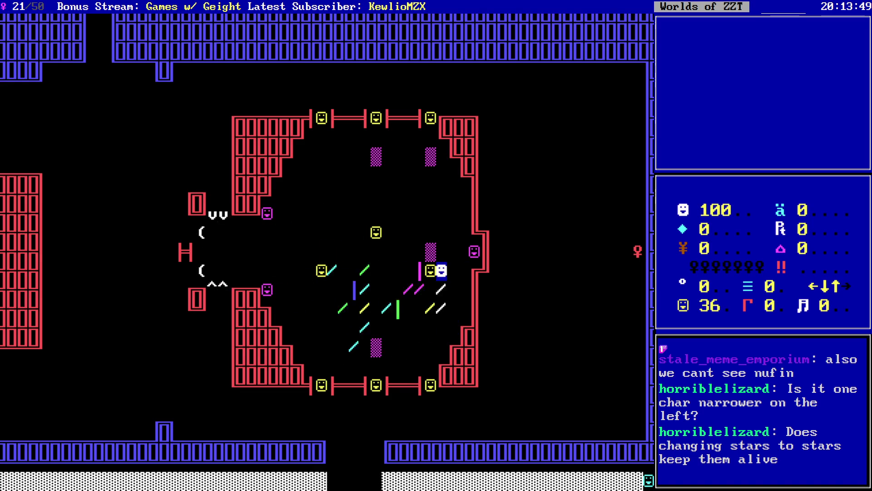
{"action": "key", "text": "Up"}
{"action": "key", "text": "Up"}
{"action": "key", "text": "Up"}
{"action": "key", "text": "Left"}
{"action": "key", "text": "Left"}
{"action": "key", "text": "Up"}
{"action": "key", "text": "Left"}
{"action": "key", "text": "Left"}
{"action": "key", "text": "Up"}
{"action": "key", "text": "Left"}
{"action": "key", "text": "Left"}
{"action": "key", "text": "Left"}
{"action": "key", "text": "Left"}
{"action": "key", "text": "Left"}
{"action": "key", "text": "Down"}
{"action": "key", "text": "Left"}
{"action": "key", "text": "Left"}
{"action": "key", "text": "Down"}
{"action": "key", "text": "Down"}
{"action": "key", "text": "Down"}
{"action": "key", "text": "Down"}
{"action": "key", "text": "Down"}
{"action": "key", "text": "Right"}
{"action": "key", "text": "Down"}
{"action": "key", "text": "Down"}
{"action": "key", "text": "Down"}
{"action": "key", "text": "Down"}
{"action": "key", "text": "Down"}
{"action": "key", "text": "Right"}
{"action": "key", "text": "Down"}
{"action": "key", "text": "Right"}
{"action": "key", "text": "Right"}
{"action": "key", "text": "Right"}
{"action": "key", "text": "Right"}
{"action": "key", "text": "Up"}
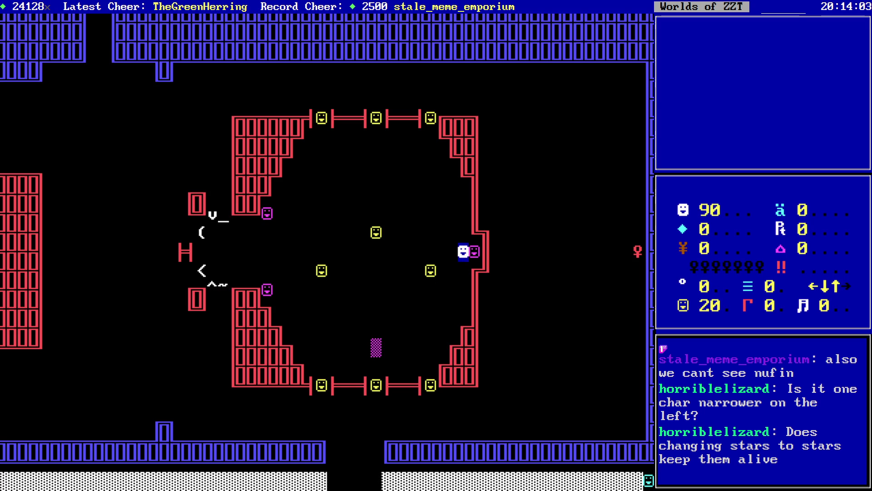
Step: Keep dodging stars through the lower room and approach the right-hand smiley
{"action": "key", "text": "Down"}
{"action": "key", "text": "Up"}
{"action": "key", "text": "Down"}
{"action": "key", "text": "Down"}
{"action": "key", "text": "Left"}
{"action": "key", "text": "Left"}
{"action": "key", "text": "Left"}
{"action": "key", "text": "Right"}
{"action": "key", "text": "Down"}
{"action": "key", "text": "Down"}
{"action": "key", "text": "Down"}
{"action": "key", "text": "Up"}
{"action": "key", "text": "Up"}
{"action": "key", "text": "Up"}
{"action": "key", "text": "Left"}
{"action": "key", "text": "Up"}
{"action": "key", "text": "Left"}
{"action": "key", "text": "Up"}
{"action": "key", "text": "Left"}
{"action": "key", "text": "Left"}
{"action": "key", "text": "Left"}
{"action": "key", "text": "Up"}
{"action": "key", "text": "Up"}
{"action": "key", "text": "Up"}
{"action": "key", "text": "Left"}
{"action": "key", "text": "Left"}
{"action": "key", "text": "Left"}
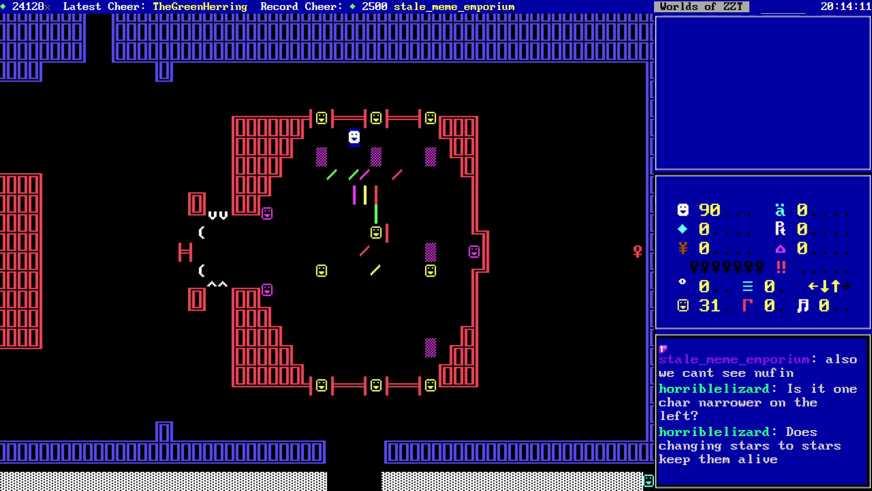
{"action": "key", "text": "Down"}
{"action": "key", "text": "Left"}
{"action": "key", "text": "Down"}
{"action": "key", "text": "Down"}
{"action": "key", "text": "Down"}
{"action": "key", "text": "Down"}
{"action": "key", "text": "Down"}
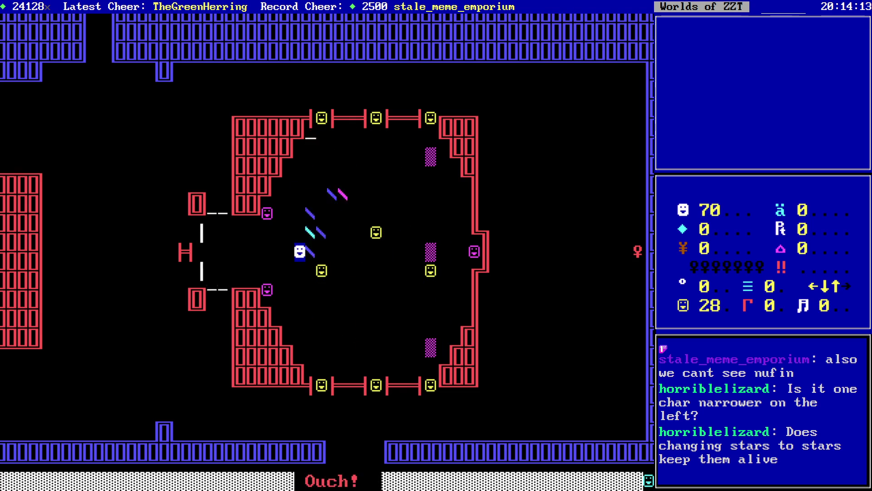
{"action": "key", "text": "Right"}
{"action": "key", "text": "Down"}
{"action": "key", "text": "Down"}
{"action": "key", "text": "Down"}
{"action": "key", "text": "Down"}
{"action": "key", "text": "Right"}
{"action": "key", "text": "Right"}
{"action": "key", "text": "Right"}
{"action": "key", "text": "Right"}
{"action": "key", "text": "Right"}
{"action": "key", "text": "Right"}
{"action": "key", "text": "Right"}
{"action": "key", "text": "Right"}
{"action": "key", "text": "Right"}
{"action": "key", "text": "Right"}
{"action": "key", "text": "Down"}
{"action": "key", "text": "Up"}
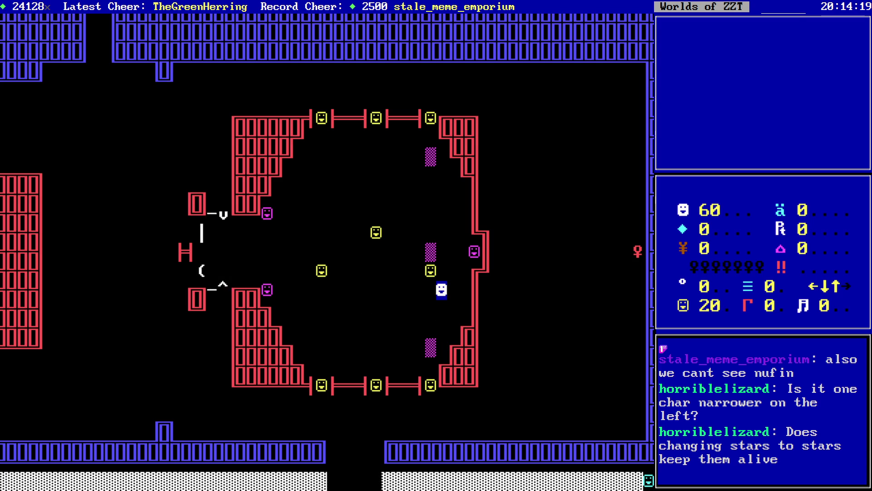
{"action": "key", "text": "Up"}
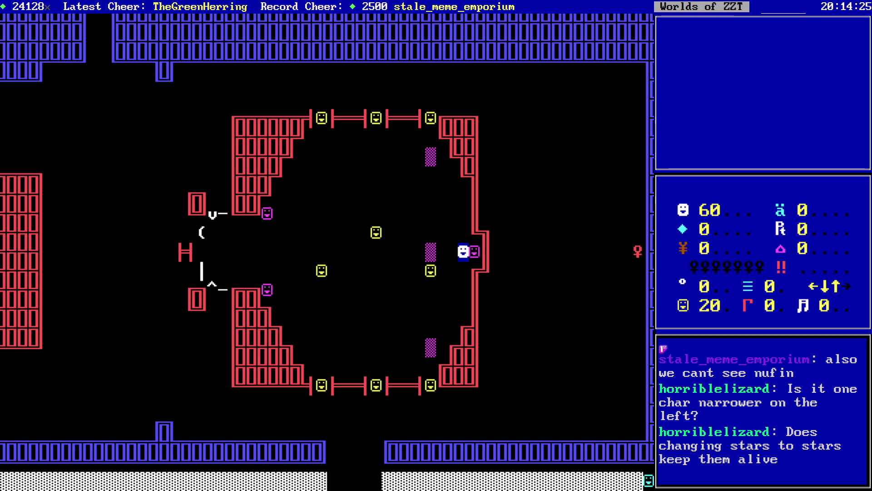
Step: Touch the right-hand smiley to trigger a volley and dodge until Game over
{"action": "key", "text": "Right"}
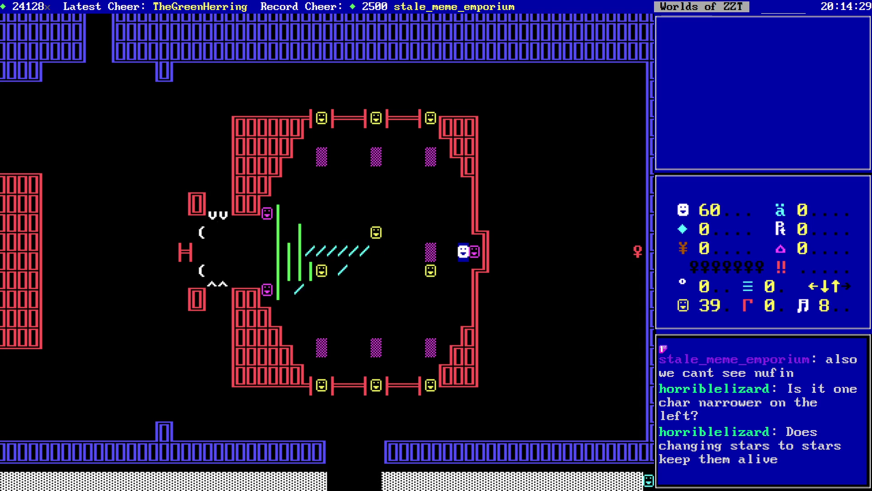
{"action": "key", "text": "Up"}
{"action": "key", "text": "Up"}
{"action": "key", "text": "Up"}
{"action": "key", "text": "Left"}
{"action": "key", "text": "Left"}
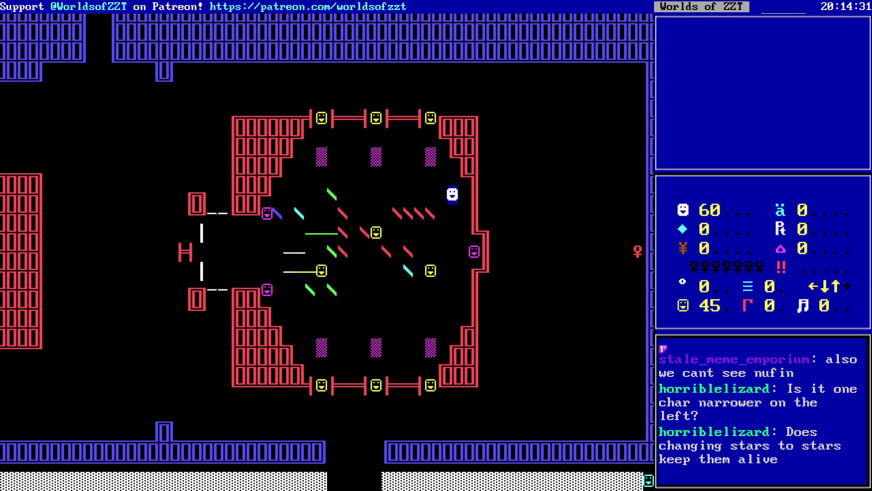
{"action": "key", "text": "Right"}
{"action": "key", "text": "Down"}
{"action": "key", "text": "Down"}
{"action": "key", "text": "Down"}
{"action": "key", "text": "Left"}
{"action": "key", "text": "Left"}
{"action": "key", "text": "Down"}
{"action": "key", "text": "Down"}
{"action": "key", "text": "Left"}
{"action": "key", "text": "Right"}
{"action": "key", "text": "Left"}
{"action": "key", "text": "Left"}
{"action": "key", "text": "Left"}
{"action": "key", "text": "Left"}
{"action": "key", "text": "Left"}
{"action": "key", "text": "Left"}
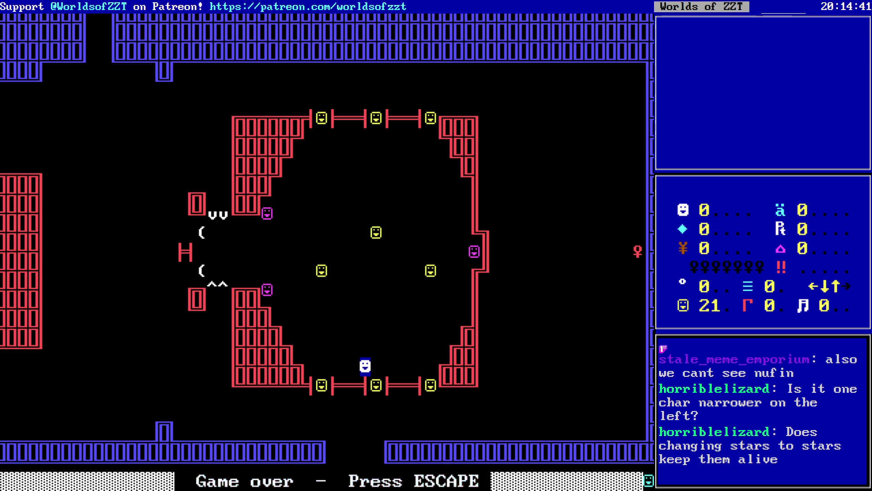
Step: Start a new game and dodge stars toward the bottom right until it ends
{"action": "key", "text": "Escape"}
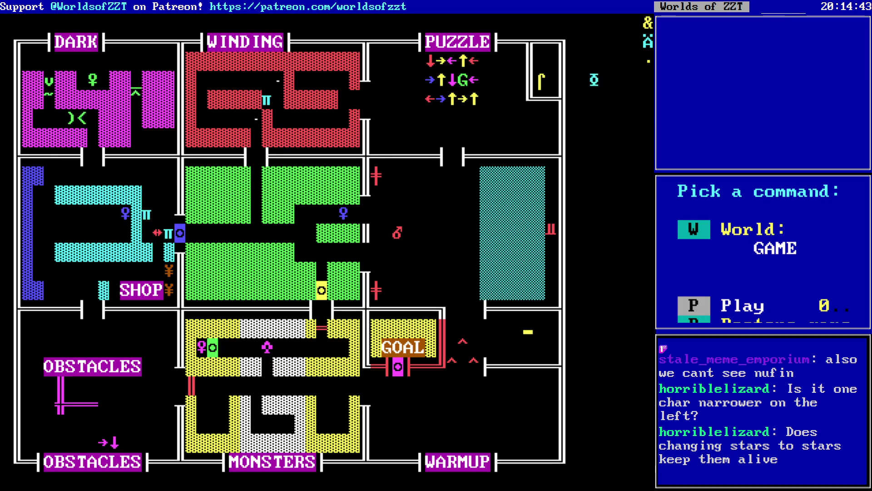
{"action": "key", "text": "p"}
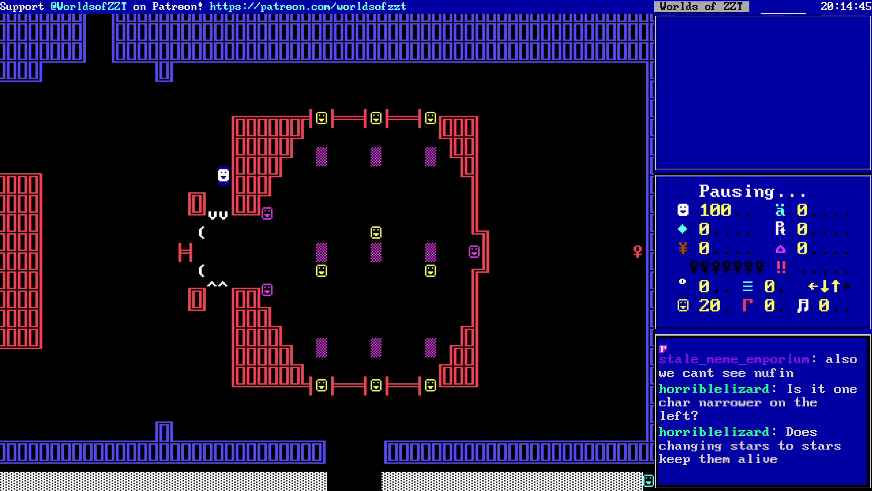
{"action": "key", "text": "Down"}
{"action": "key", "text": "Right"}
{"action": "key", "text": "Right"}
{"action": "key", "text": "Right"}
{"action": "key", "text": "Up"}
{"action": "key", "text": "Right"}
{"action": "key", "text": "Right"}
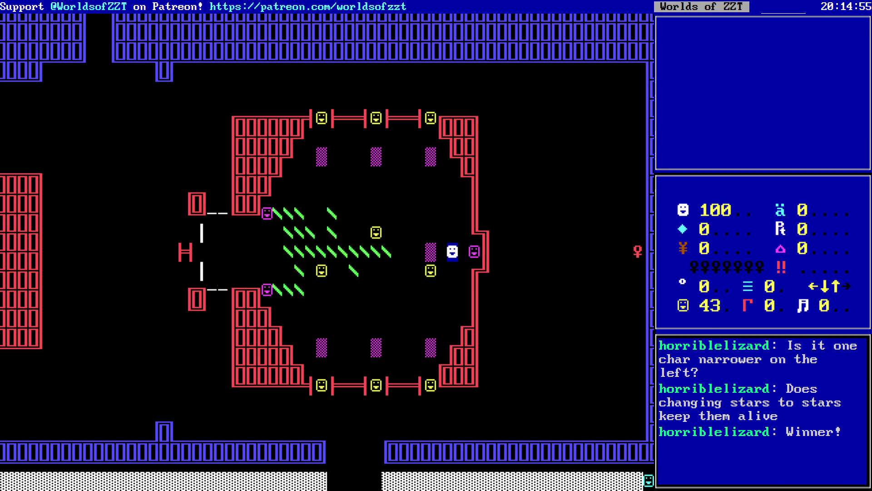
{"action": "key", "text": "Left"}
{"action": "key", "text": "Down"}
{"action": "key", "text": "Down"}
{"action": "key", "text": "Left"}
{"action": "key", "text": "Down"}
{"action": "key", "text": "Down"}
{"action": "key", "text": "Left"}
{"action": "key", "text": "Down"}
{"action": "key", "text": "Down"}
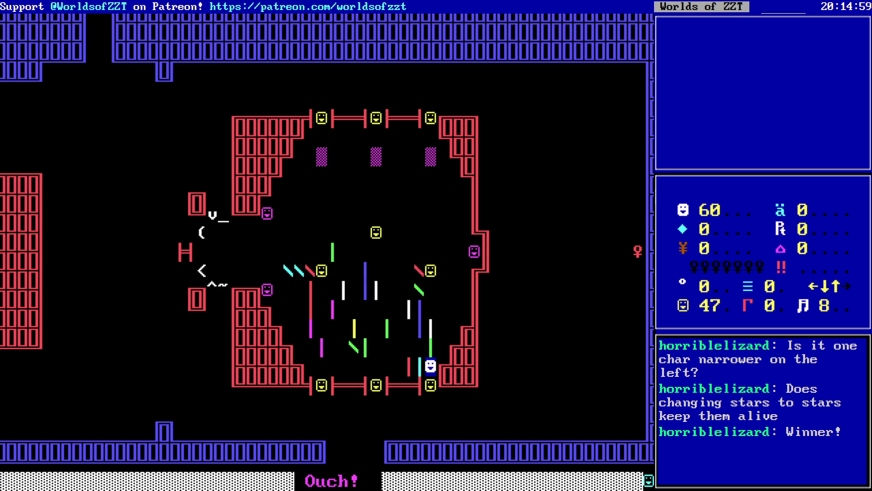
{"action": "key", "text": "Left"}
{"action": "key", "text": "Left"}
{"action": "key", "text": "Left"}
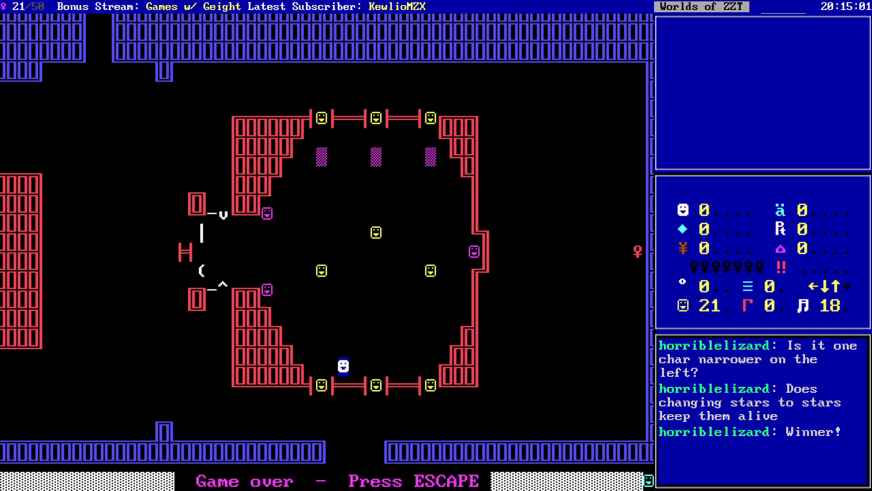
Step: Restore saved game 1, trigger the right-hand smiley's volley, then end the game
{"action": "key", "text": "Escape"}
{"action": "key", "text": "Escape"}
{"action": "key", "text": "Escape"}
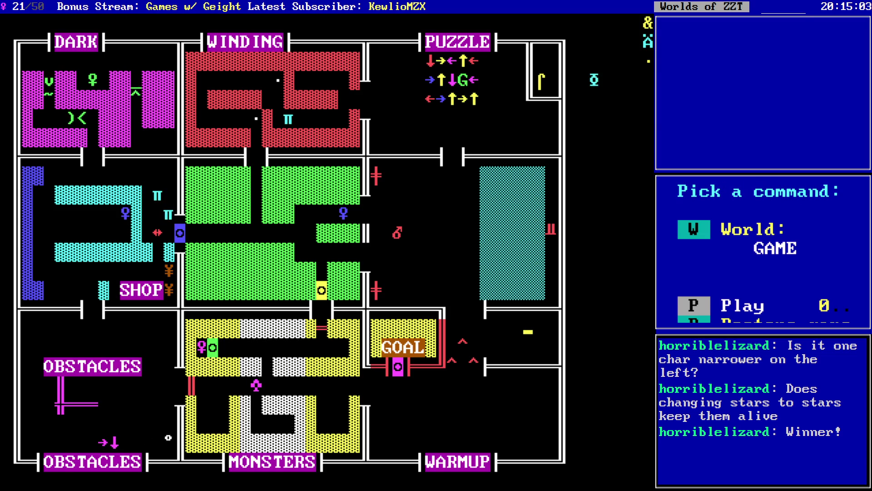
{"action": "key", "text": "Escape"}
{"action": "key", "text": "Escape"}
{"action": "key", "text": "r"}
{"action": "key", "text": "Return"}
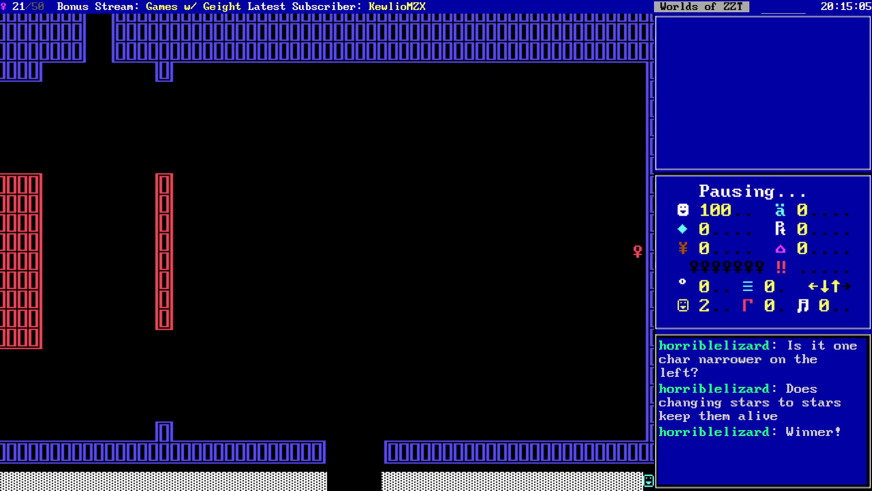
{"action": "key", "text": "Escape"}
{"action": "key", "text": "n"}
{"action": "key", "text": "Right"}
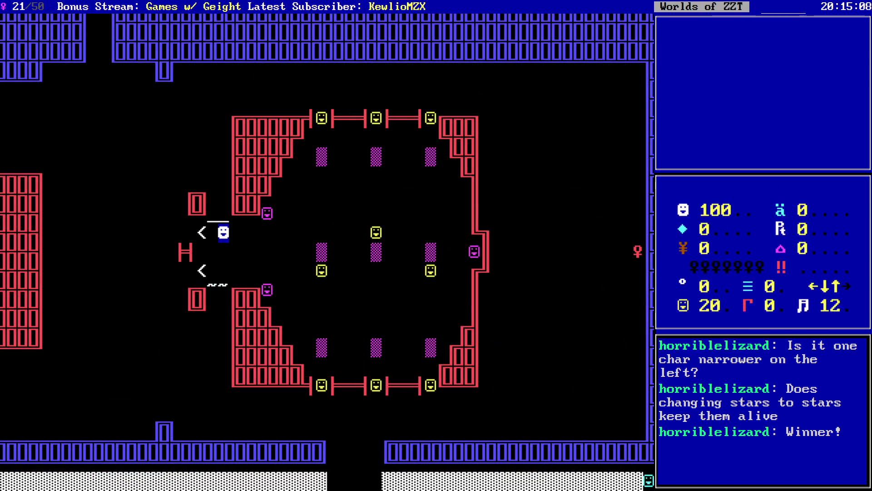
{"action": "key", "text": "Down"}
{"action": "key", "text": "Right"}
{"action": "key", "text": "Right"}
{"action": "key", "text": "Right"}
{"action": "key", "text": "Up"}
{"action": "key", "text": "Up"}
{"action": "key", "text": "Right"}
{"action": "key", "text": "Right"}
{"action": "key", "text": "Right"}
{"action": "key", "text": "Right"}
{"action": "key", "text": "Right"}
{"action": "key", "text": "Right"}
{"action": "key", "text": "Right"}
{"action": "key", "text": "Down"}
{"action": "key", "text": "Down"}
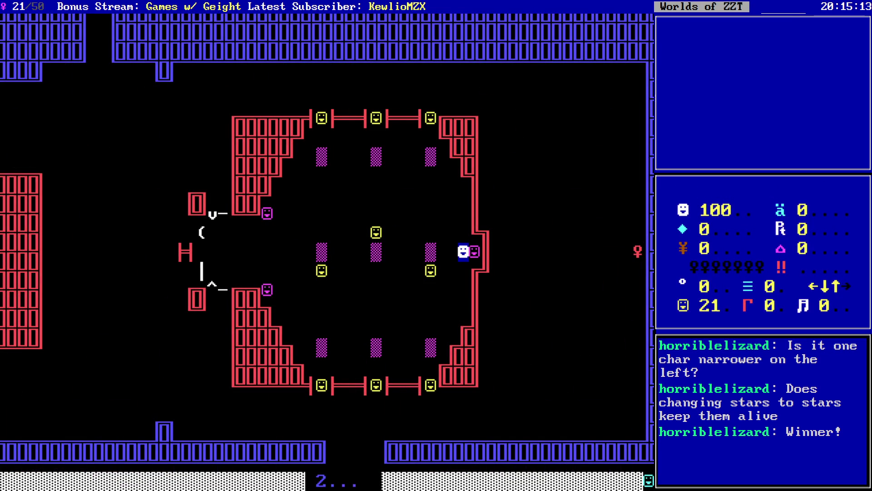
{"action": "key", "text": "Escape"}
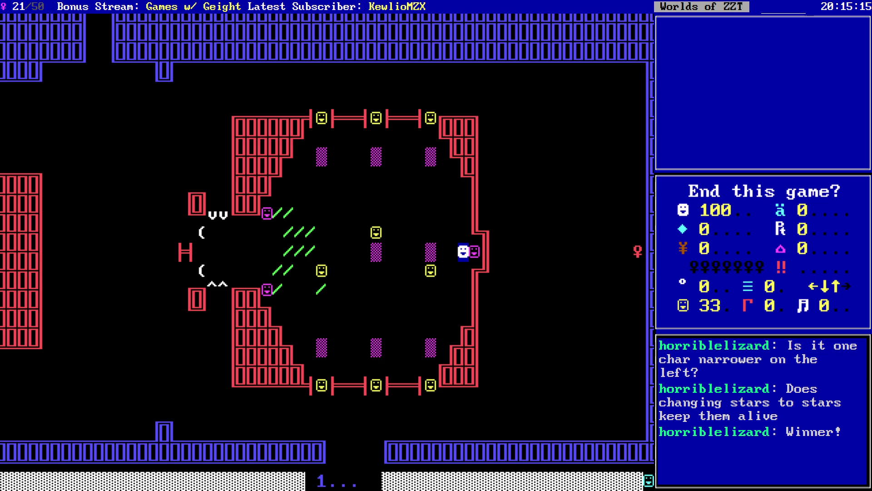
{"action": "key", "text": "y"}
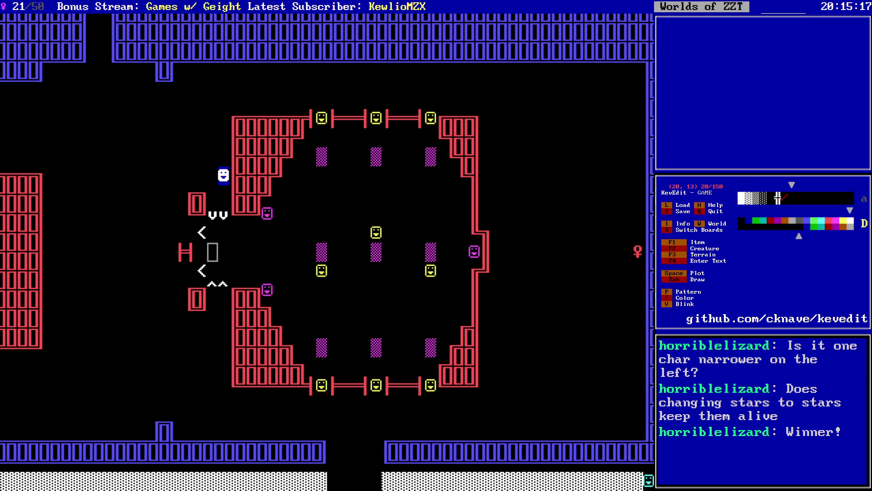
Step: Rewrite the check object's condition to '#if any star change star star' and delete the oops block
{"action": "key", "text": "Right"}
{"action": "key", "text": "Right"}
{"action": "key", "text": "Right"}
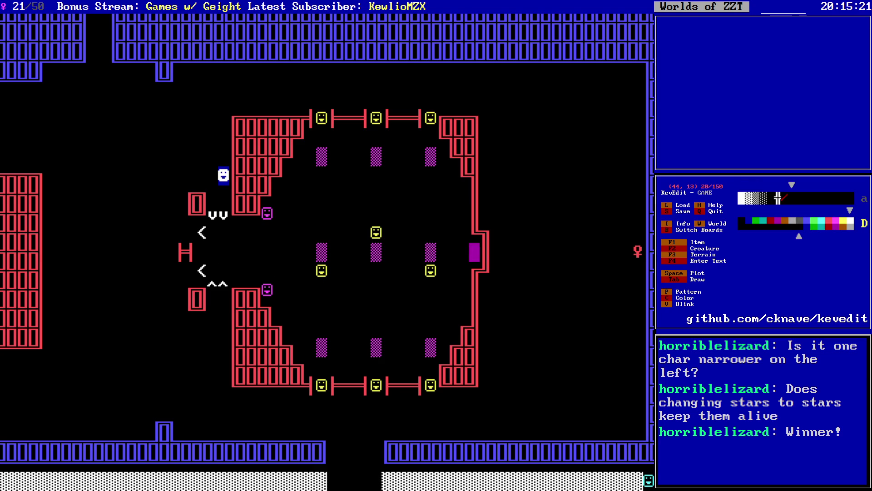
{"action": "key", "text": "Return"}
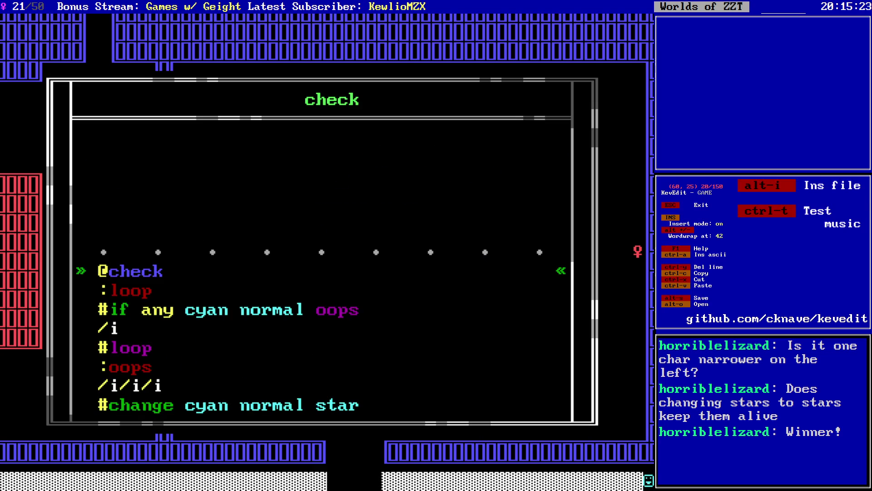
{"action": "key", "text": "Down"}
{"action": "key", "text": "Down"}
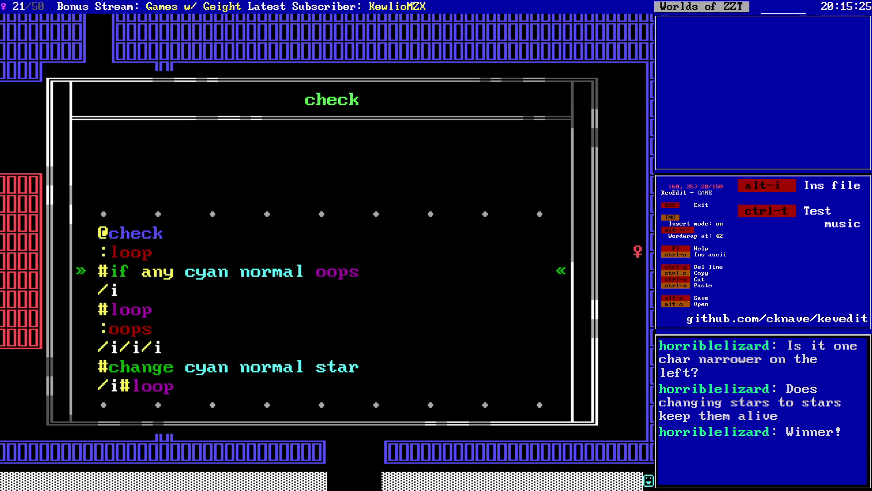
{"action": "key", "text": "BackSpace"}
{"action": "key", "text": "BackSpace"}
{"action": "key", "text": "BackSpace"}
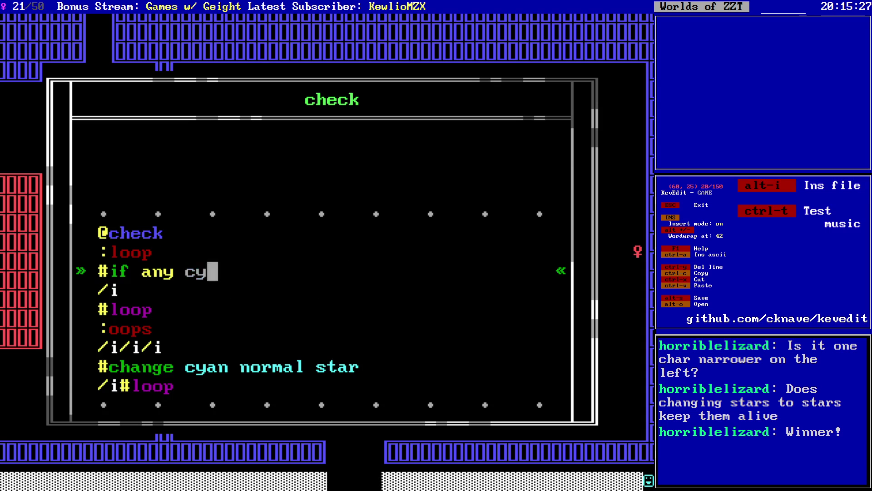
{"action": "type", "text": "star change s"}
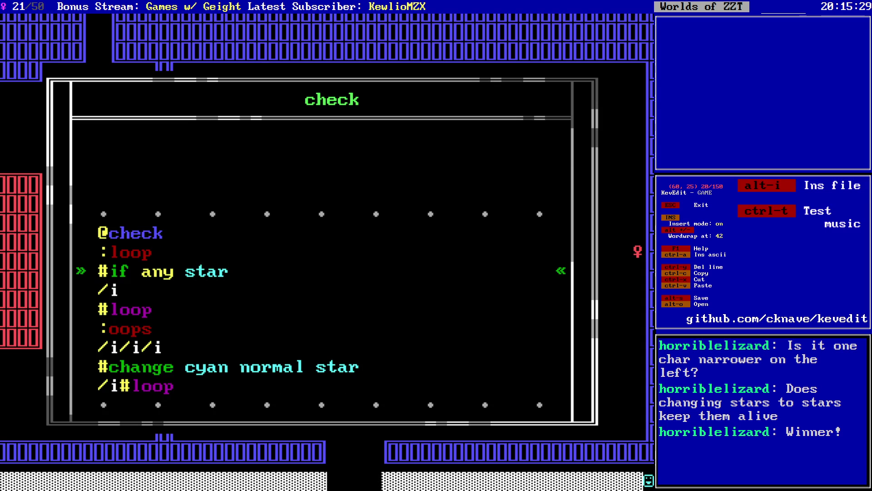
{"action": "type", "text": "tar star"}
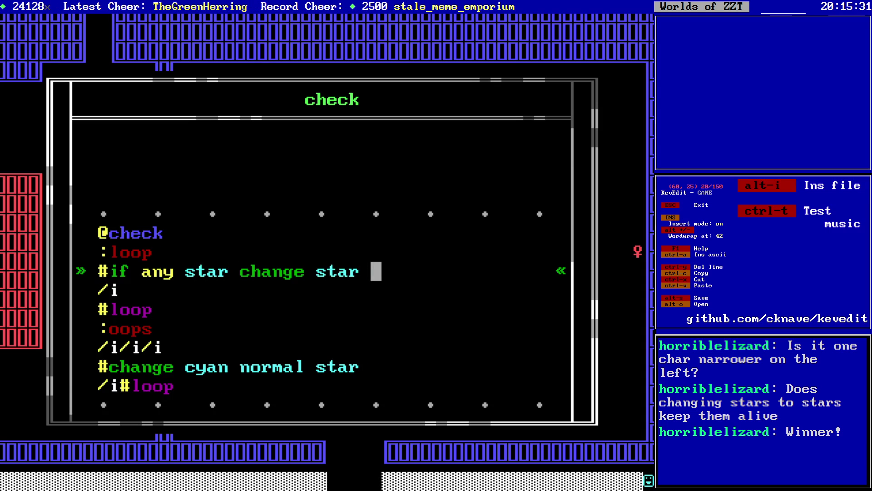
{"action": "key", "text": "Down"}
{"action": "key", "text": "Down"}
{"action": "key", "text": "Down"}
{"action": "key", "text": "ctrl+y"}
{"action": "key", "text": "ctrl+y"}
{"action": "key", "text": "ctrl+y"}
{"action": "key", "text": "ctrl+y"}
{"action": "key", "text": "Up"}
{"action": "key", "text": "Up"}
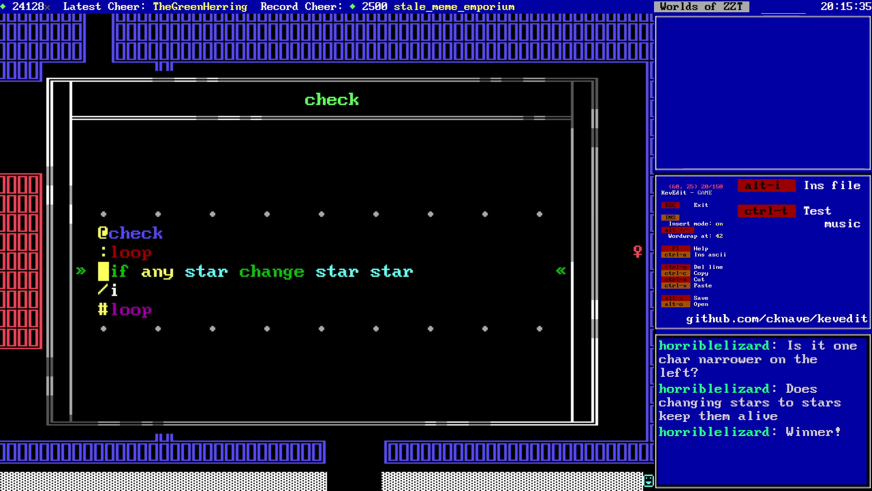
{"action": "key", "text": "End"}
{"action": "key", "text": "Escape"}
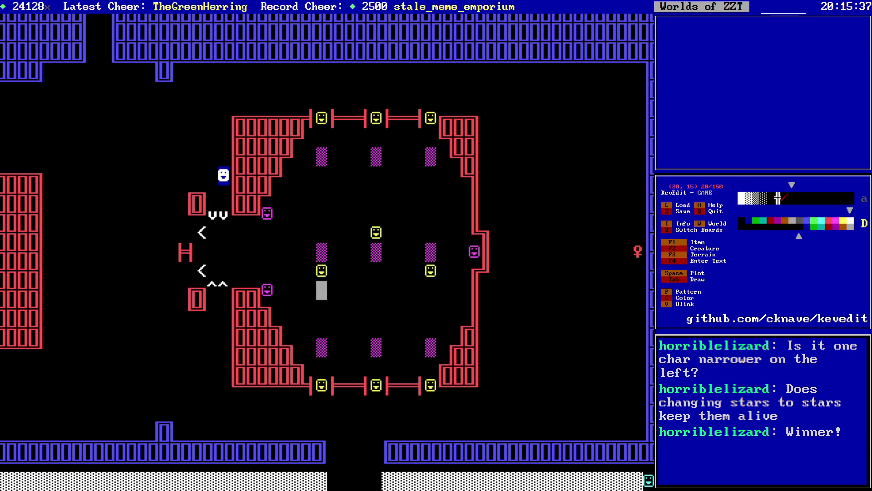
Step: Delete the '#change star star' line from both Thrower scripts
{"action": "key", "text": "Left"}
{"action": "key", "text": "Left"}
{"action": "key", "text": "Left"}
{"action": "key", "text": "Return"}
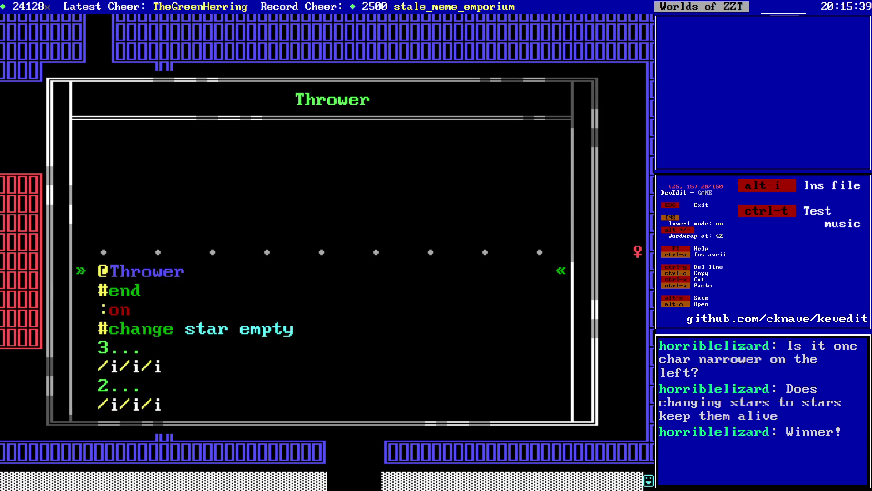
{"action": "key", "text": "Page_Down"}
{"action": "key", "text": "Up"}
{"action": "key", "text": "ctrl+y"}
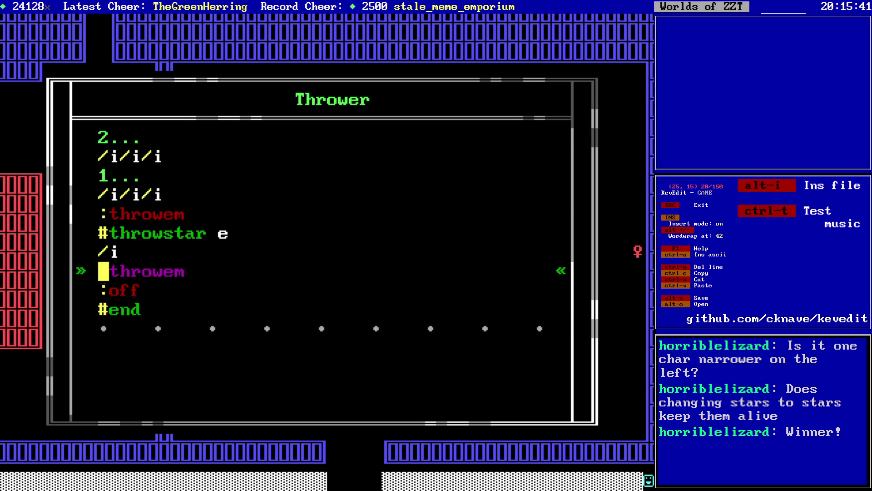
{"action": "key", "text": "Up"}
{"action": "key", "text": "Escape"}
{"action": "key", "text": "Up"}
{"action": "key", "text": "Up"}
{"action": "key", "text": "Up"}
{"action": "key", "text": "Return"}
{"action": "key", "text": "Down"}
{"action": "key", "text": "Down"}
{"action": "key", "text": "Down"}
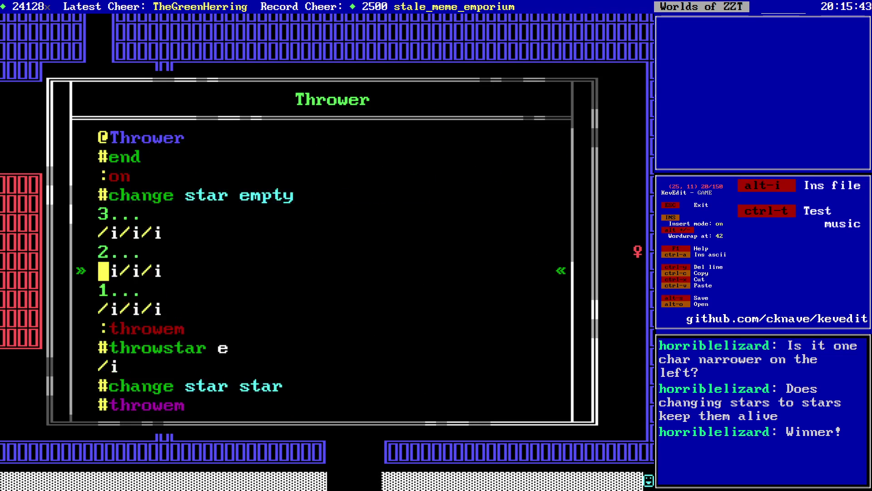
{"action": "key", "text": "ctrl+y"}
{"action": "key", "text": "Escape"}
Step: Save the world over the existing file and launch a play-test
{"action": "key", "text": "Right"}
{"action": "key", "text": "Down"}
{"action": "key", "text": "Down"}
{"action": "key", "text": "alt+s"}
{"action": "key", "text": "y"}
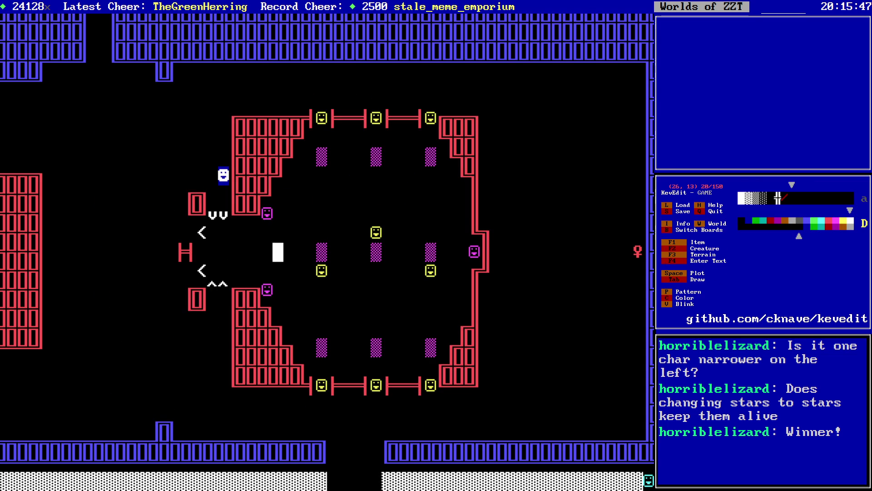
{"action": "key", "text": "alt+t"}
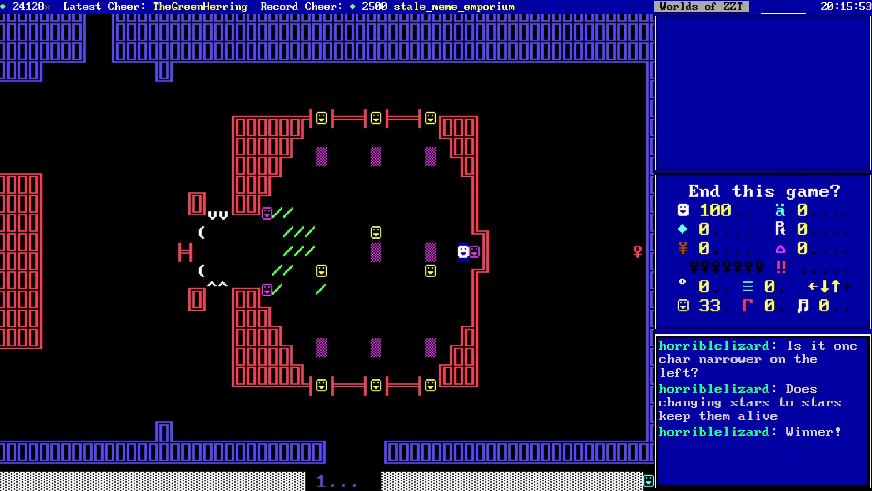
Step: End the old test game, restart play, and walk beside the magenta object to trigger the throwers
{"action": "key", "text": "y"}
{"action": "key", "text": "p"}
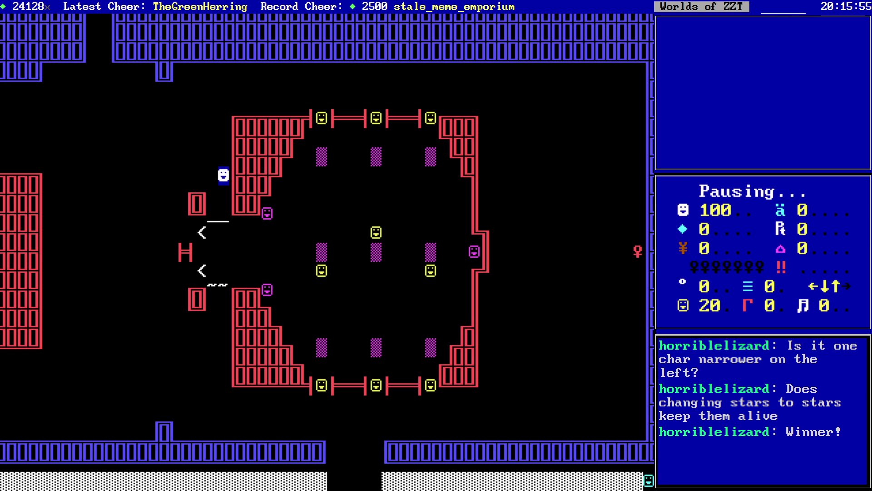
{"action": "key", "text": "Down"}
{"action": "key", "text": "Right"}
{"action": "key", "text": "Right"}
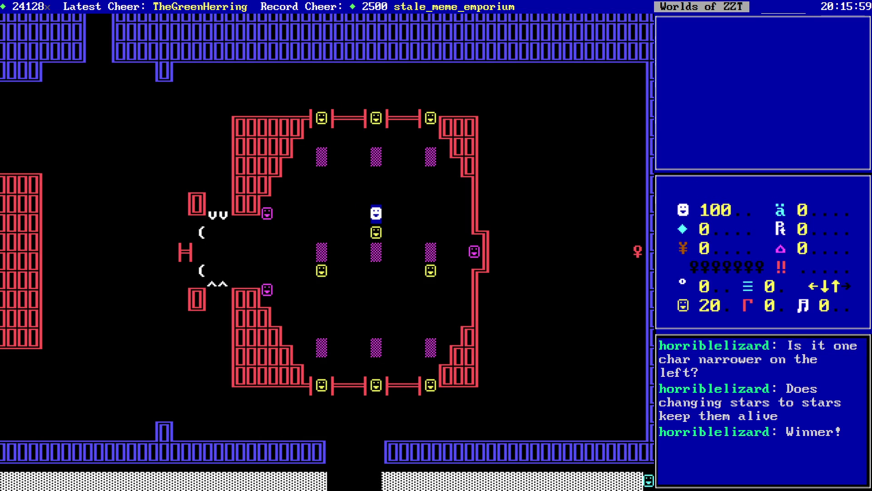
{"action": "key", "text": "Right"}
{"action": "key", "text": "Right"}
{"action": "key", "text": "Right"}
{"action": "key", "text": "Down"}
{"action": "key", "text": "Down"}
{"action": "key", "text": "Right"}
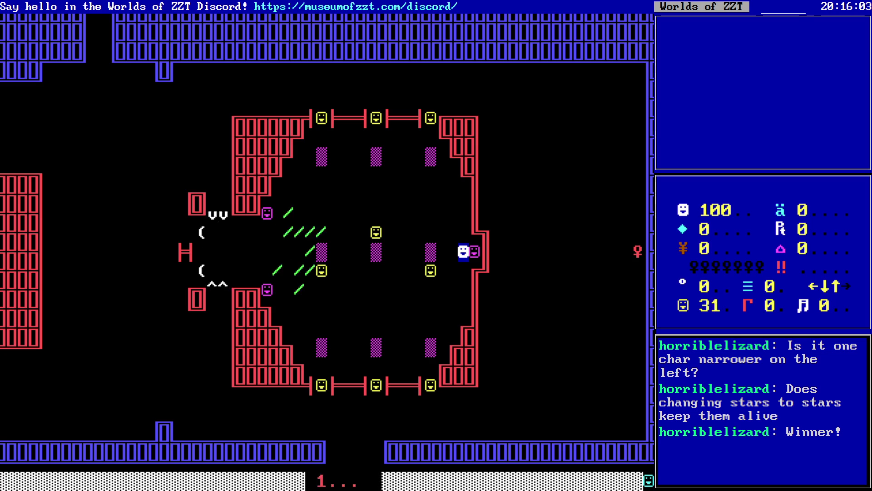
Step: Run down-left away from the stars, then up and left along the arena top
{"action": "key", "text": "Down"}
{"action": "key", "text": "Down"}
{"action": "key", "text": "Down"}
{"action": "key", "text": "Left"}
{"action": "key", "text": "Left"}
{"action": "key", "text": "Down"}
{"action": "key", "text": "Down"}
{"action": "key", "text": "Up"}
{"action": "key", "text": "Up"}
{"action": "key", "text": "Up"}
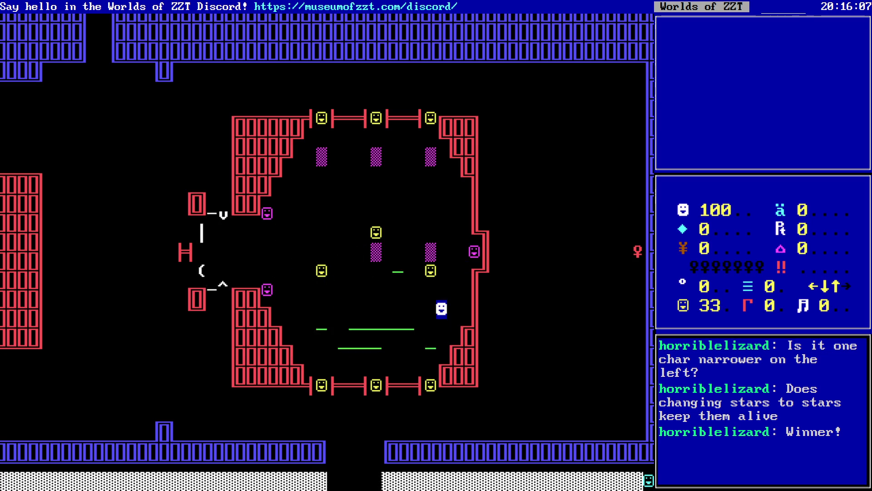
{"action": "key", "text": "Up"}
{"action": "key", "text": "Left"}
{"action": "key", "text": "Left"}
{"action": "key", "text": "Up"}
{"action": "key", "text": "Up"}
{"action": "key", "text": "Up"}
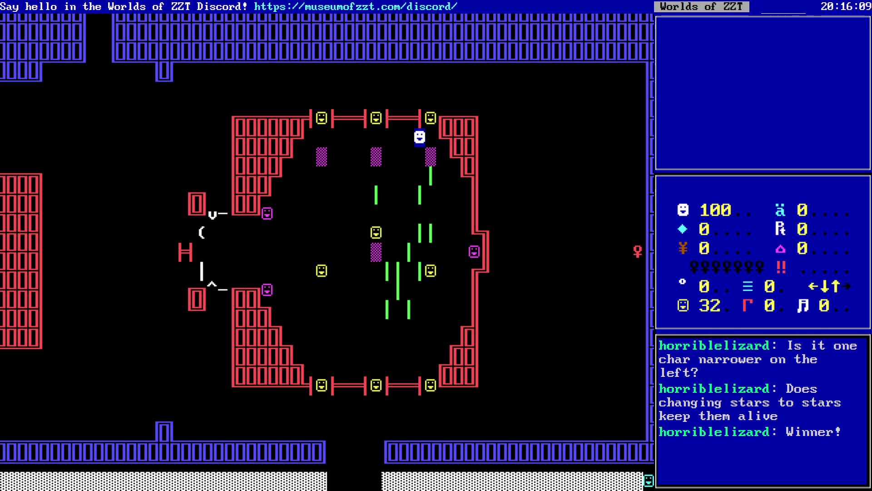
Step: Dodge left and down past the stars to the arena's lower-left corner
{"action": "key", "text": "Left"}
{"action": "key", "text": "Left"}
{"action": "key", "text": "Left"}
{"action": "key", "text": "Left"}
{"action": "key", "text": "Left"}
{"action": "key", "text": "Down"}
{"action": "key", "text": "Left"}
{"action": "key", "text": "Left"}
{"action": "key", "text": "Left"}
{"action": "key", "text": "Left"}
{"action": "key", "text": "Up"}
{"action": "key", "text": "Left"}
{"action": "key", "text": "Down"}
{"action": "key", "text": "Left"}
{"action": "key", "text": "Down"}
{"action": "key", "text": "Down"}
{"action": "key", "text": "Left"}
{"action": "key", "text": "Down"}
{"action": "key", "text": "Down"}
{"action": "key", "text": "Down"}
{"action": "key", "text": "Down"}
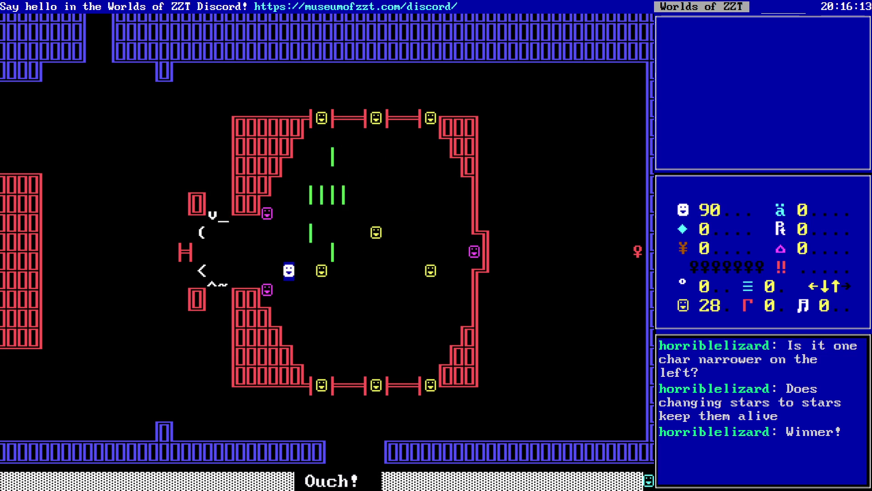
{"action": "key", "text": "Down"}
{"action": "key", "text": "Down"}
{"action": "key", "text": "Down"}
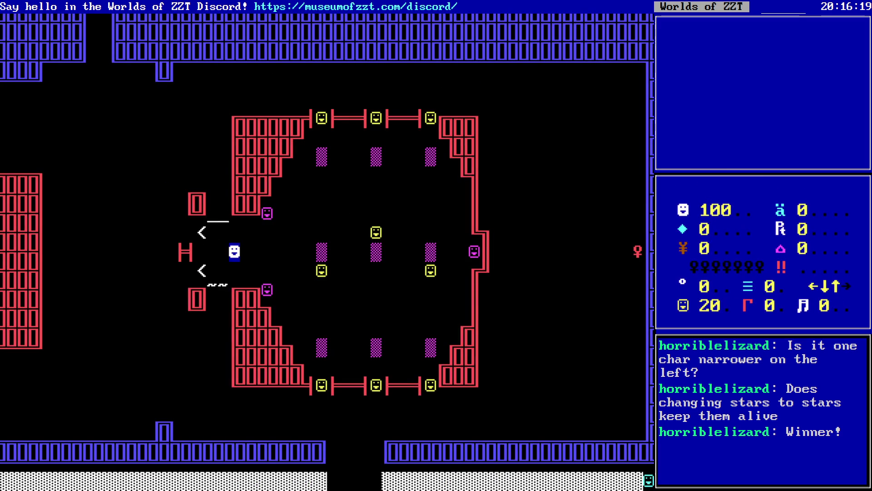
Step: Return beside the magenta object to trigger another star volley, then move down
{"action": "key", "text": "Down"}
{"action": "key", "text": "Down"}
{"action": "key", "text": "Right"}
{"action": "key", "text": "Right"}
{"action": "key", "text": "Right"}
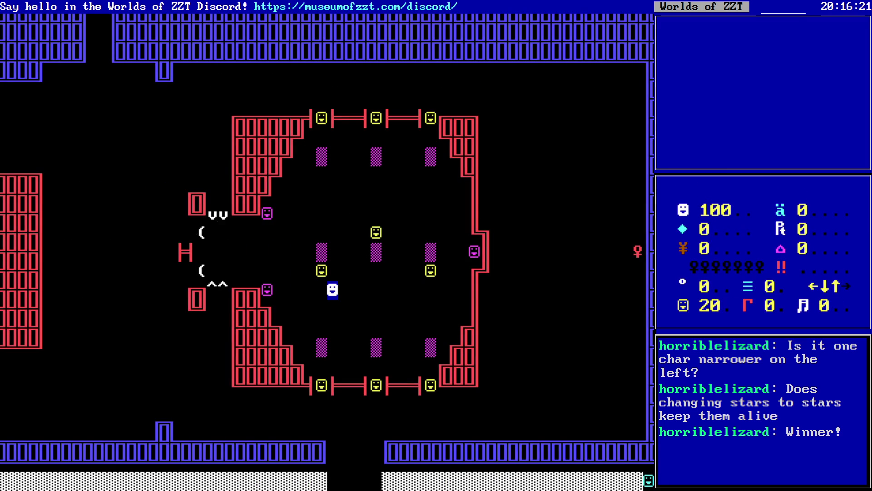
{"action": "key", "text": "Up"}
{"action": "key", "text": "Up"}
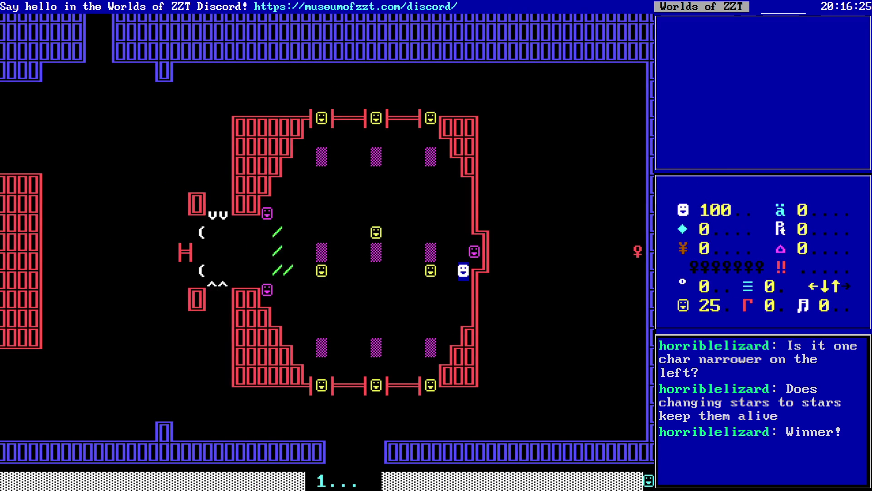
{"action": "key", "text": "Down"}
{"action": "key", "text": "Down"}
{"action": "key", "text": "Down"}
{"action": "key", "text": "Left"}
{"action": "key", "text": "Down"}
{"action": "key", "text": "Down"}
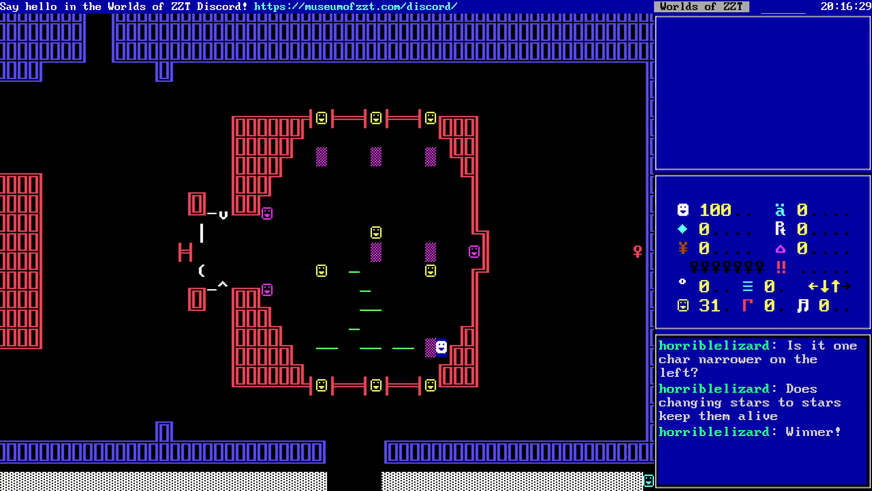
Step: Run up through the arena and weave left, down and right through the stars
{"action": "key", "text": "Up"}
{"action": "key", "text": "Up"}
{"action": "key", "text": "Up"}
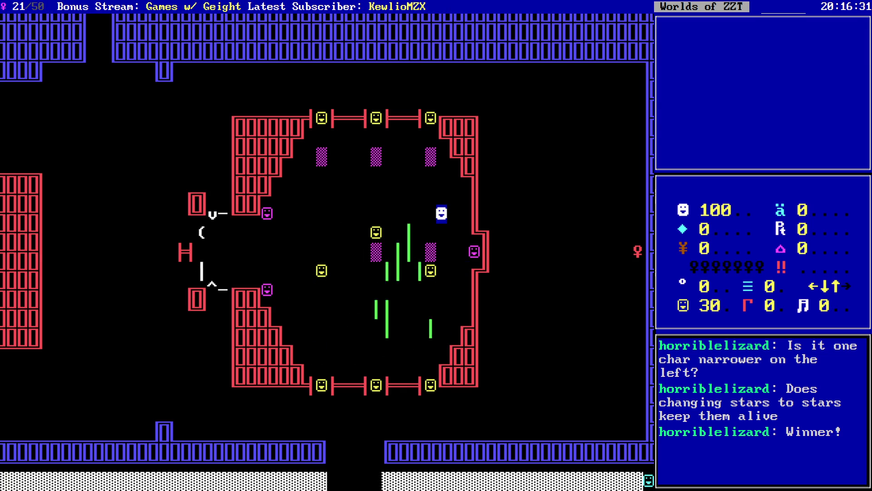
{"action": "key", "text": "Up"}
{"action": "key", "text": "Up"}
{"action": "key", "text": "Up"}
{"action": "key", "text": "Left"}
{"action": "key", "text": "Left"}
{"action": "key", "text": "Down"}
{"action": "key", "text": "Up"}
{"action": "key", "text": "Up"}
{"action": "key", "text": "Left"}
{"action": "key", "text": "Left"}
{"action": "key", "text": "Left"}
{"action": "key", "text": "Left"}
{"action": "key", "text": "Left"}
{"action": "key", "text": "Left"}
{"action": "key", "text": "Down"}
{"action": "key", "text": "Left"}
{"action": "key", "text": "Left"}
{"action": "key", "text": "Left"}
{"action": "key", "text": "Down"}
{"action": "key", "text": "Left"}
{"action": "key", "text": "Down"}
{"action": "key", "text": "Down"}
{"action": "key", "text": "Down"}
{"action": "key", "text": "Down"}
{"action": "key", "text": "Right"}
{"action": "key", "text": "Down"}
{"action": "key", "text": "Right"}
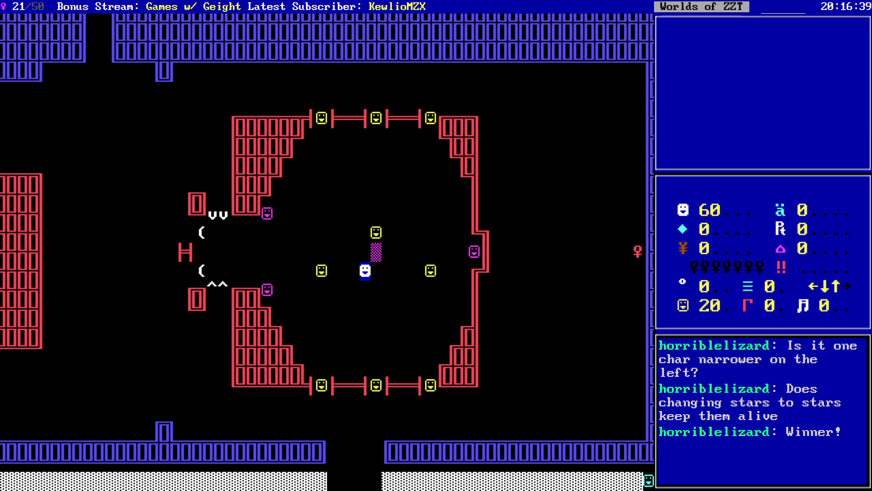
{"action": "key", "text": "Right"}
{"action": "key", "text": "Right"}
{"action": "key", "text": "Right"}
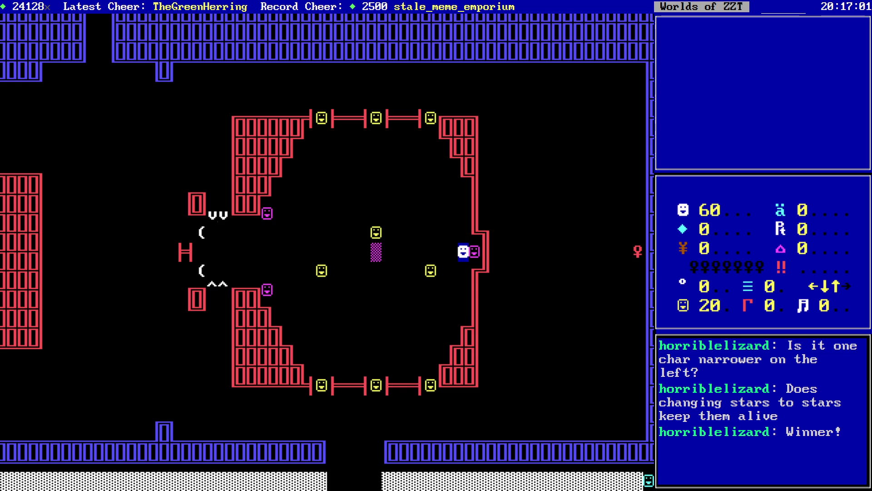
Step: Move up-left beside the yellow smiley until game over, then leave the game-over screen
{"action": "key", "text": "Up"}
{"action": "key", "text": "Left"}
{"action": "key", "text": "Left"}
{"action": "key", "text": "Left"}
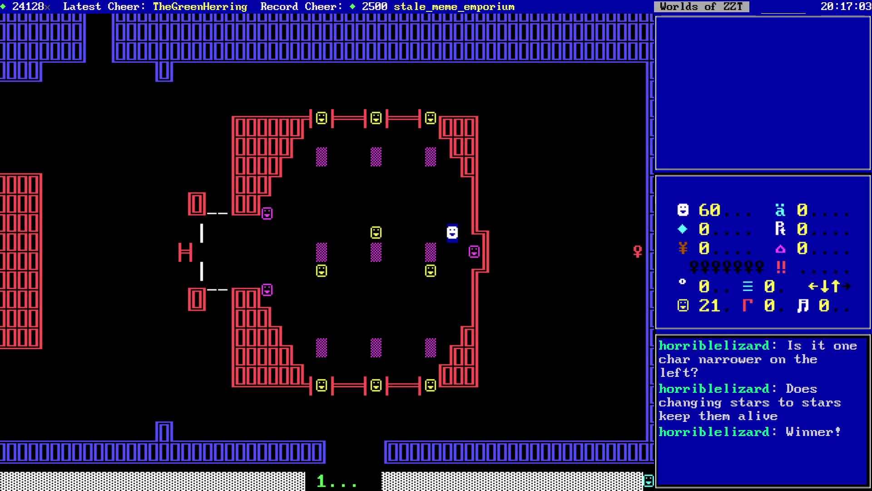
{"action": "key", "text": "Left"}
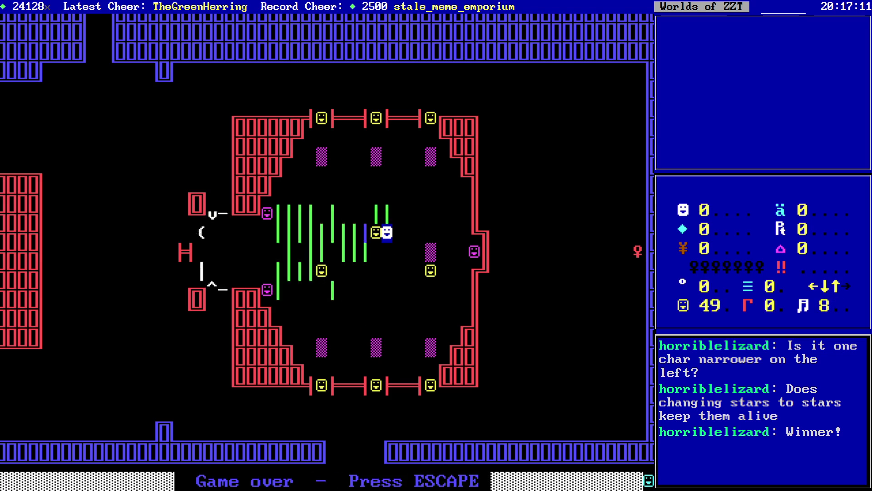
{"action": "key", "text": "Escape"}
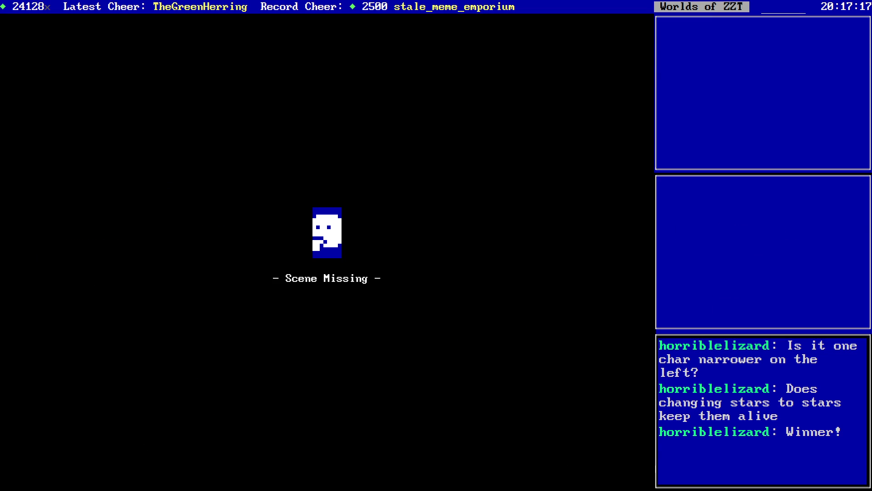
Step: Review the right magenta object's script down to its #restore touch line
{"action": "key", "text": "Right"}
{"action": "key", "text": "Up"}
{"action": "key", "text": "Right"}
{"action": "key", "text": "Return"}
{"action": "key", "text": "Down"}
{"action": "key", "text": "Down"}
{"action": "key", "text": "Down"}
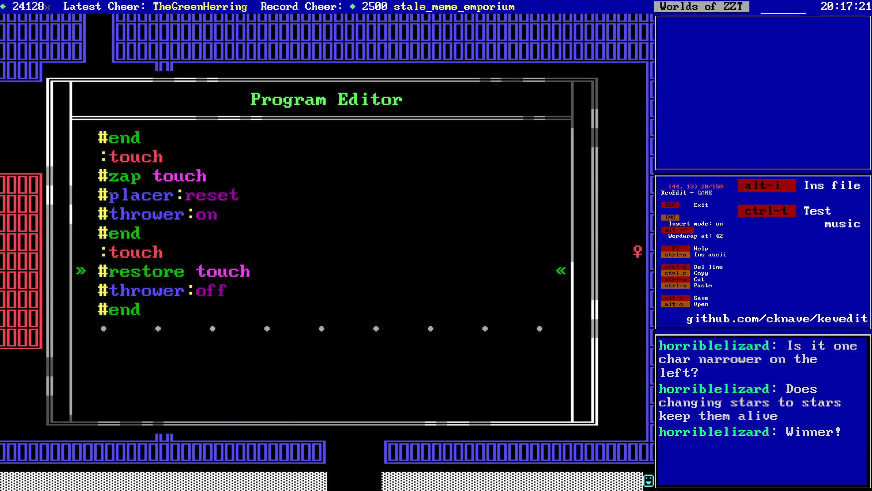
{"action": "key", "text": "Escape"}
Step: Review the left Thrower's script countdown lines and :off label, then close it
{"action": "key", "text": "Left"}
{"action": "key", "text": "Left"}
{"action": "key", "text": "Left"}
{"action": "key", "text": "Up"}
{"action": "key", "text": "Up"}
{"action": "key", "text": "Right"}
{"action": "key", "text": "Return"}
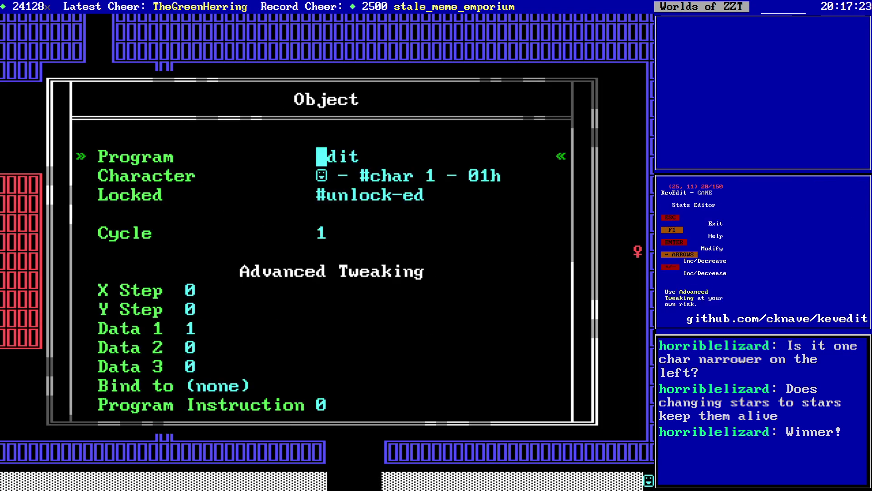
{"action": "key", "text": "Return"}
{"action": "key", "text": "Down"}
{"action": "key", "text": "Down"}
{"action": "key", "text": "Down"}
{"action": "key", "text": "Page_Up"}
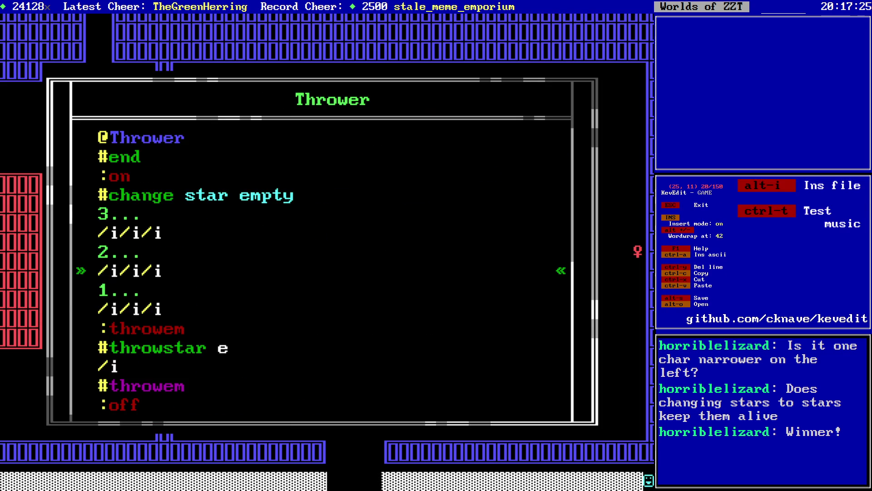
{"action": "key", "text": "Page_Down"}
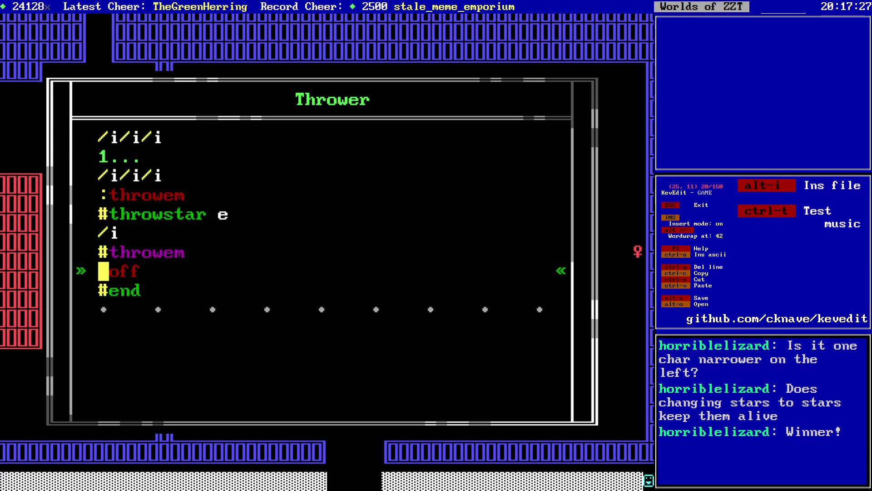
{"action": "key", "text": "Escape"}
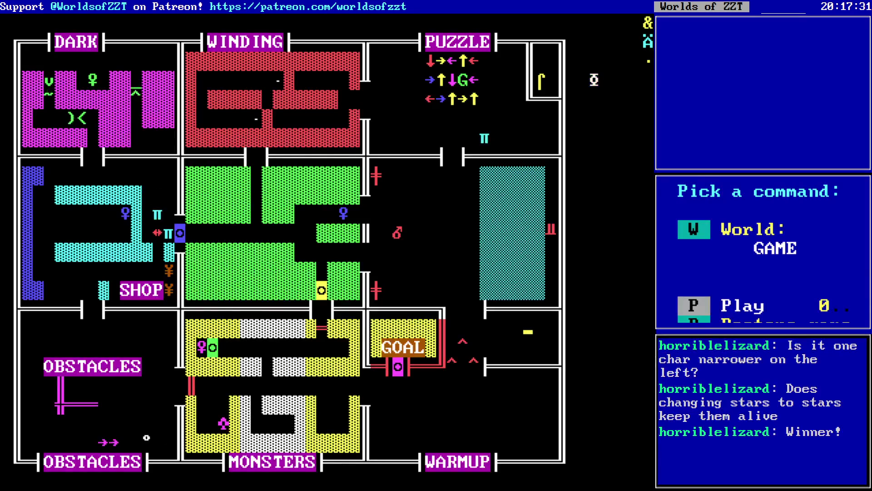
{"action": "key", "text": "w"}
{"action": "key", "text": "Down"}
{"action": "key", "text": "Down"}
{"action": "key", "text": "Down"}
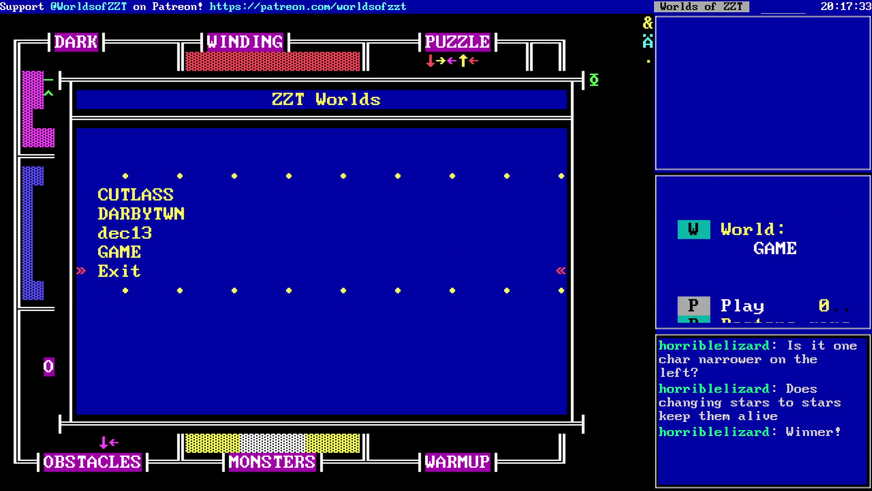
{"action": "key", "text": "Return"}
{"action": "key", "text": "p"}
{"action": "key", "text": "Right"}
{"action": "key", "text": "Right"}
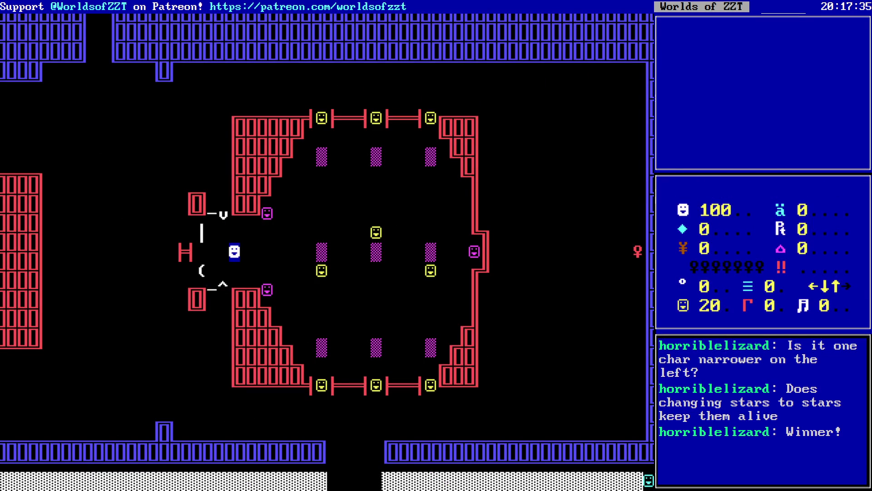
{"action": "key", "text": "Right"}
{"action": "key", "text": "Right"}
{"action": "key", "text": "Right"}
{"action": "key", "text": "Right"}
{"action": "key", "text": "Right"}
{"action": "key", "text": "Up"}
{"action": "key", "text": "Up"}
{"action": "key", "text": "Right"}
{"action": "key", "text": "Right"}
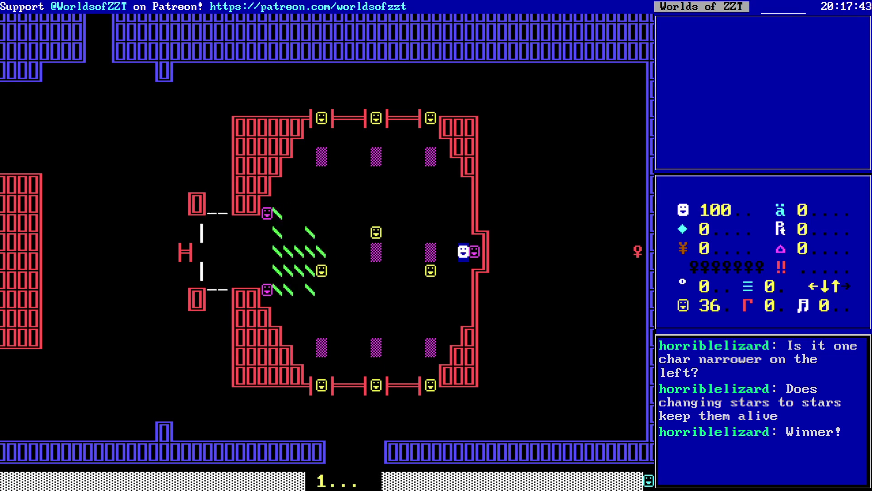
{"action": "key", "text": "Down"}
{"action": "key", "text": "Down"}
{"action": "key", "text": "Left"}
{"action": "key", "text": "Left"}
{"action": "key", "text": "Down"}
{"action": "key", "text": "Down"}
{"action": "key", "text": "Down"}
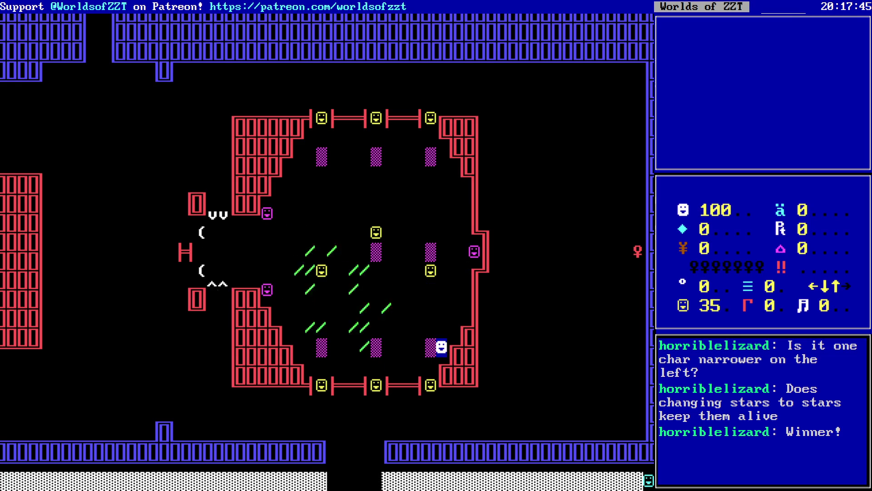
{"action": "key", "text": "Up"}
{"action": "key", "text": "Up"}
{"action": "key", "text": "Up"}
{"action": "key", "text": "Left"}
{"action": "key", "text": "Up"}
{"action": "key", "text": "Up"}
{"action": "key", "text": "Up"}
{"action": "key", "text": "Right"}
{"action": "key", "text": "Up"}
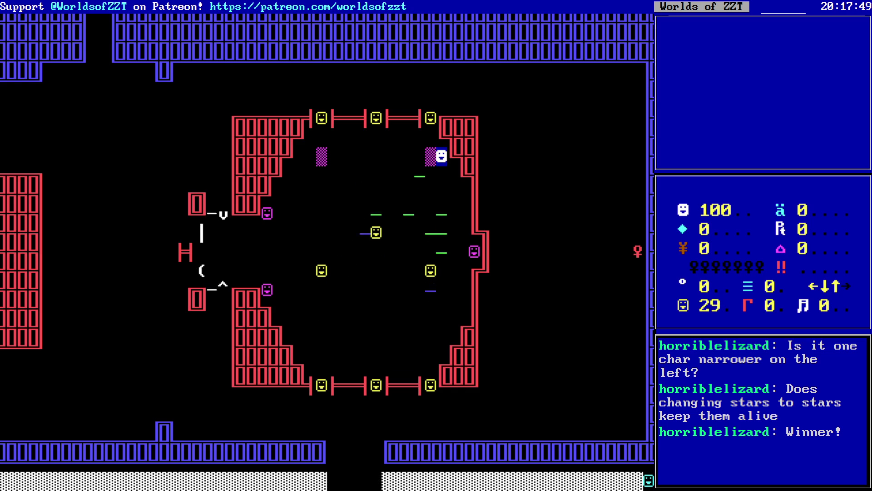
{"action": "key", "text": "Down"}
{"action": "key", "text": "Left"}
{"action": "key", "text": "Up"}
{"action": "key", "text": "Up"}
{"action": "key", "text": "Left"}
{"action": "key", "text": "Left"}
{"action": "key", "text": "Left"}
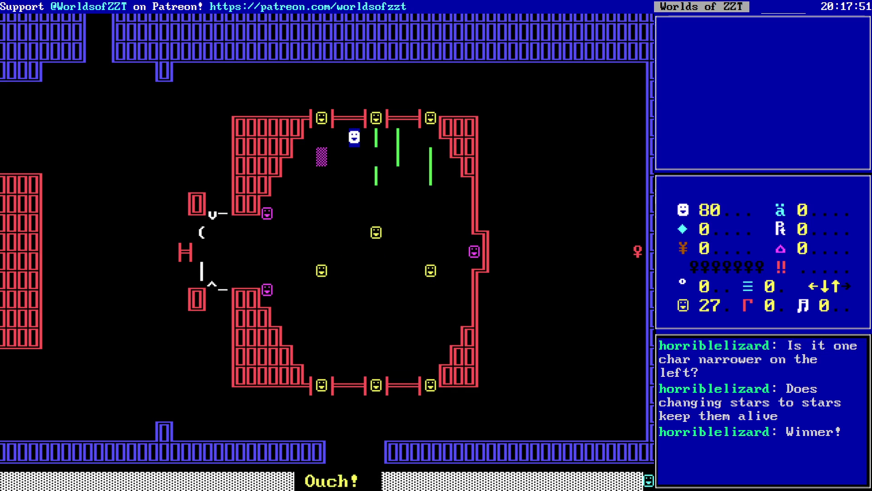
{"action": "key", "text": "Left"}
{"action": "key", "text": "Down"}
{"action": "key", "text": "Down"}
{"action": "key", "text": "Down"}
{"action": "key", "text": "Down"}
{"action": "key", "text": "Down"}
{"action": "key", "text": "Down"}
{"action": "key", "text": "Down"}
{"action": "key", "text": "Left"}
{"action": "key", "text": "Down"}
{"action": "key", "text": "Down"}
{"action": "key", "text": "Down"}
{"action": "key", "text": "Right"}
{"action": "key", "text": "Right"}
{"action": "key", "text": "Right"}
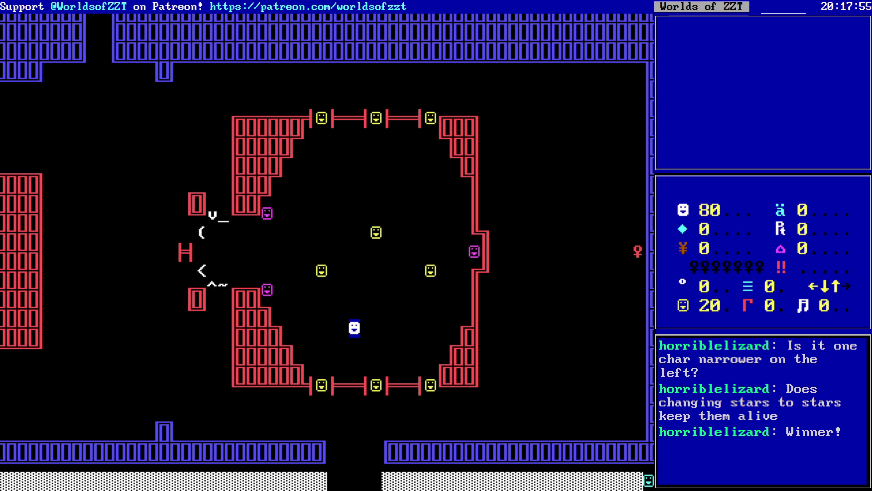
{"action": "key", "text": "Up"}
{"action": "key", "text": "Up"}
{"action": "key", "text": "Up"}
{"action": "key", "text": "Up"}
{"action": "key", "text": "Right"}
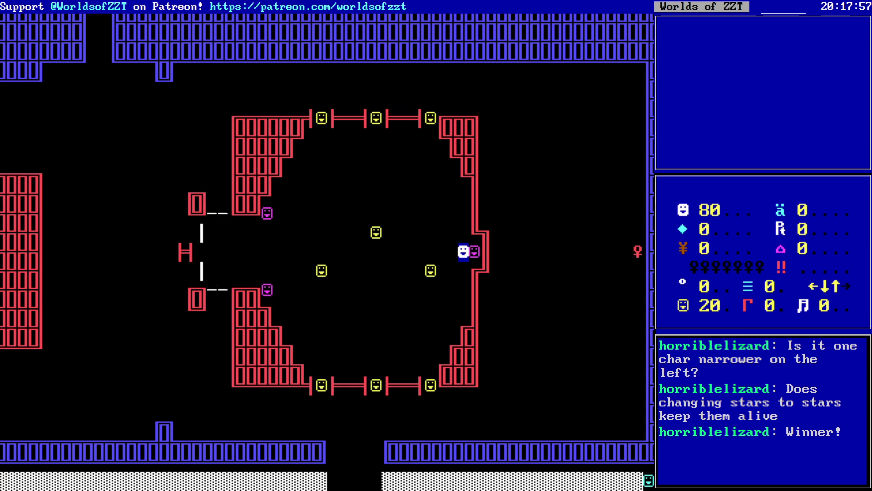
{"action": "key", "text": "Right"}
{"action": "key", "text": "Down"}
{"action": "key", "text": "Down"}
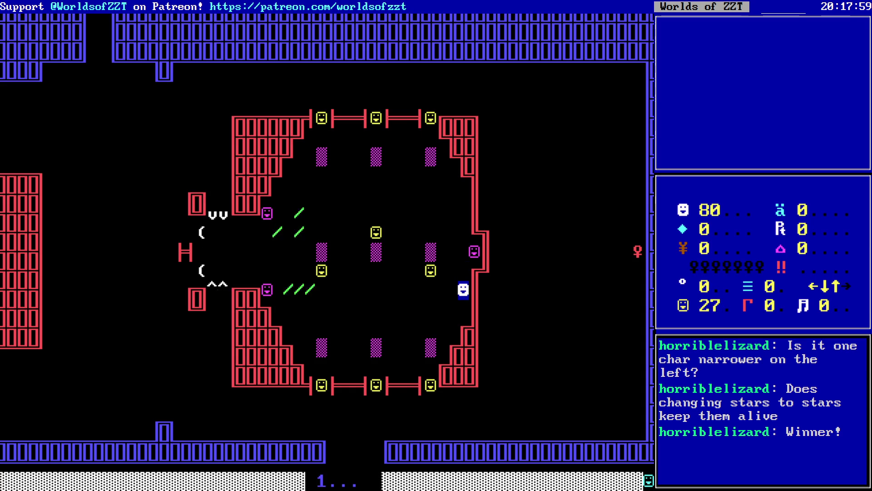
{"action": "key", "text": "Left"}
{"action": "key", "text": "Up"}
{"action": "key", "text": "Up"}
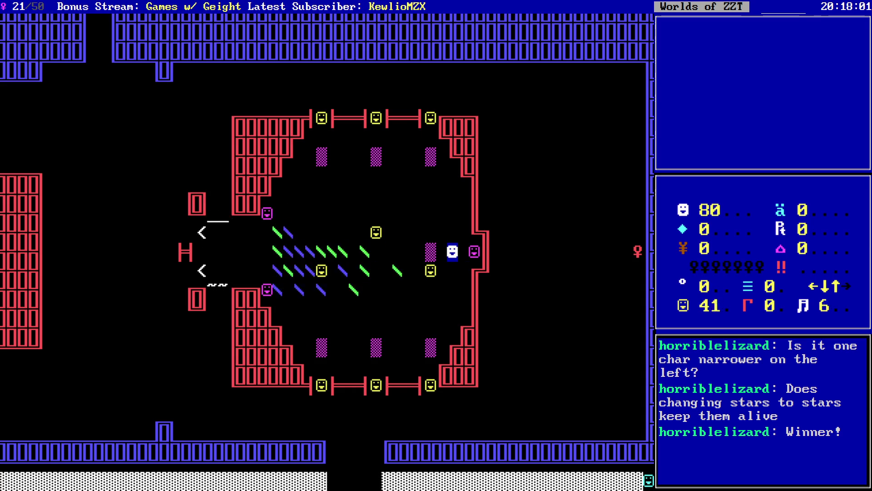
{"action": "key", "text": "Down"}
{"action": "key", "text": "Down"}
{"action": "key", "text": "Down"}
{"action": "key", "text": "Down"}
{"action": "key", "text": "Up"}
{"action": "key", "text": "Up"}
{"action": "key", "text": "Up"}
{"action": "key", "text": "Right"}
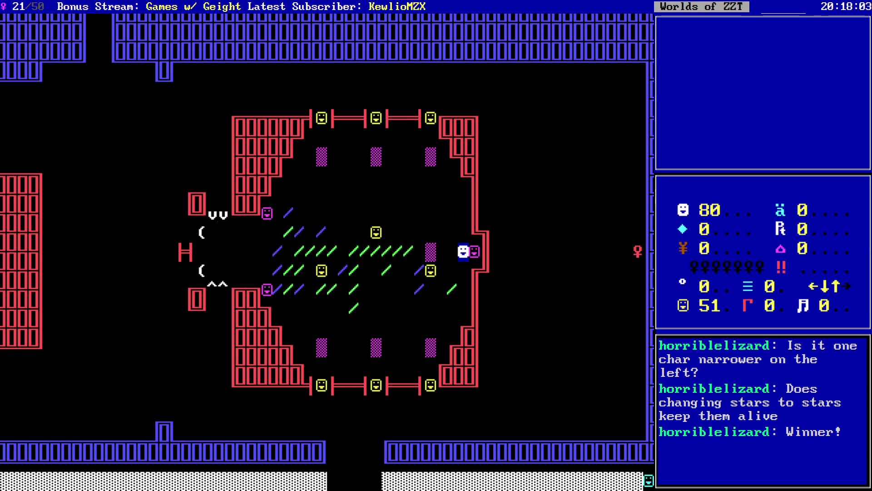
{"action": "key", "text": "Left"}
{"action": "key", "text": "Up"}
{"action": "key", "text": "Up"}
{"action": "key", "text": "Up"}
{"action": "key", "text": "Left"}
{"action": "key", "text": "Up"}
{"action": "key", "text": "Left"}
{"action": "key", "text": "Left"}
{"action": "key", "text": "Up"}
{"action": "key", "text": "Up"}
{"action": "key", "text": "Left"}
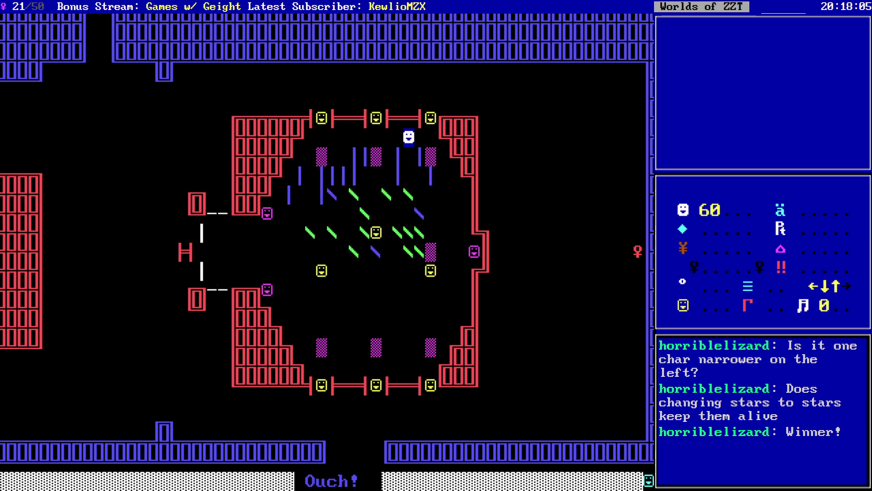
{"action": "key", "text": "Right"}
{"action": "key", "text": "Right"}
{"action": "key", "text": "Down"}
{"action": "key", "text": "Right"}
{"action": "key", "text": "Right"}
{"action": "key", "text": "Down"}
{"action": "key", "text": "Down"}
{"action": "key", "text": "Right"}
{"action": "key", "text": "Down"}
{"action": "key", "text": "Down"}
{"action": "key", "text": "Down"}
{"action": "key", "text": "Down"}
{"action": "key", "text": "Down"}
{"action": "key", "text": "Down"}
{"action": "key", "text": "Left"}
{"action": "key", "text": "Up"}
{"action": "key", "text": "Up"}
{"action": "key", "text": "Up"}
{"action": "key", "text": "Right"}
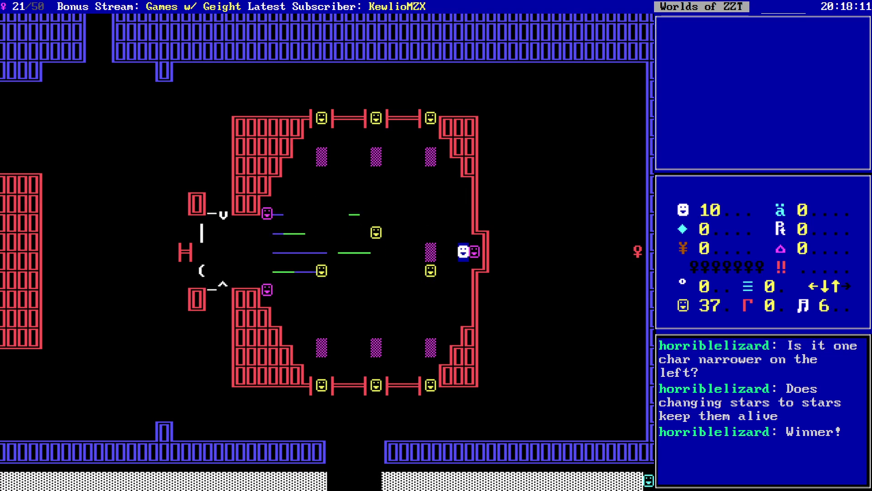
{"action": "key", "text": "Down"}
{"action": "key", "text": "Up"}
{"action": "key", "text": "Down"}
{"action": "key", "text": "Down"}
{"action": "key", "text": "Down"}
{"action": "key", "text": "Left"}
{"action": "key", "text": "Escape"}
{"action": "key", "text": "Escape"}
{"action": "key", "text": "Escape"}
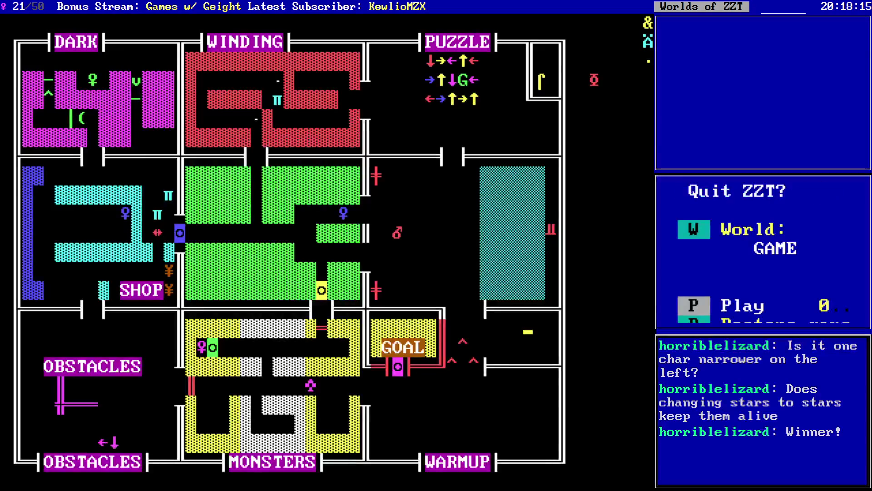
Step: Restart the GAME world and walk up-right beside the magenta smiley to trigger the throwers
{"action": "key", "text": "p"}
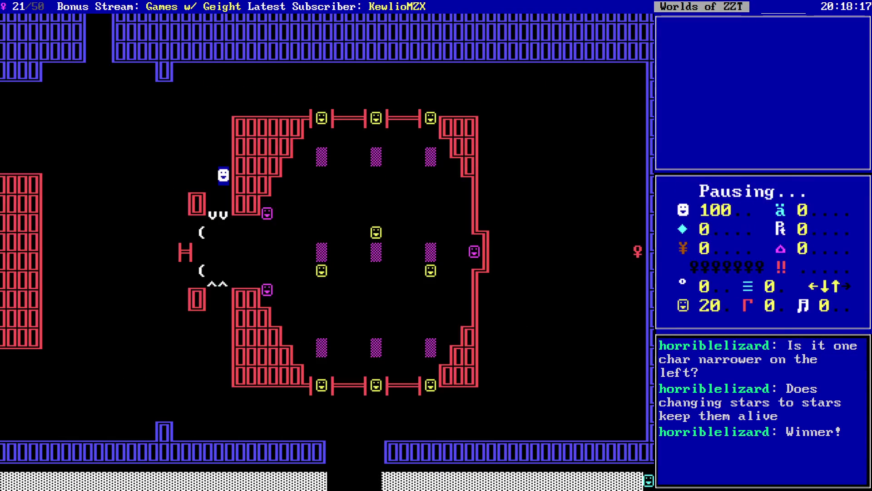
{"action": "key", "text": "Down"}
{"action": "key", "text": "Down"}
{"action": "key", "text": "Down"}
{"action": "key", "text": "Right"}
{"action": "key", "text": "Right"}
{"action": "key", "text": "Right"}
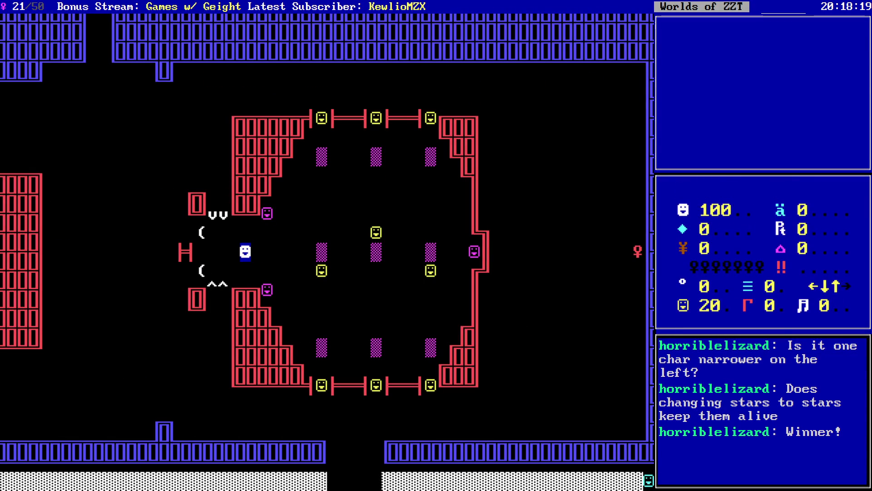
{"action": "key", "text": "Right"}
{"action": "key", "text": "Up"}
{"action": "key", "text": "Right"}
{"action": "key", "text": "Right"}
{"action": "key", "text": "Right"}
{"action": "key", "text": "Up"}
{"action": "key", "text": "Right"}
{"action": "key", "text": "Right"}
{"action": "key", "text": "Down"}
{"action": "key", "text": "Down"}
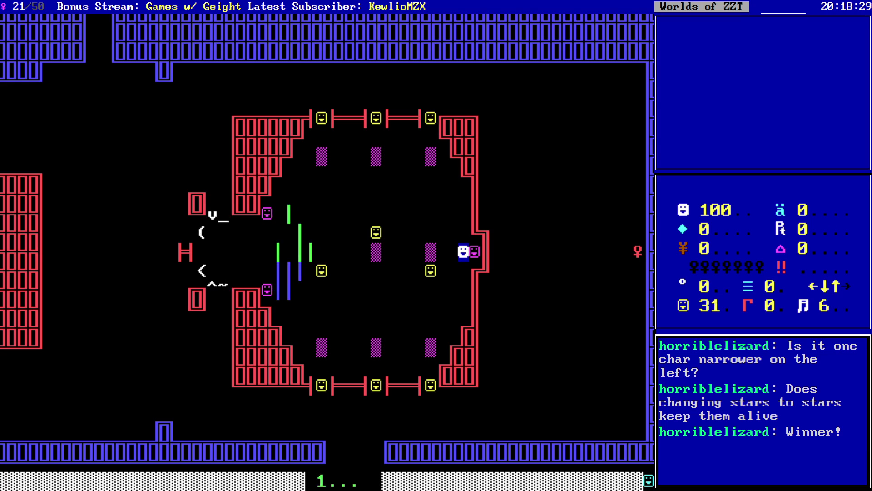
Step: Back away from the thrower and dodge the star volley, fleeing up and left
{"action": "key", "text": "Left"}
{"action": "key", "text": "Up"}
{"action": "key", "text": "Left"}
{"action": "key", "text": "Down"}
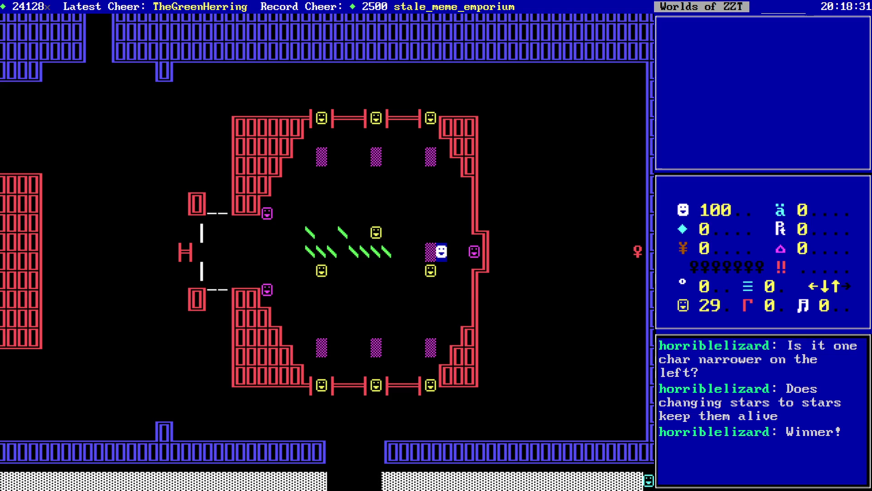
{"action": "key", "text": "Down"}
{"action": "key", "text": "Down"}
{"action": "key", "text": "Down"}
{"action": "key", "text": "Down"}
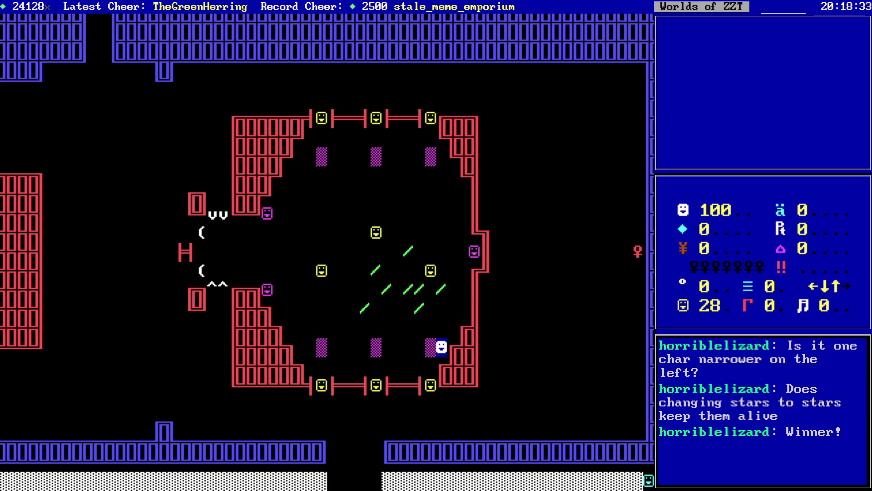
{"action": "key", "text": "Up"}
{"action": "key", "text": "Right"}
{"action": "key", "text": "Up"}
{"action": "key", "text": "Up"}
{"action": "key", "text": "Up"}
{"action": "key", "text": "Left"}
{"action": "key", "text": "Left"}
{"action": "key", "text": "Up"}
{"action": "key", "text": "Up"}
{"action": "key", "text": "Left"}
{"action": "key", "text": "Up"}
Step: Circle west along the top and down the west side, then sidestep the thrower
{"action": "key", "text": "Up"}
{"action": "key", "text": "Right"}
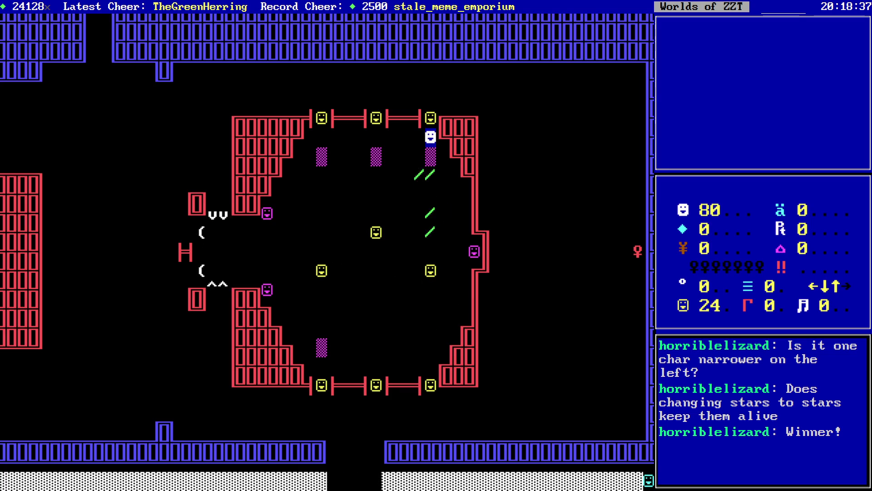
{"action": "key", "text": "Left"}
{"action": "key", "text": "Left"}
{"action": "key", "text": "Left"}
{"action": "key", "text": "Down"}
{"action": "key", "text": "Left"}
{"action": "key", "text": "Left"}
{"action": "key", "text": "Left"}
{"action": "key", "text": "Up"}
{"action": "key", "text": "Left"}
{"action": "key", "text": "Left"}
{"action": "key", "text": "Down"}
{"action": "key", "text": "Left"}
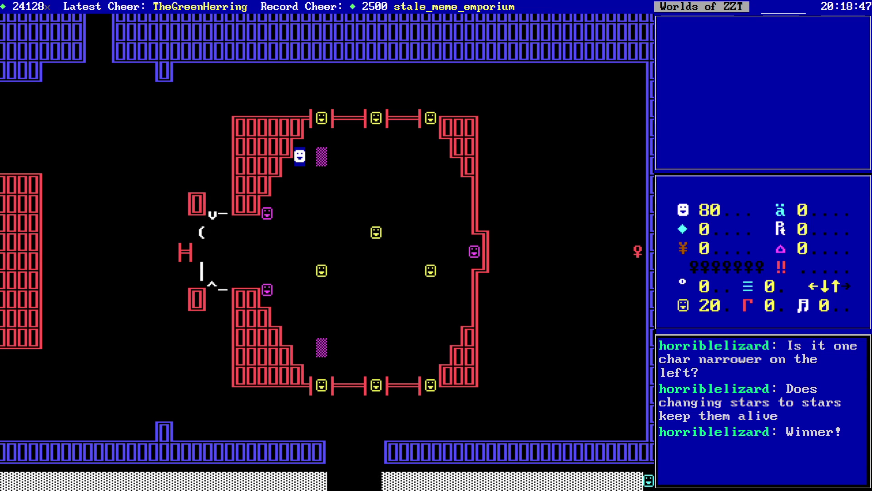
{"action": "key", "text": "Down"}
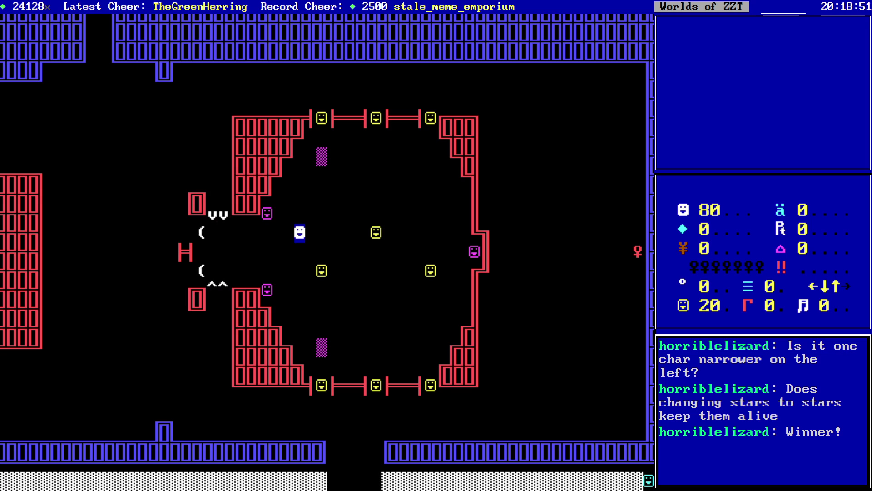
{"action": "key", "text": "Right"}
{"action": "key", "text": "Right"}
{"action": "key", "text": "Right"}
{"action": "key", "text": "Right"}
{"action": "key", "text": "Right"}
{"action": "key", "text": "Right"}
{"action": "key", "text": "Right"}
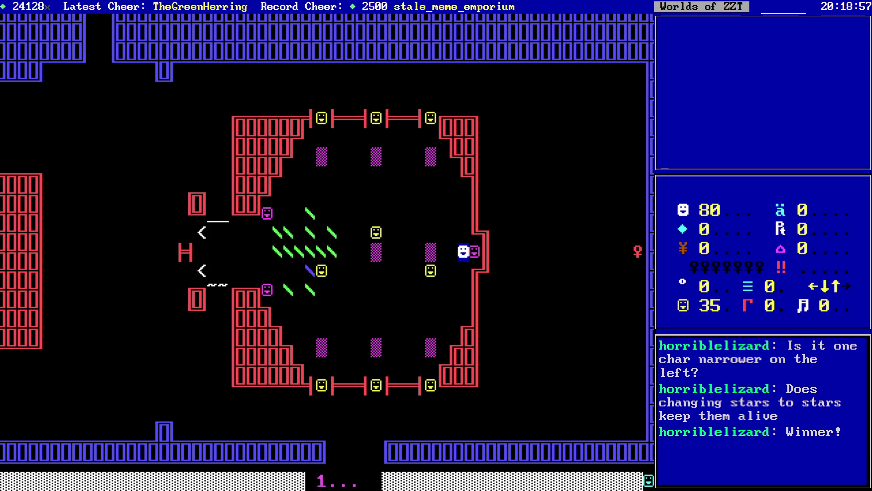
{"action": "key", "text": "Down"}
{"action": "key", "text": "Left"}
{"action": "key", "text": "Left"}
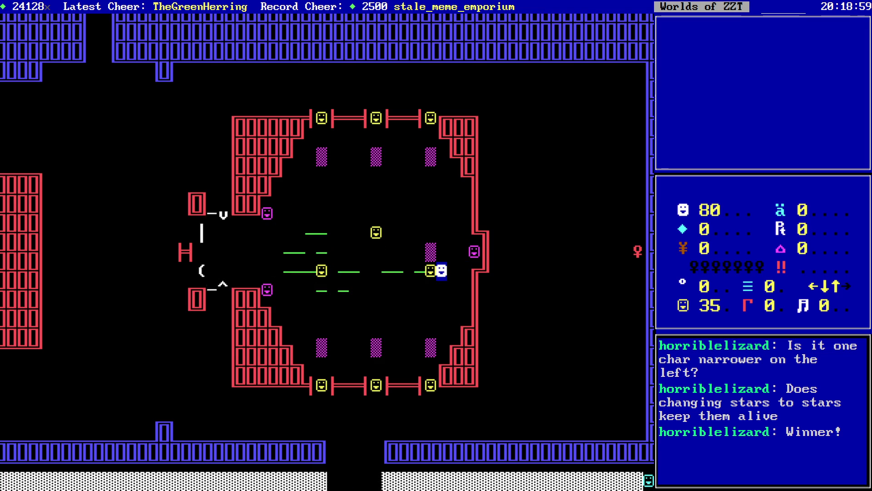
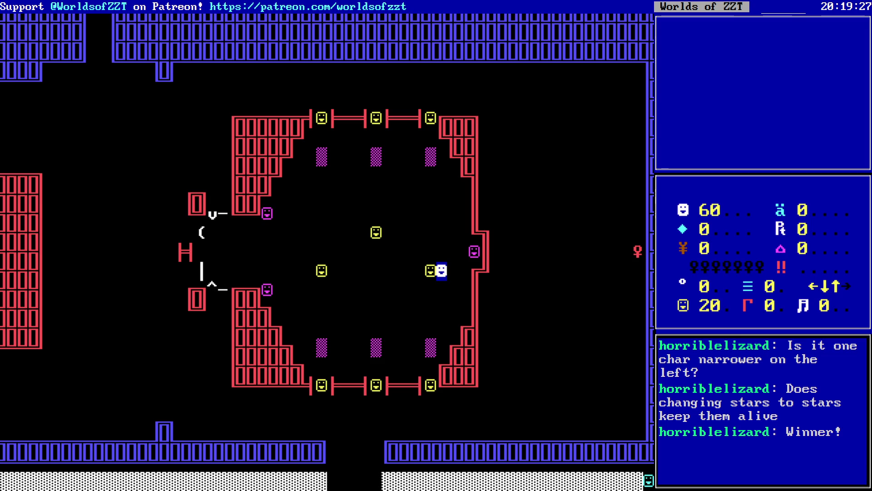
Step: Comment out the check object's #if star-changing line with an apostrophe
{"action": "key", "text": "Return"}
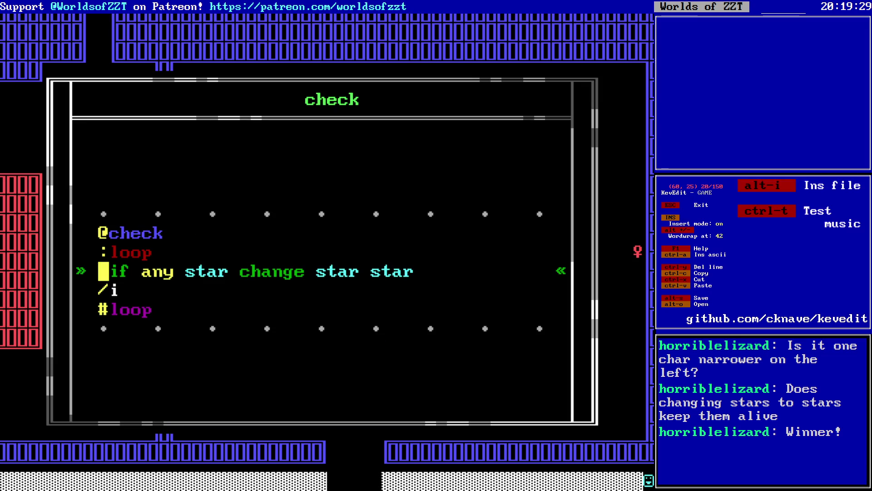
{"action": "type", "text": "#"}
{"action": "type", "text": "'"}
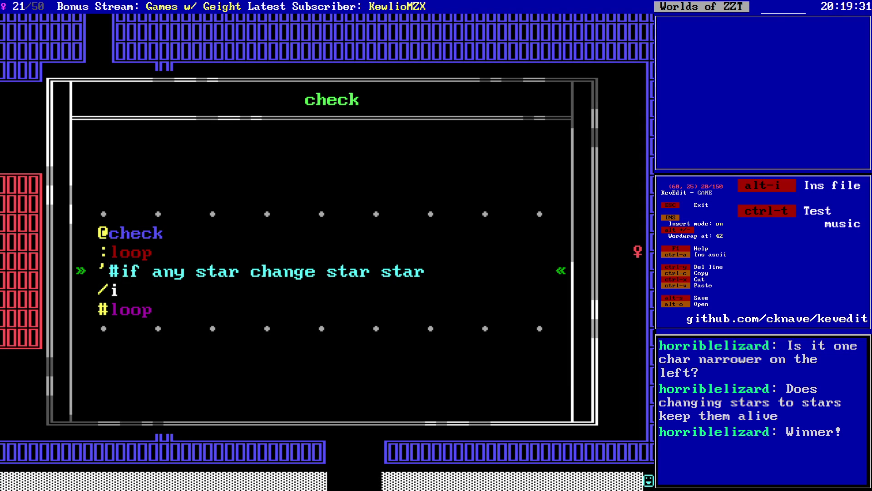
{"action": "key", "text": "Escape"}
{"action": "key", "text": "Escape"}
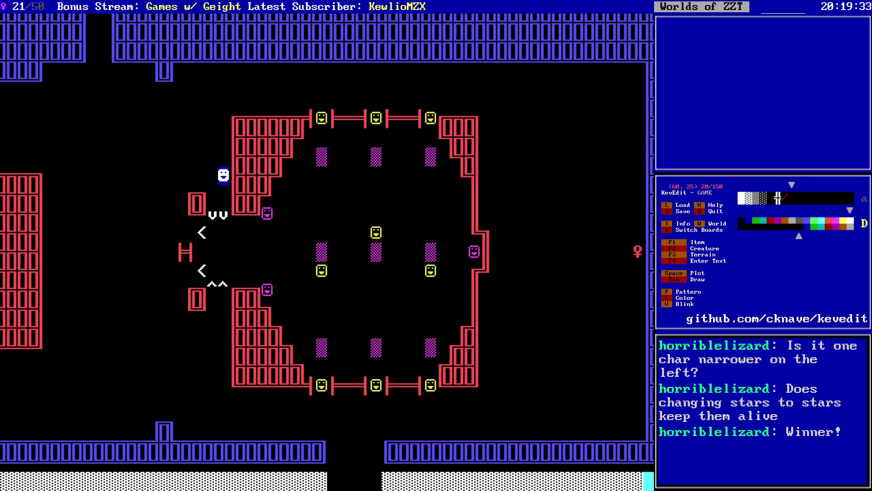
Step: Start an Alt+T playtest of the arena board and begin playing
{"action": "key", "text": "alt+t"}
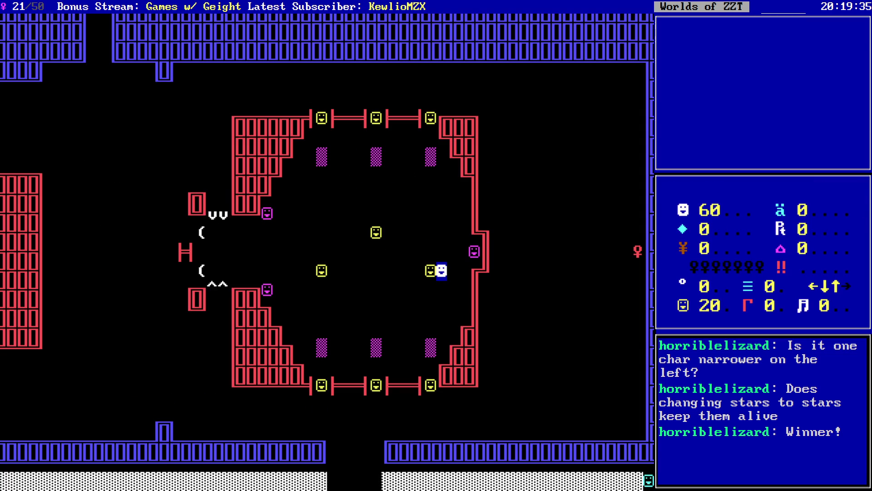
{"action": "key", "text": "Escape"}
{"action": "key", "text": "y"}
{"action": "key", "text": "w"}
{"action": "key", "text": "Down"}
{"action": "key", "text": "Down"}
{"action": "key", "text": "Down"}
{"action": "key", "text": "Return"}
Step: Walk the player into the arena, past the purple smiley, and up through it
{"action": "key", "text": "p"}
{"action": "key", "text": "Down"}
{"action": "key", "text": "Down"}
{"action": "key", "text": "Down"}
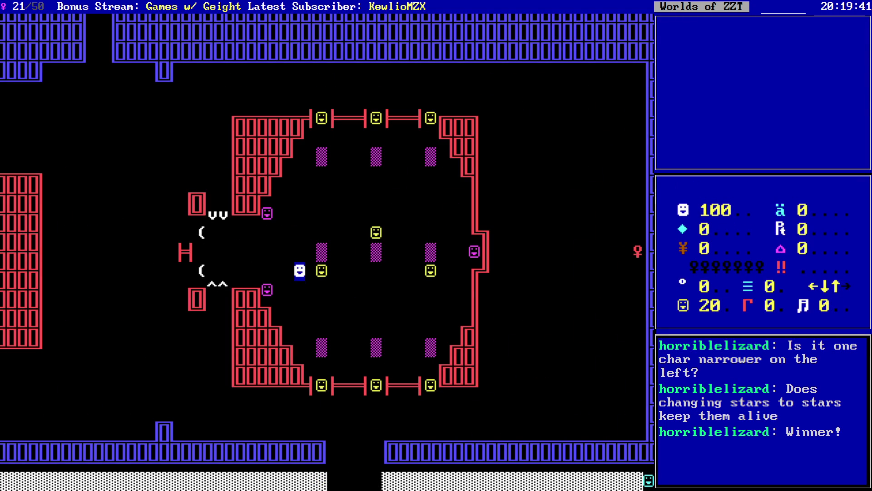
{"action": "key", "text": "Right"}
{"action": "key", "text": "Right"}
{"action": "key", "text": "Right"}
{"action": "key", "text": "Up"}
{"action": "key", "text": "Up"}
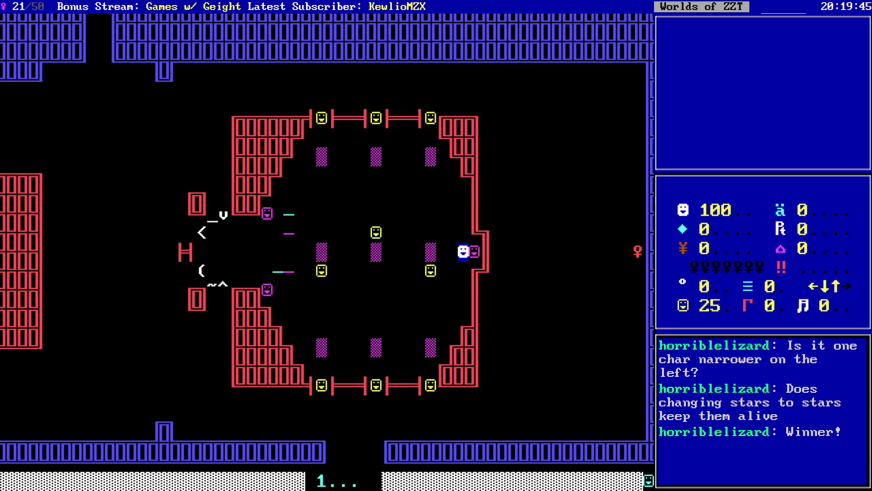
{"action": "key", "text": "Left"}
{"action": "key", "text": "Down"}
{"action": "key", "text": "Up"}
{"action": "key", "text": "Up"}
{"action": "key", "text": "Left"}
{"action": "key", "text": "Up"}
{"action": "key", "text": "Left"}
{"action": "key", "text": "Up"}
{"action": "key", "text": "Left"}
{"action": "key", "text": "Up"}
{"action": "key", "text": "Right"}
{"action": "key", "text": "Up"}
Step: Move down to the bottom wall, fire shots at the stars, then ask to end the test
{"action": "key", "text": "Right"}
{"action": "key", "text": "Down"}
{"action": "key", "text": "Down"}
{"action": "key", "text": "Down"}
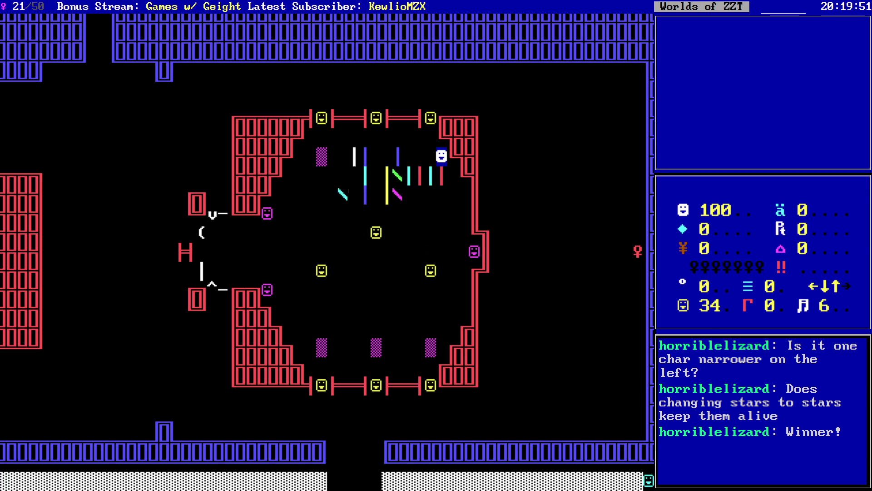
{"action": "key", "text": "Left"}
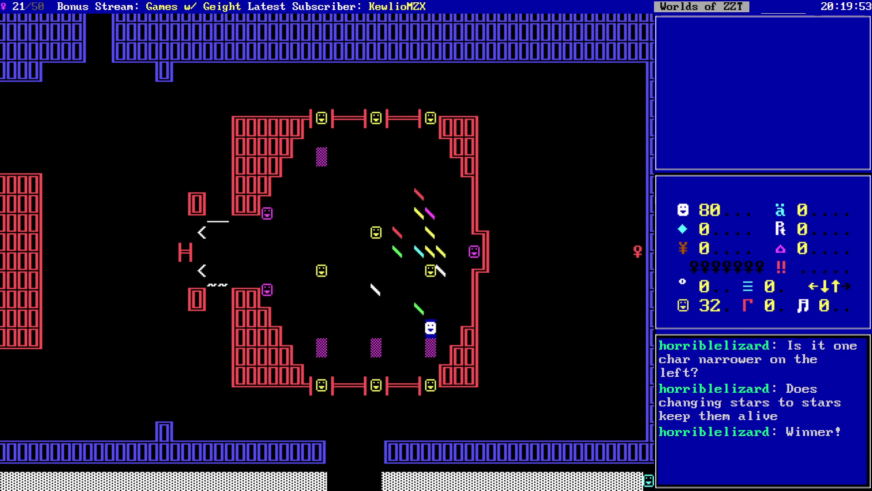
{"action": "key", "text": "Down"}
{"action": "key", "text": "Down"}
{"action": "key", "text": "shift+Up"}
{"action": "key", "text": "shift+Up"}
{"action": "key", "text": "shift+Up"}
{"action": "key", "text": "Left"}
{"action": "key", "text": "Left"}
{"action": "key", "text": "Left"}
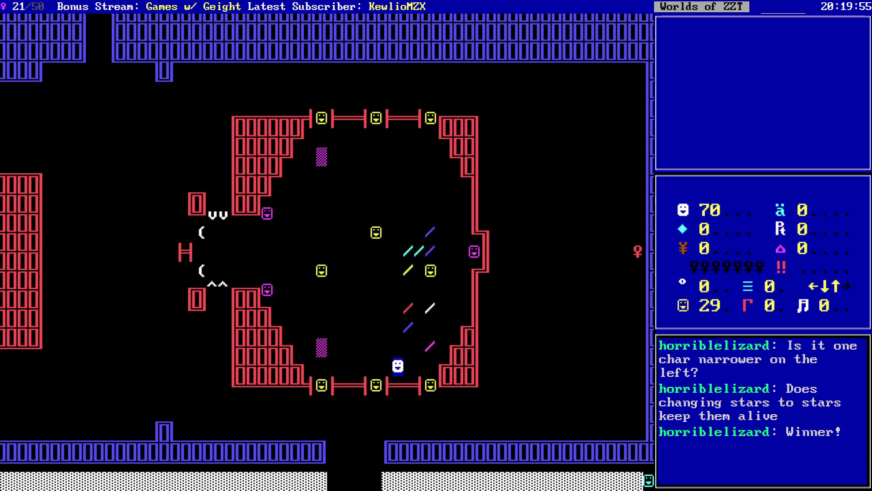
{"action": "key", "text": "Up"}
{"action": "key", "text": "Left"}
{"action": "key", "text": "shift+Right"}
{"action": "key", "text": "shift+Right"}
{"action": "key", "text": "shift+Right"}
{"action": "key", "text": "shift+Right"}
{"action": "key", "text": "shift+Right"}
{"action": "key", "text": "shift+Right"}
{"action": "key", "text": "shift+Right"}
{"action": "key", "text": "Up"}
{"action": "key", "text": "Up"}
{"action": "key", "text": "Up"}
{"action": "key", "text": "Up"}
{"action": "key", "text": "Up"}
{"action": "key", "text": "Up"}
{"action": "key", "text": "Up"}
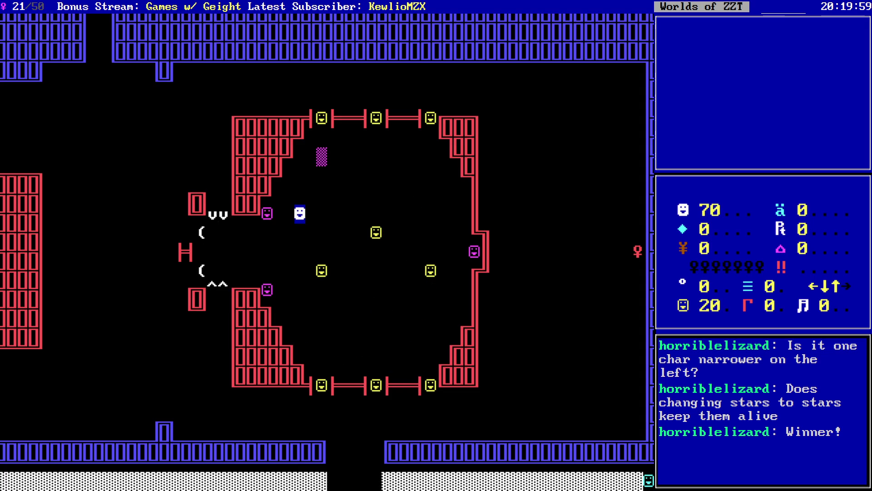
{"action": "key", "text": "Right"}
{"action": "key", "text": "Right"}
{"action": "key", "text": "Right"}
{"action": "key", "text": "Right"}
{"action": "key", "text": "Right"}
{"action": "key", "text": "Right"}
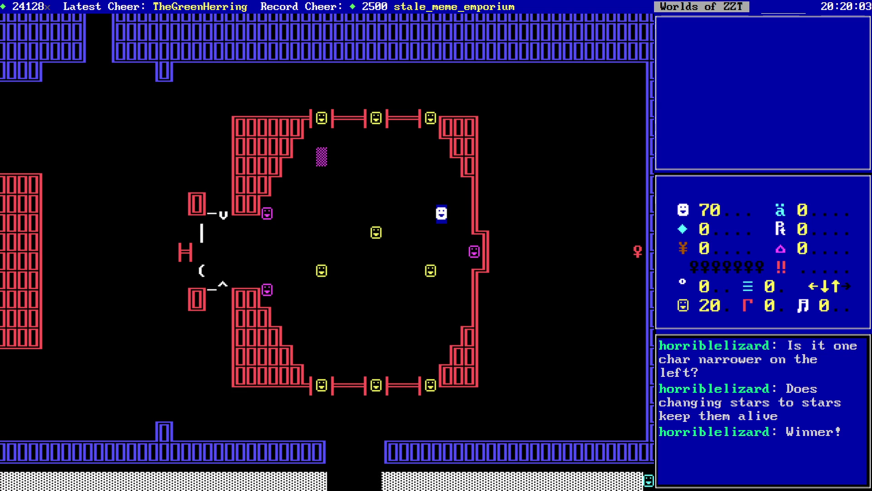
{"action": "key", "text": "q"}
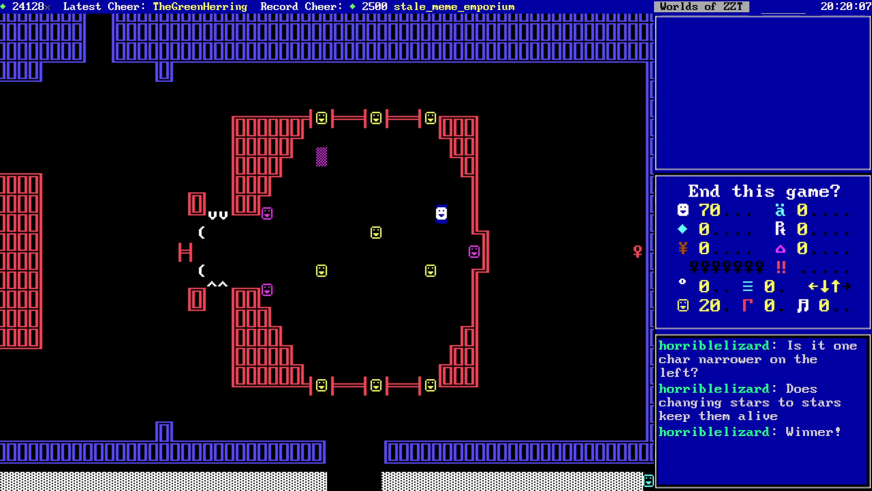
Step: End the test, remove the apostrophe before #if, and extend the /i line to /i/i/i
{"action": "key", "text": "y"}
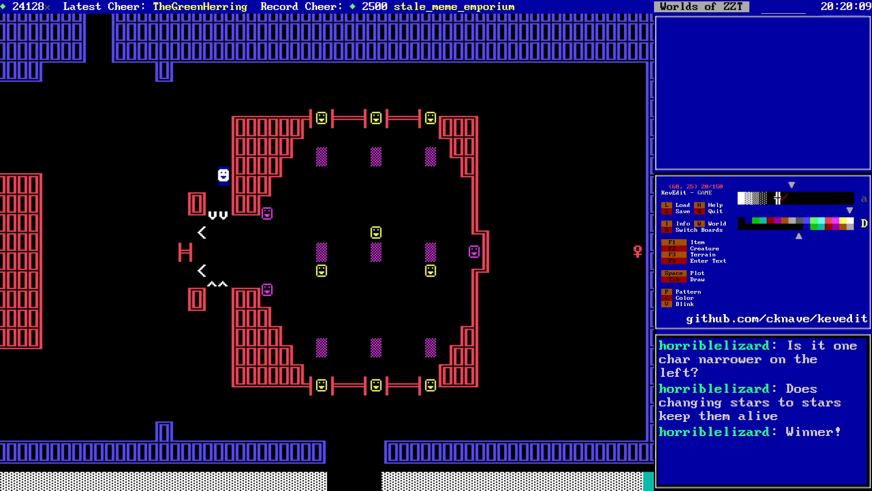
{"action": "key", "text": "Return"}
{"action": "key", "text": "Down"}
{"action": "key", "text": "Down"}
{"action": "key", "text": "Down"}
{"action": "key", "text": "Up"}
{"action": "key", "text": "Up"}
{"action": "key", "text": "Delete"}
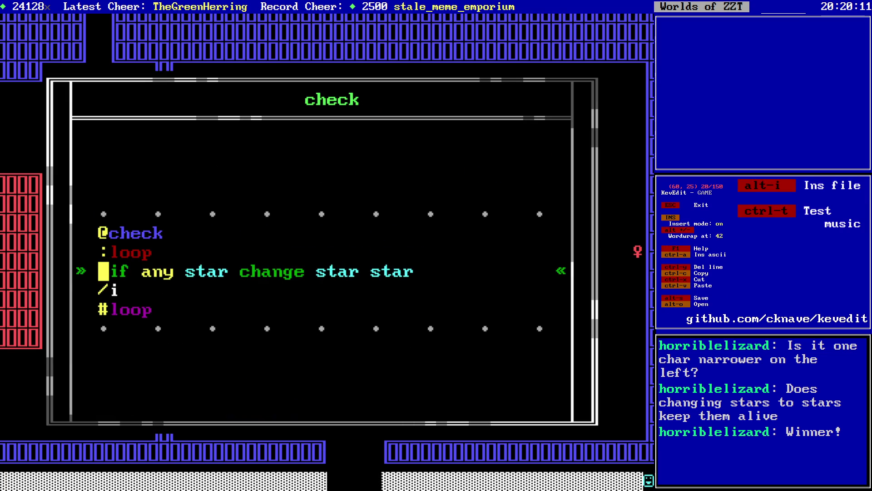
{"action": "key", "text": "End"}
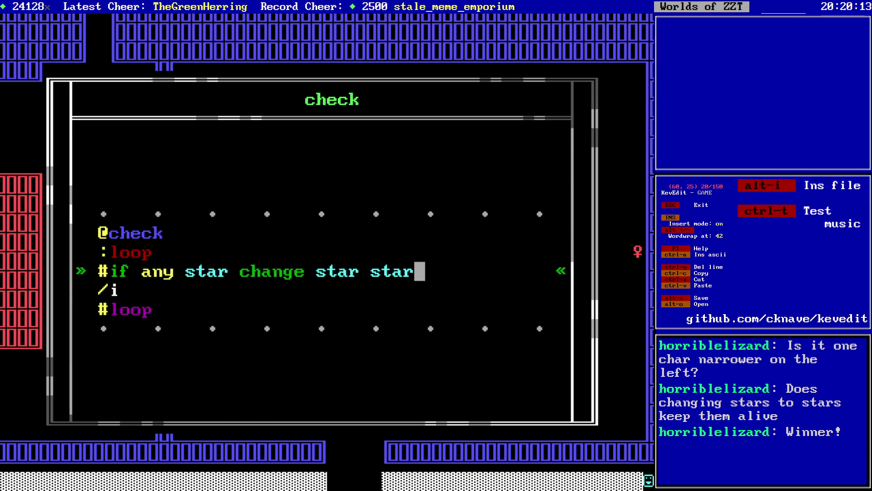
{"action": "key", "text": "Down"}
{"action": "type", "text": "/i/i"}
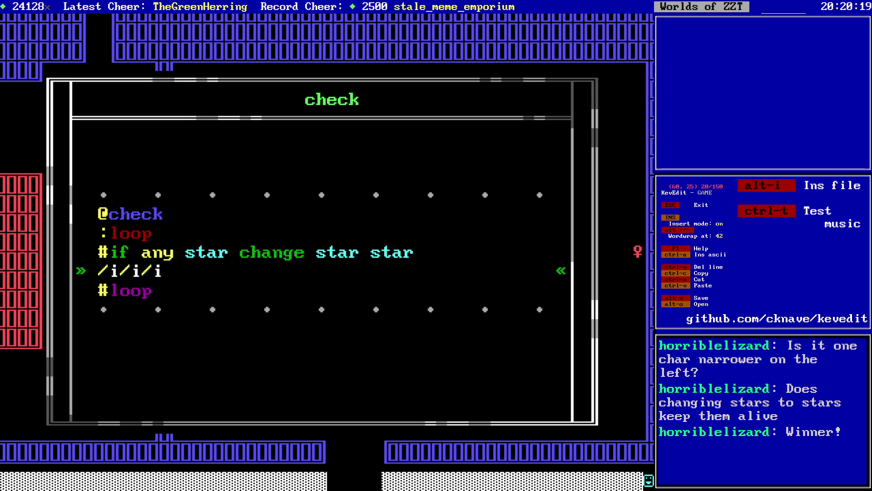
{"action": "key", "text": "Escape"}
Step: Save the world over GAME.zzt and start a new playtest
{"action": "key", "text": "alt+s"}
{"action": "key", "text": "Return"}
{"action": "key", "text": "y"}
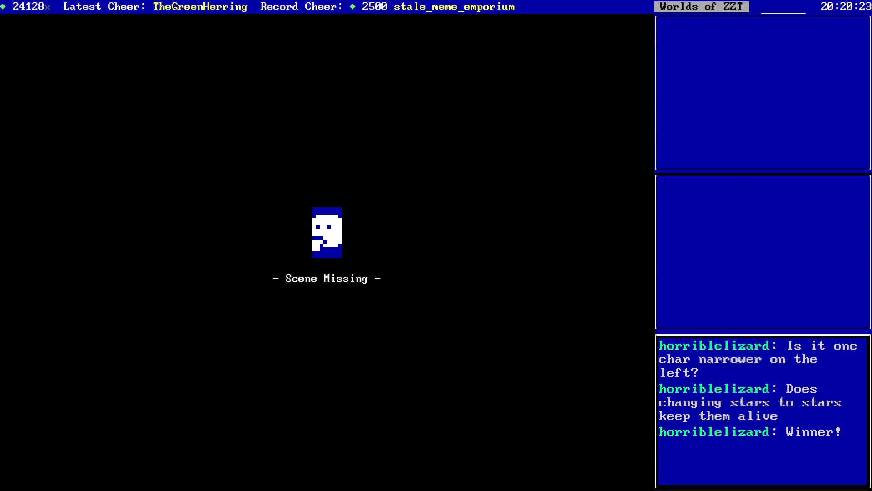
{"action": "key", "text": "Down"}
{"action": "key", "text": "Down"}
{"action": "key", "text": "Down"}
Step: Move the player into the arena beside the magenta object and dodge the stars
{"action": "key", "text": "Right"}
{"action": "key", "text": "Right"}
{"action": "key", "text": "Right"}
{"action": "key", "text": "Right"}
{"action": "key", "text": "Right"}
{"action": "key", "text": "Right"}
{"action": "key", "text": "Up"}
{"action": "key", "text": "Right"}
{"action": "key", "text": "Right"}
{"action": "key", "text": "Right"}
{"action": "key", "text": "Up"}
{"action": "key", "text": "Right"}
{"action": "key", "text": "Right"}
{"action": "key", "text": "Right"}
{"action": "key", "text": "Right"}
{"action": "key", "text": "Right"}
{"action": "key", "text": "Right"}
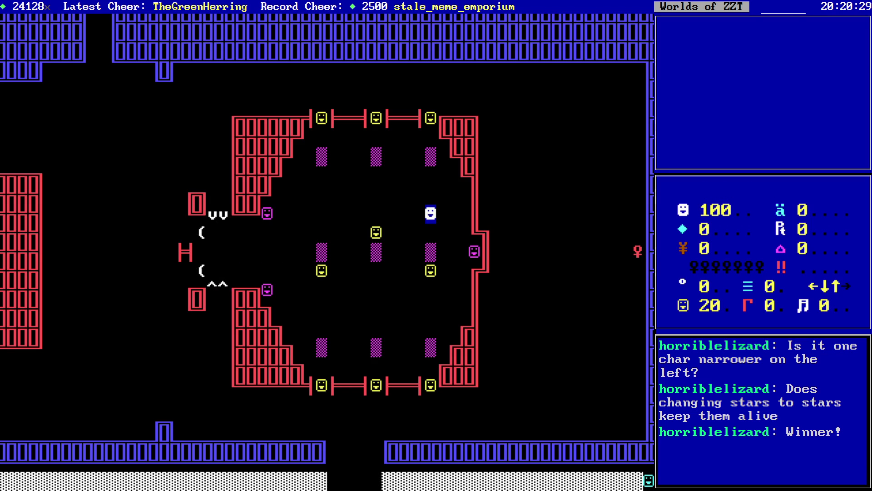
{"action": "key", "text": "Down"}
{"action": "key", "text": "Down"}
{"action": "key", "text": "Down"}
{"action": "key", "text": "Down"}
{"action": "key", "text": "Up"}
{"action": "key", "text": "Up"}
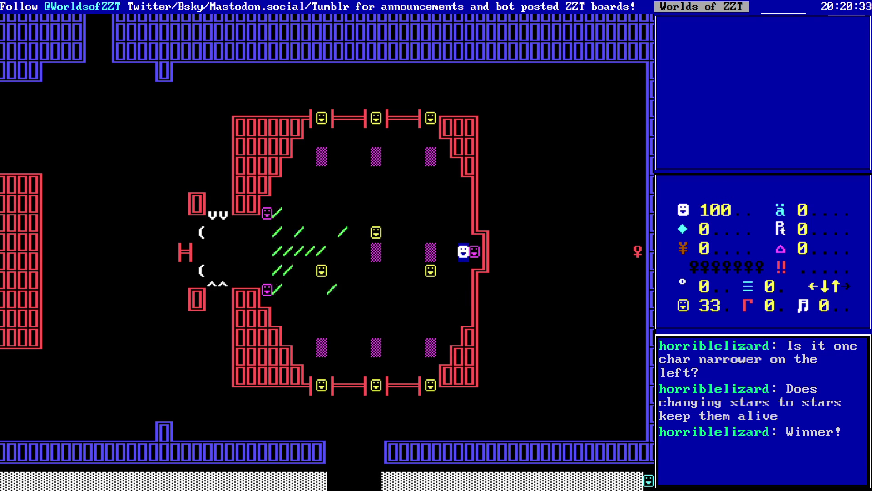
{"action": "key", "text": "Down"}
{"action": "key", "text": "Down"}
{"action": "key", "text": "Down"}
{"action": "key", "text": "Left"}
{"action": "key", "text": "Left"}
Step: Circle the arena: up the right side, across the top, down the left side and right
{"action": "key", "text": "Down"}
{"action": "key", "text": "Down"}
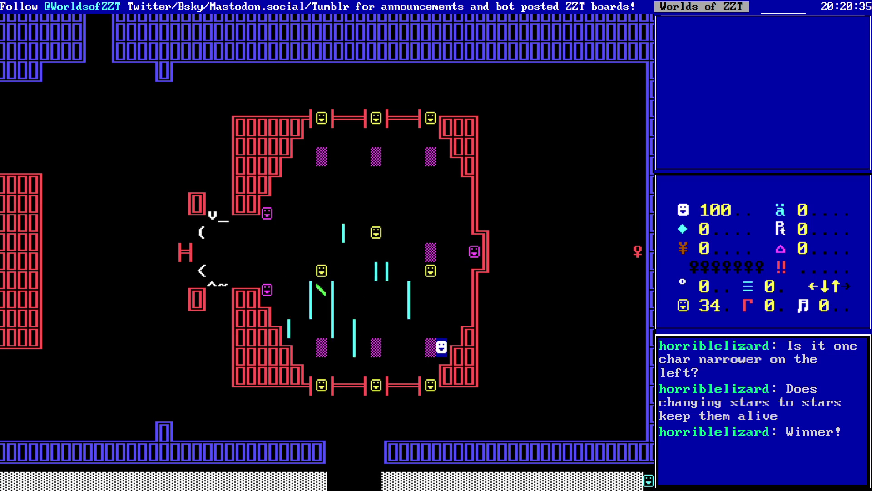
{"action": "key", "text": "Up"}
{"action": "key", "text": "Up"}
{"action": "key", "text": "Up"}
{"action": "key", "text": "Up"}
{"action": "key", "text": "Up"}
{"action": "key", "text": "Up"}
{"action": "key", "text": "Up"}
{"action": "key", "text": "Left"}
{"action": "key", "text": "Left"}
{"action": "key", "text": "Up"}
{"action": "key", "text": "Up"}
{"action": "key", "text": "Up"}
{"action": "key", "text": "Left"}
{"action": "key", "text": "Left"}
{"action": "key", "text": "Left"}
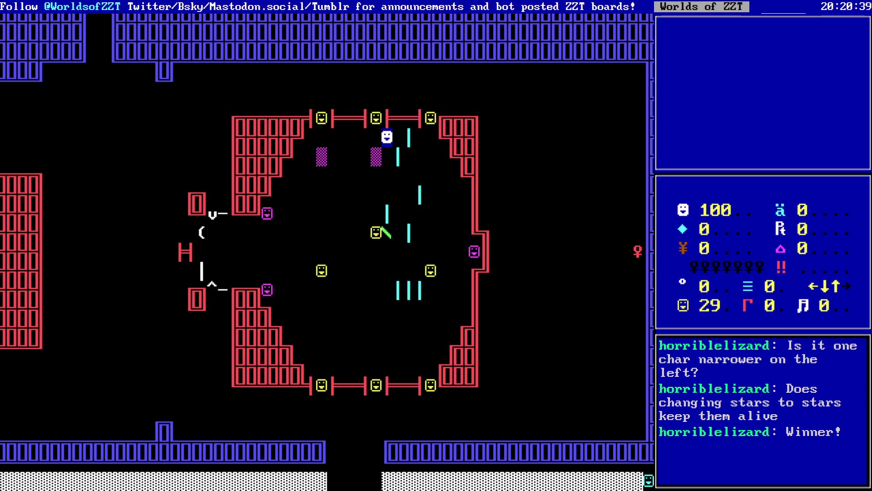
{"action": "key", "text": "Down"}
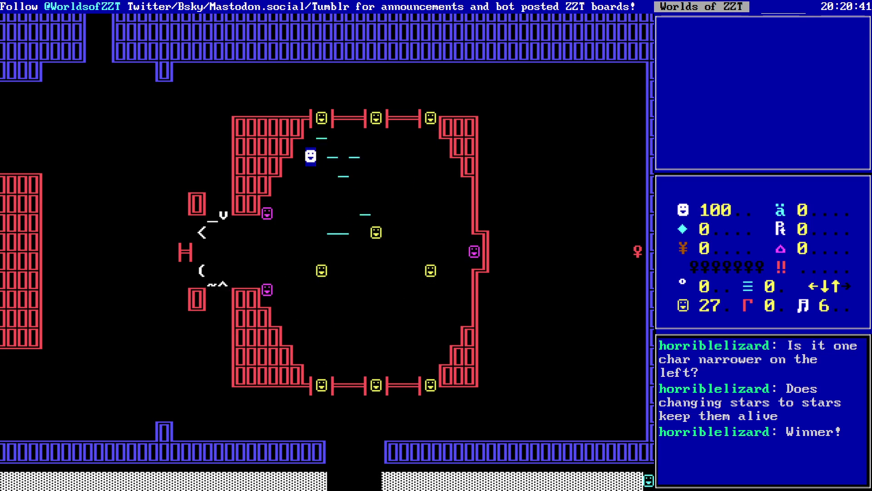
{"action": "key", "text": "Left"}
{"action": "key", "text": "Down"}
{"action": "key", "text": "Down"}
{"action": "key", "text": "Down"}
{"action": "key", "text": "Right"}
{"action": "key", "text": "Right"}
{"action": "key", "text": "Right"}
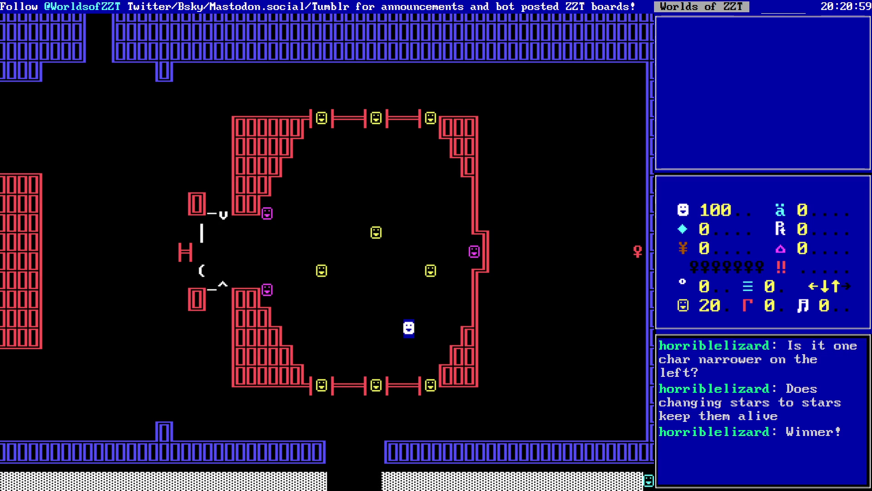
{"action": "key", "text": "Up"}
Step: Restart the playtest and walk the player down and right along the bottom corridor
{"action": "key", "text": "Right"}
{"action": "key", "text": "Right"}
{"action": "key", "text": "Right"}
{"action": "key", "text": "q"}
{"action": "key", "text": "y"}
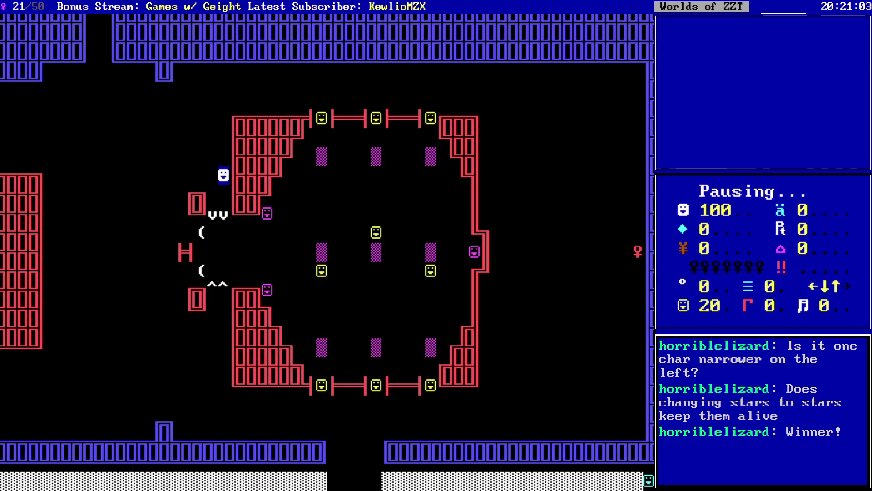
{"action": "key", "text": "Down"}
{"action": "key", "text": "Down"}
{"action": "key", "text": "Down"}
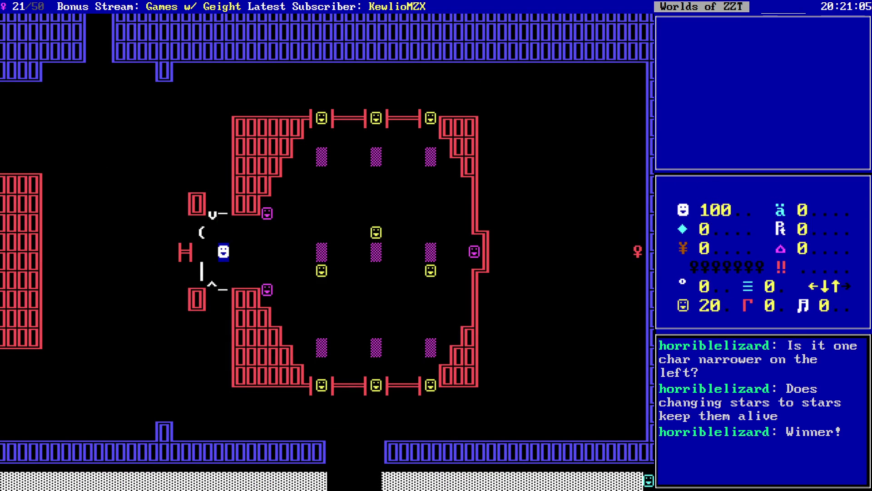
{"action": "key", "text": "Left"}
{"action": "key", "text": "Down"}
{"action": "key", "text": "Down"}
{"action": "key", "text": "Down"}
{"action": "key", "text": "Right"}
{"action": "key", "text": "Right"}
{"action": "key", "text": "Down"}
{"action": "key", "text": "Down"}
{"action": "key", "text": "Down"}
{"action": "key", "text": "Right"}
{"action": "key", "text": "Right"}
{"action": "key", "text": "Right"}
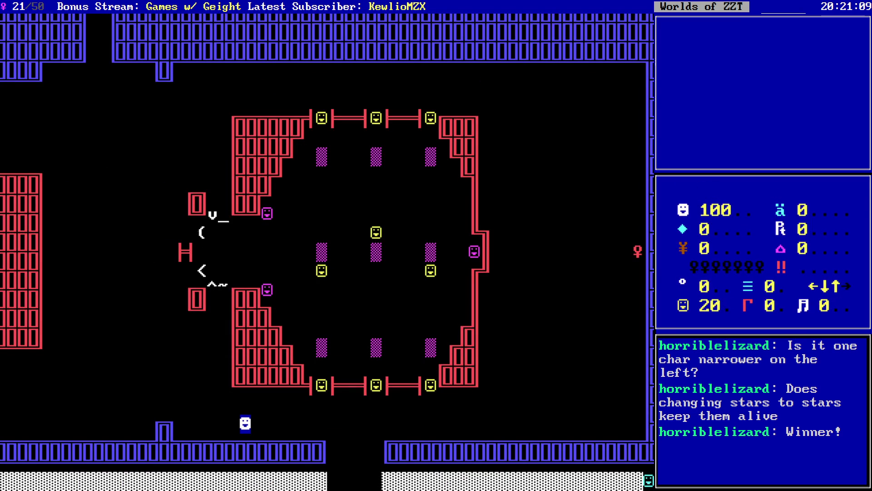
{"action": "key", "text": "Right"}
{"action": "key", "text": "Right"}
{"action": "key", "text": "Right"}
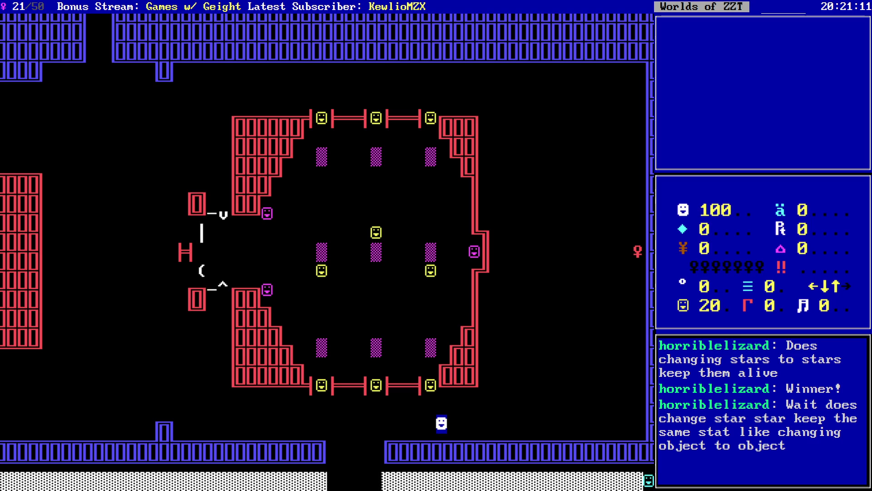
{"action": "key", "text": "Up"}
{"action": "key", "text": "Up"}
{"action": "key", "text": "Up"}
{"action": "key", "text": "Up"}
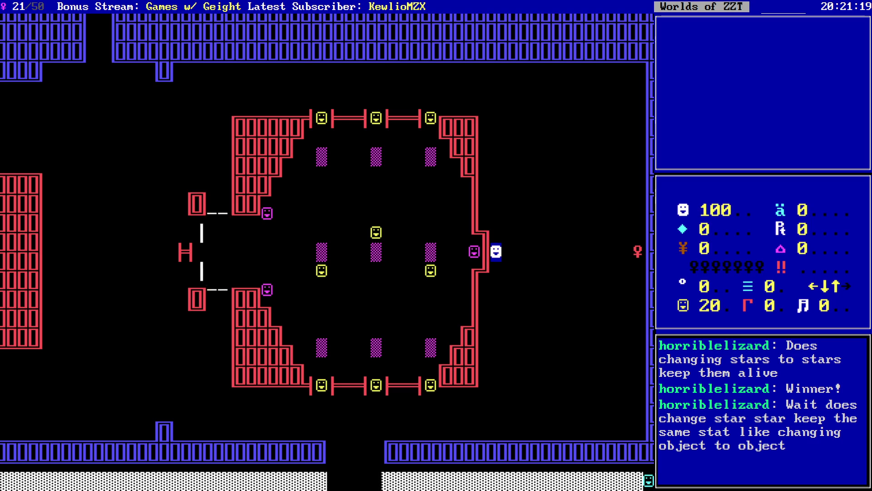
Step: Step into the wall gap beside the magenta object to trigger the countdown, then leave it
{"action": "key", "text": "Left"}
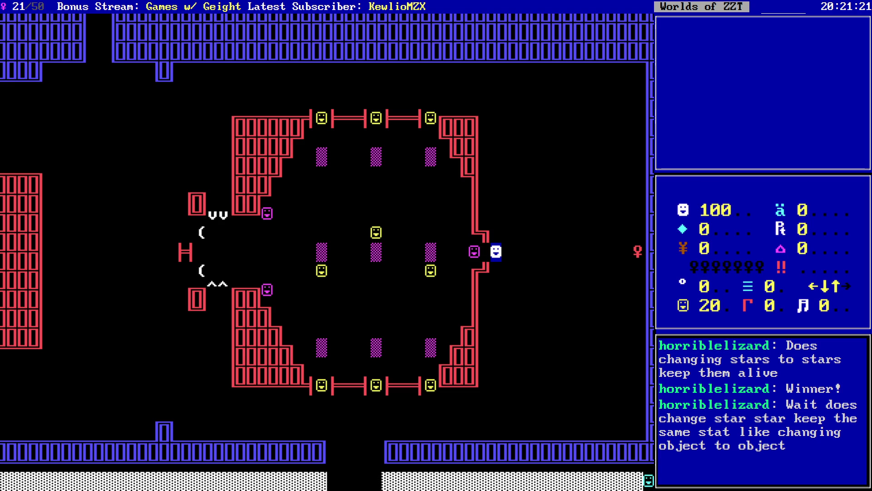
{"action": "key", "text": "Left"}
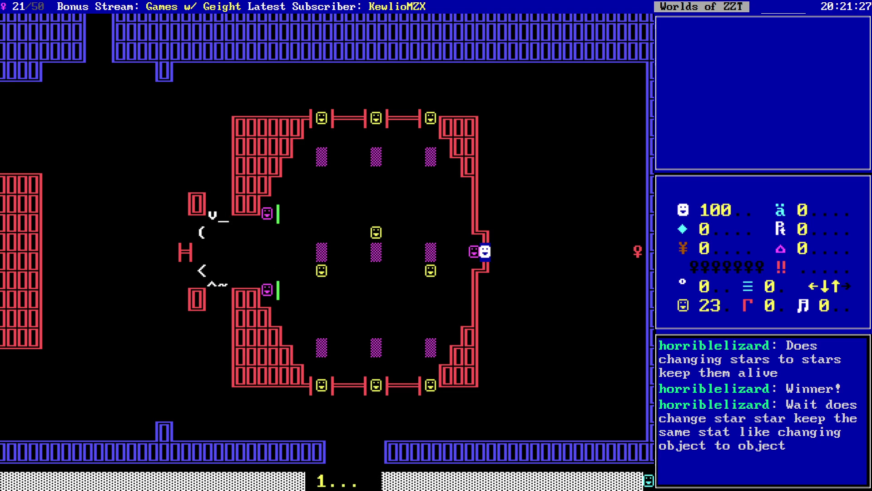
{"action": "key", "text": "Right"}
{"action": "key", "text": "Up"}
{"action": "key", "text": "Up"}
{"action": "key", "text": "Up"}
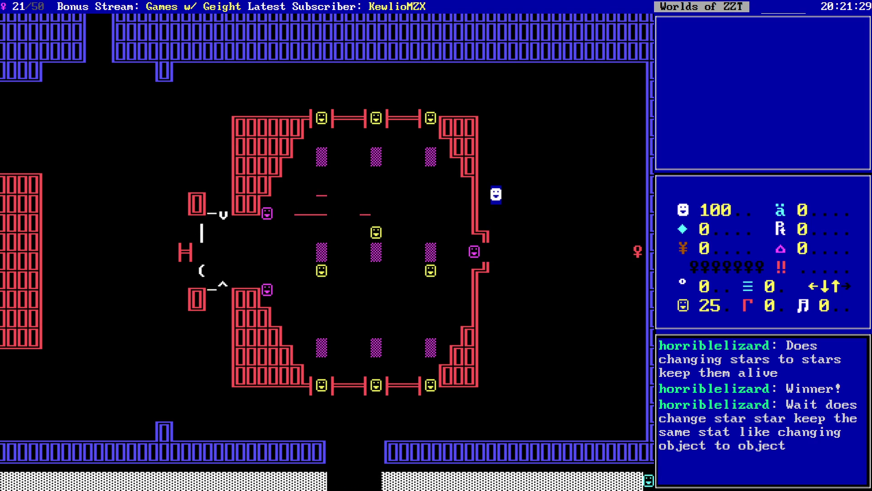
{"action": "key", "text": "Right"}
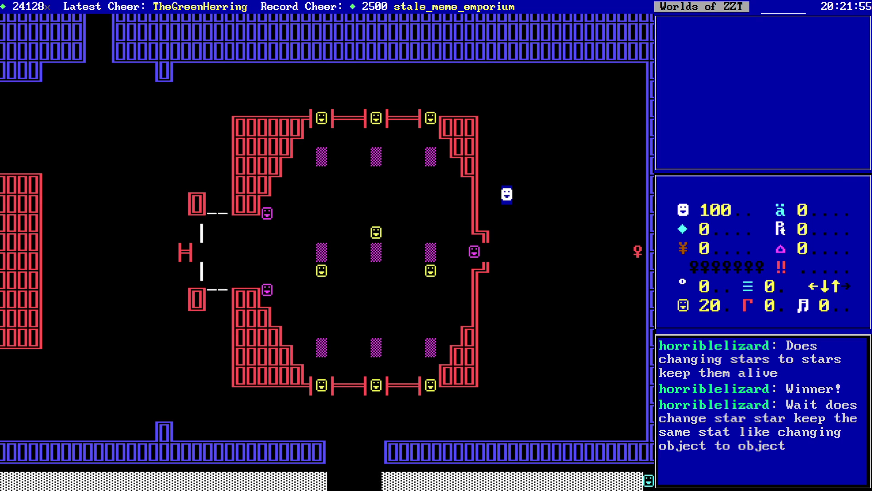
Step: Make the #if line jump to changeit and add a :changeit label with #change star
{"action": "key", "text": "Return"}
{"action": "key", "text": "BackSpace"}
{"action": "key", "text": "BackSpace"}
{"action": "key", "text": "BackSpace"}
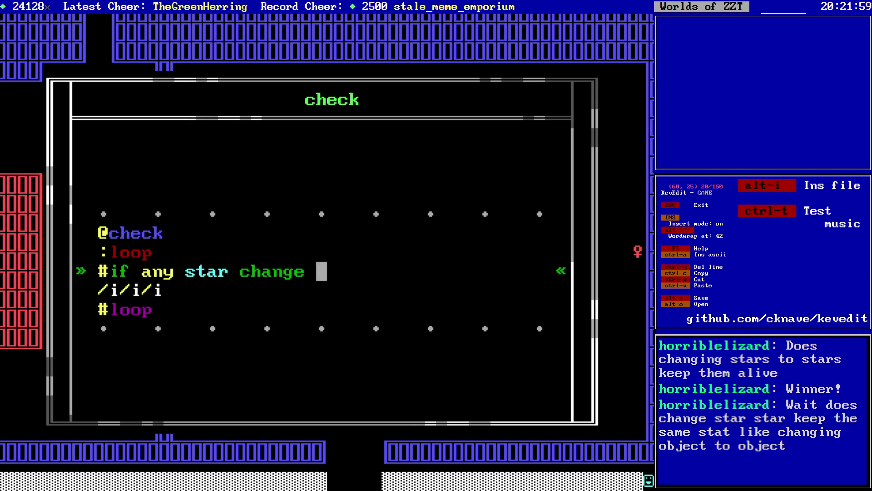
{"action": "key", "text": "BackSpace"}
{"action": "type", "text": "it"}
{"action": "key", "text": "Down"}
{"action": "key", "text": "Down"}
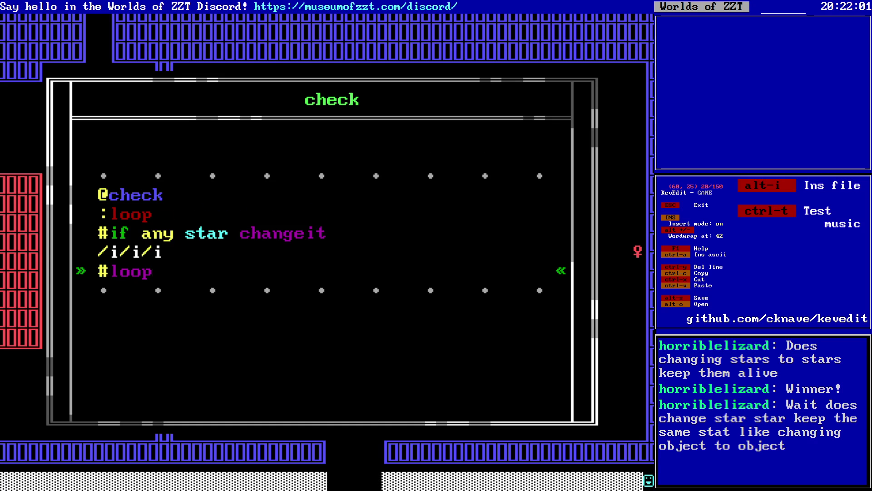
{"action": "key", "text": "Return"}
{"action": "type", "text": ":changeit"}
{"action": "key", "text": "Return"}
{"action": "type", "text": "#change star"}
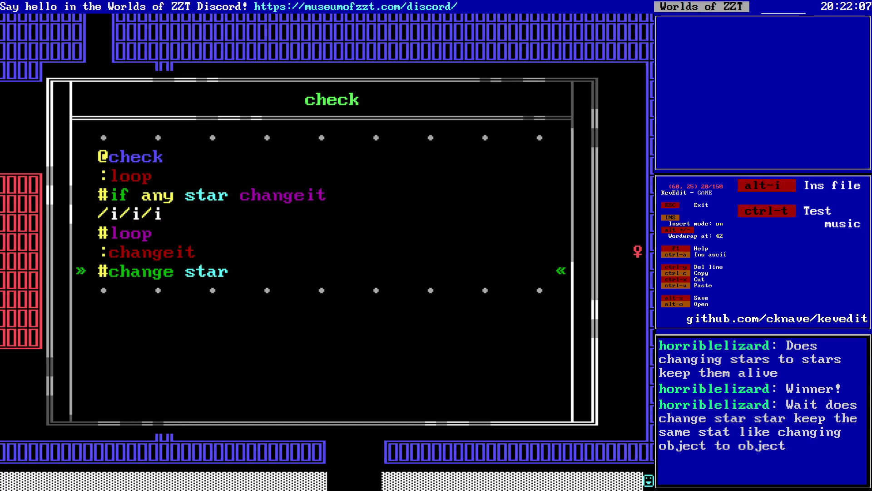
{"action": "key", "text": "Escape"}
Step: Browse the creature and terrain lists, then complete the line as #change star bullet
{"action": "key", "text": "F2"}
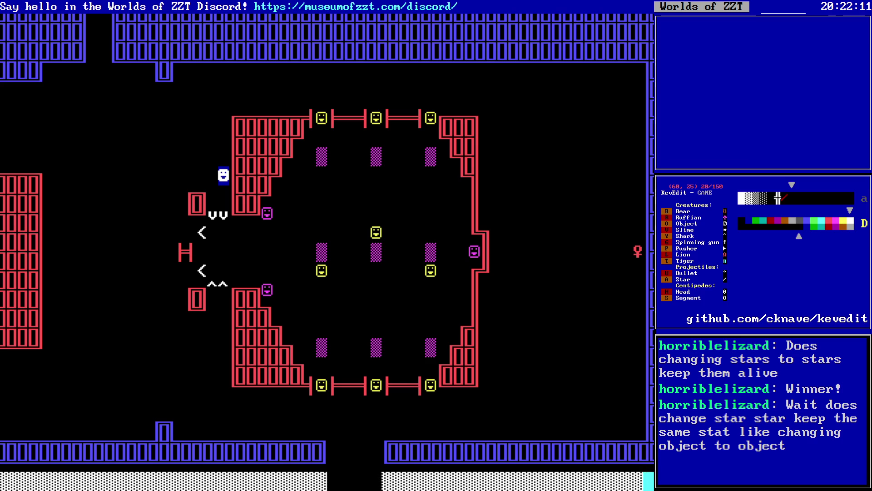
{"action": "key", "text": "F3"}
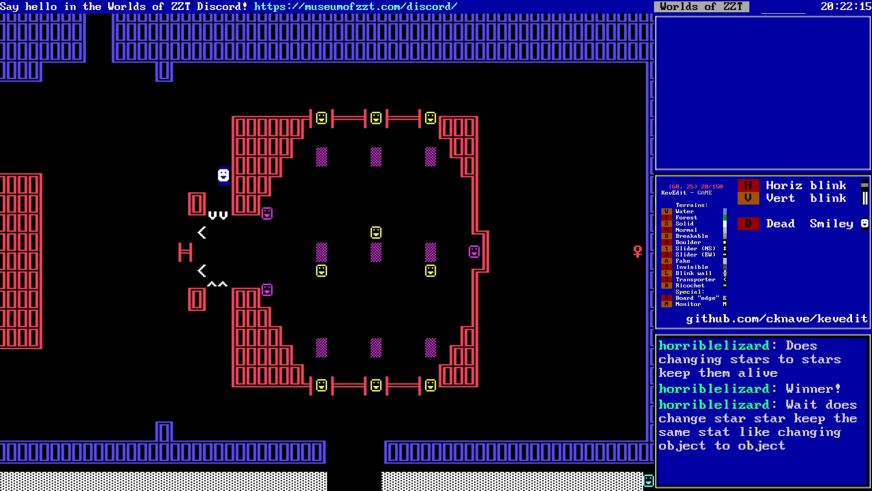
{"action": "key", "text": "Return"}
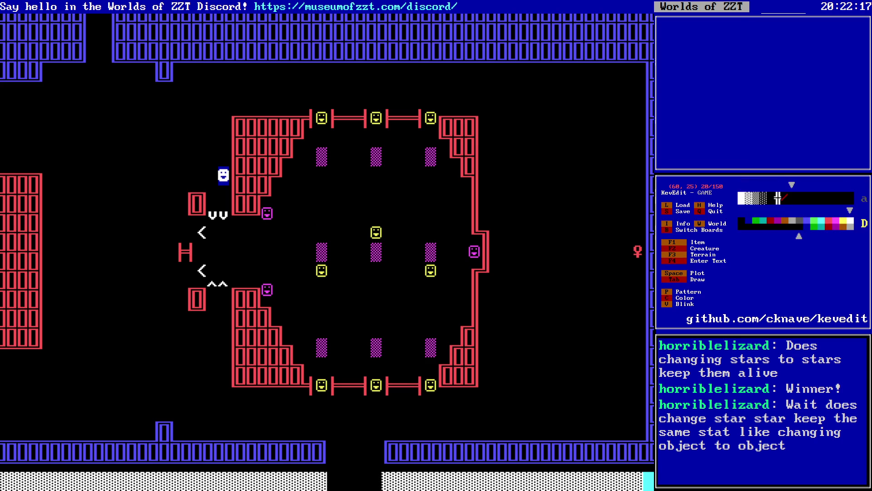
{"action": "key", "text": "Return"}
{"action": "key", "text": "End"}
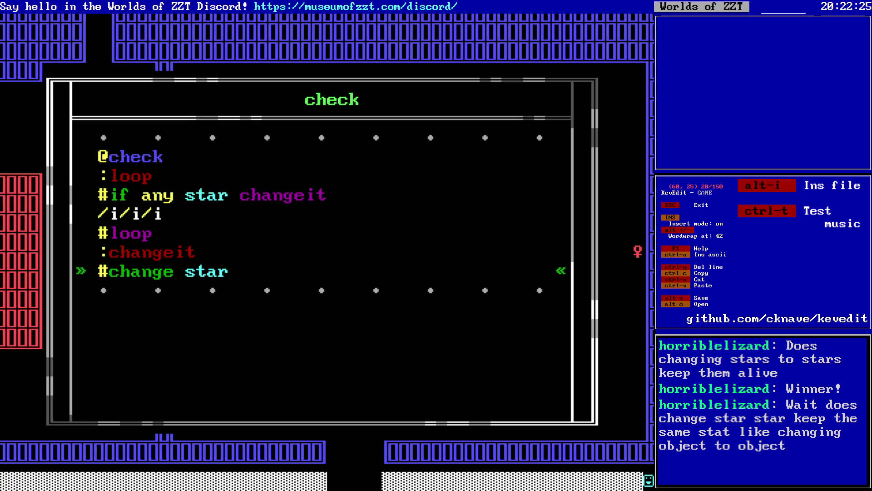
{"action": "type", "text": "bullet"}
Step: Add #change bullet star, /i and #loop, and cut the /i/i/i line back to /i
{"action": "key", "text": "Return"}
{"action": "type", "text": "#chnage"}
{"action": "key", "text": "BackSpace"}
{"action": "key", "text": "BackSpace"}
{"action": "key", "text": "BackSpace"}
{"action": "type", "text": "ange bull"}
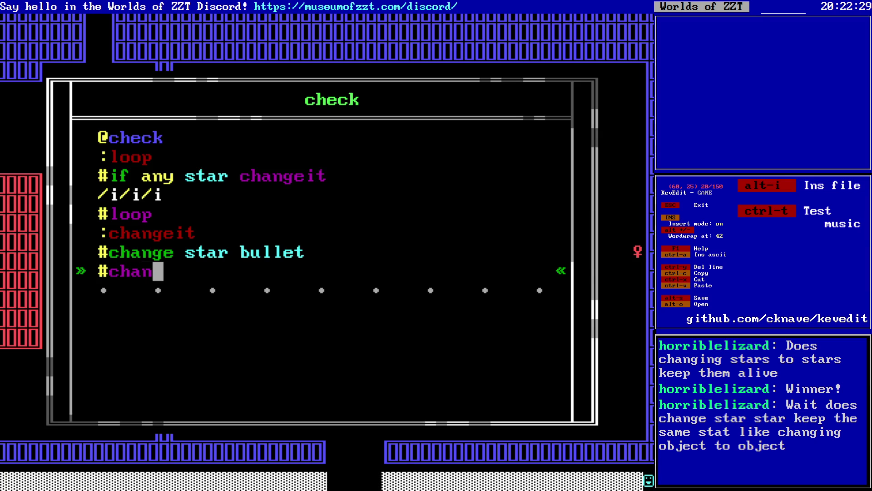
{"action": "type", "text": "et star"}
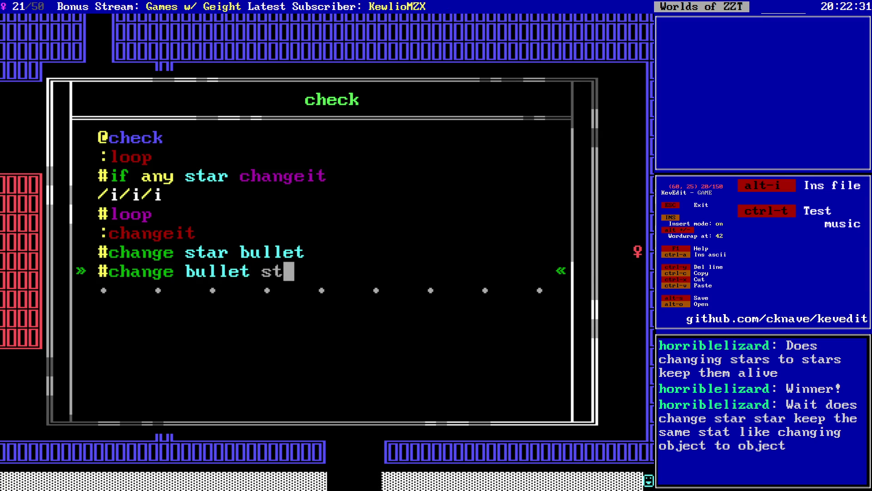
{"action": "key", "text": "Return"}
{"action": "type", "text": "/i#"}
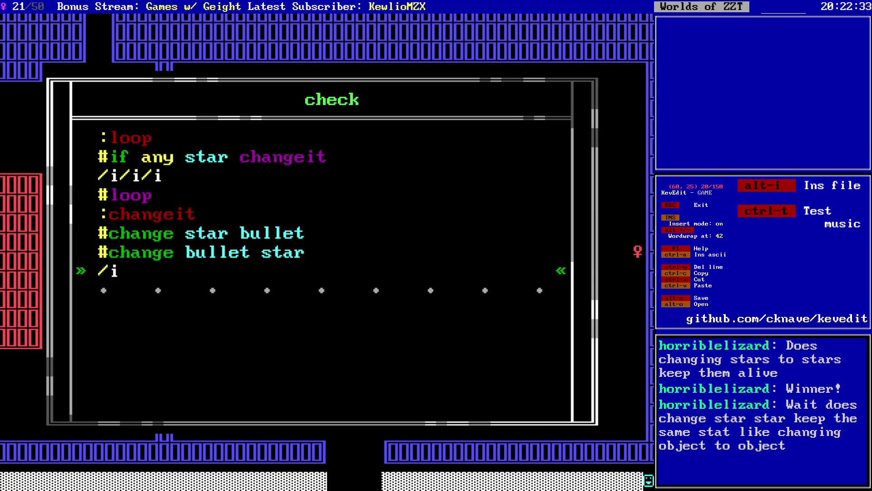
{"action": "type", "text": "loop"}
{"action": "key", "text": "Up"}
{"action": "key", "text": "Up"}
{"action": "key", "text": "Up"}
{"action": "key", "text": "Up"}
{"action": "key", "text": "Up"}
{"action": "key", "text": "BackSpace"}
{"action": "key", "text": "BackSpace"}
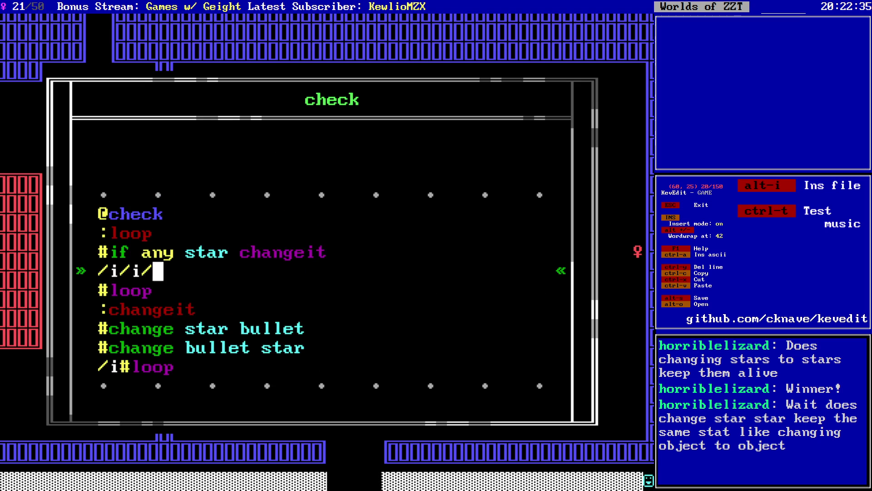
{"action": "key", "text": "BackSpace"}
{"action": "key", "text": "BackSpace"}
Step: Save the world as GAME.zzt and launch it for testing
{"action": "key", "text": "Escape"}
{"action": "key", "text": "alt+s"}
{"action": "key", "text": "Return"}
{"action": "key", "text": "alt+t"}
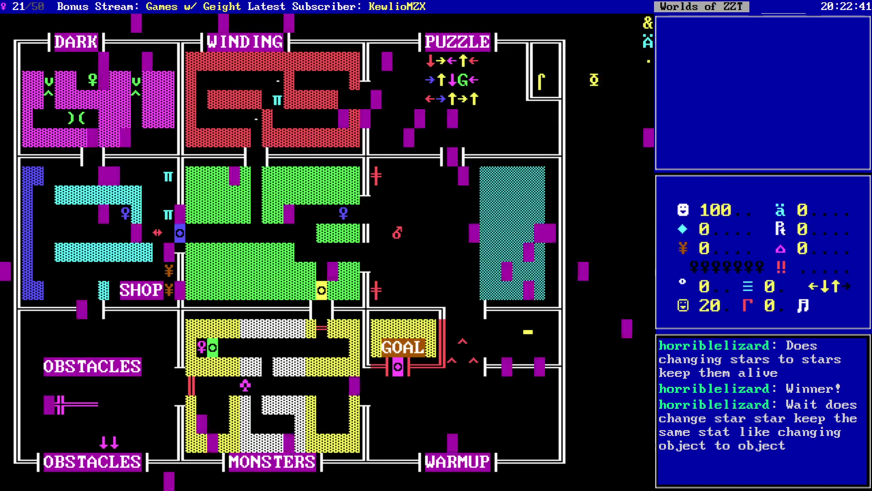
Step: Walk the player through the gate and along the top to the arena's right wall
{"action": "key", "text": "Left"}
{"action": "key", "text": "Down"}
{"action": "key", "text": "Down"}
{"action": "key", "text": "Down"}
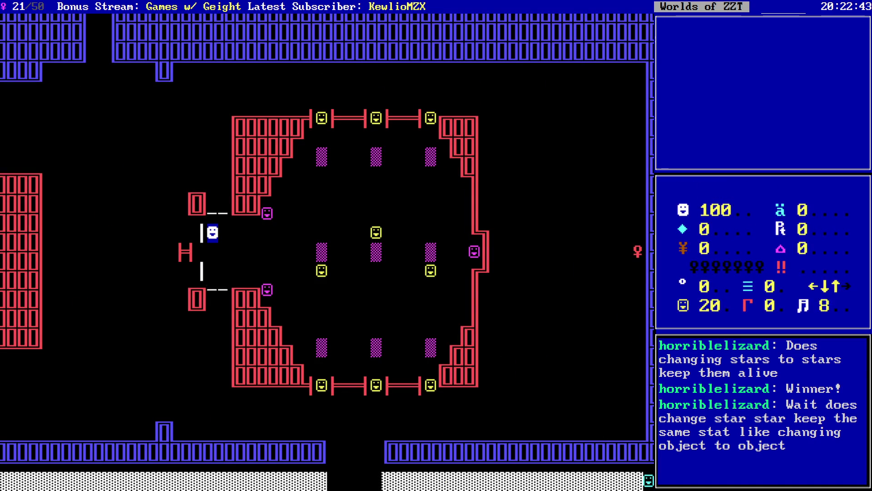
{"action": "key", "text": "Left"}
{"action": "key", "text": "Left"}
{"action": "key", "text": "Left"}
{"action": "key", "text": "Up"}
{"action": "key", "text": "Up"}
{"action": "key", "text": "Up"}
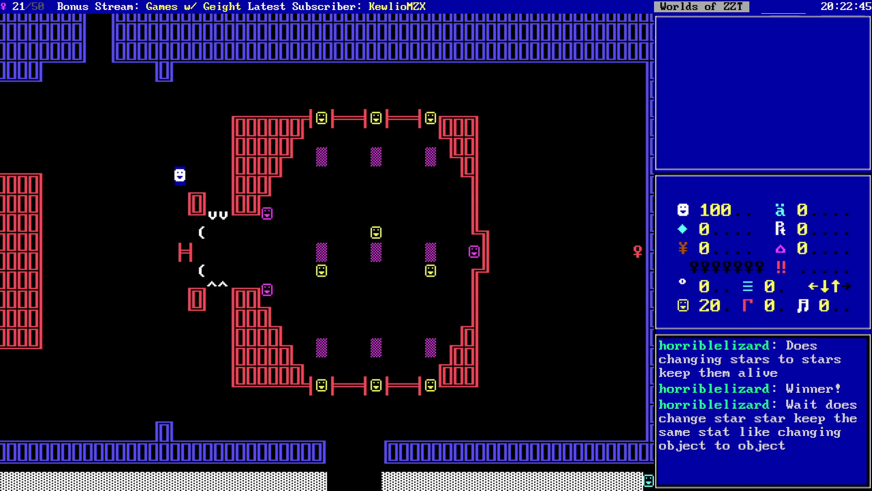
{"action": "key", "text": "Right"}
{"action": "key", "text": "Right"}
{"action": "key", "text": "Right"}
{"action": "key", "text": "Right"}
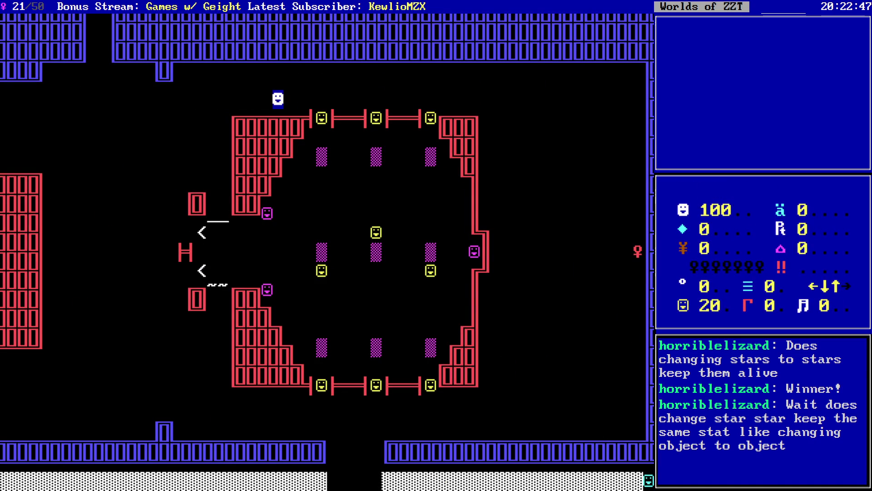
{"action": "key", "text": "Right"}
{"action": "key", "text": "Right"}
{"action": "key", "text": "Right"}
{"action": "key", "text": "Down"}
{"action": "key", "text": "Down"}
{"action": "key", "text": "Down"}
{"action": "key", "text": "Down"}
{"action": "key", "text": "Down"}
{"action": "key", "text": "Down"}
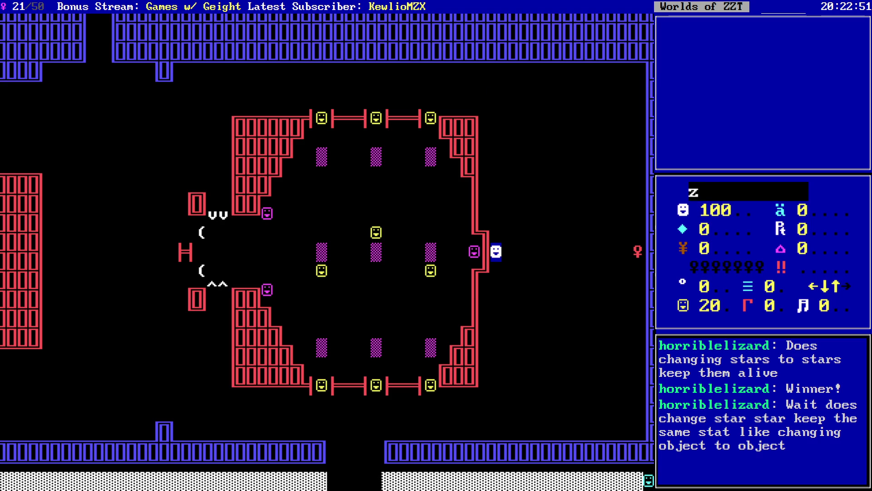
Step: Step in and out of the wall gap beside the pink object repeatedly, then ask to end the game
{"action": "key", "text": "Left"}
{"action": "key", "text": "Right"}
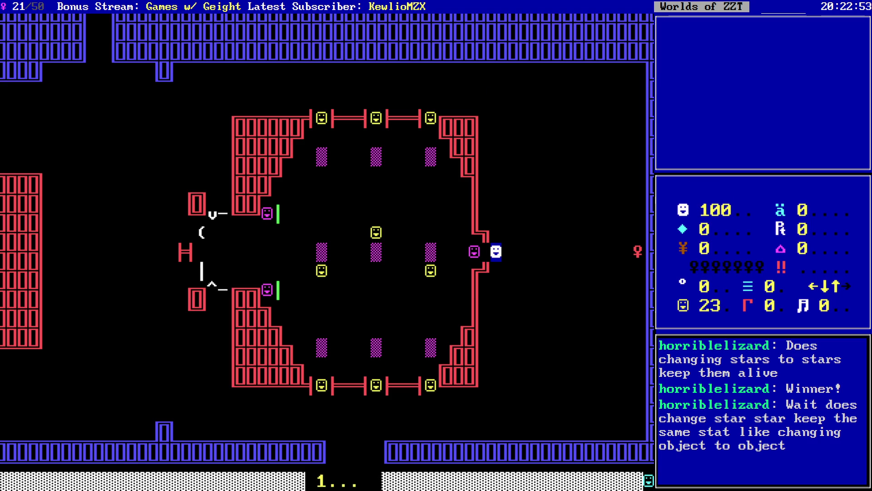
{"action": "key", "text": "Up"}
{"action": "key", "text": "Up"}
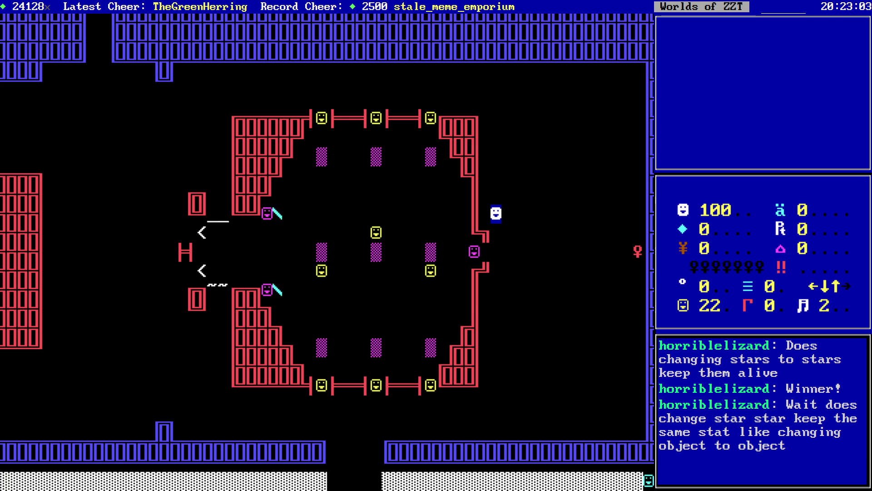
{"action": "key", "text": "Down"}
{"action": "key", "text": "Down"}
{"action": "key", "text": "Left"}
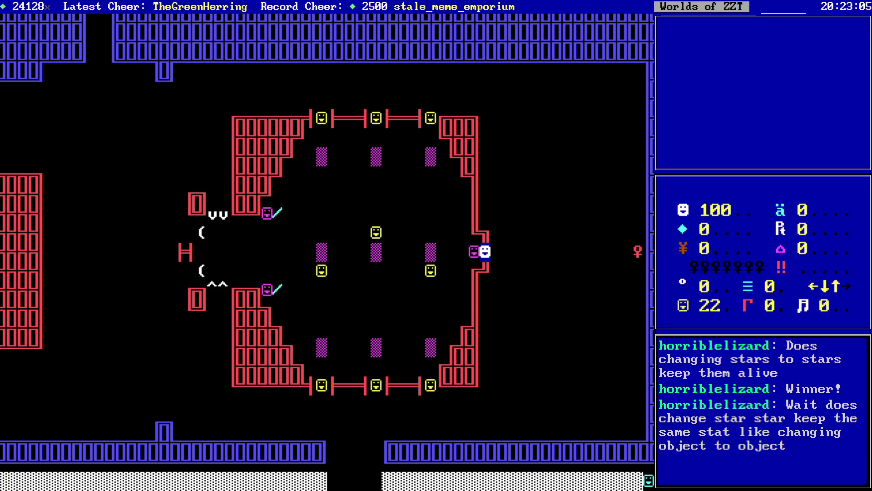
{"action": "key", "text": "Right"}
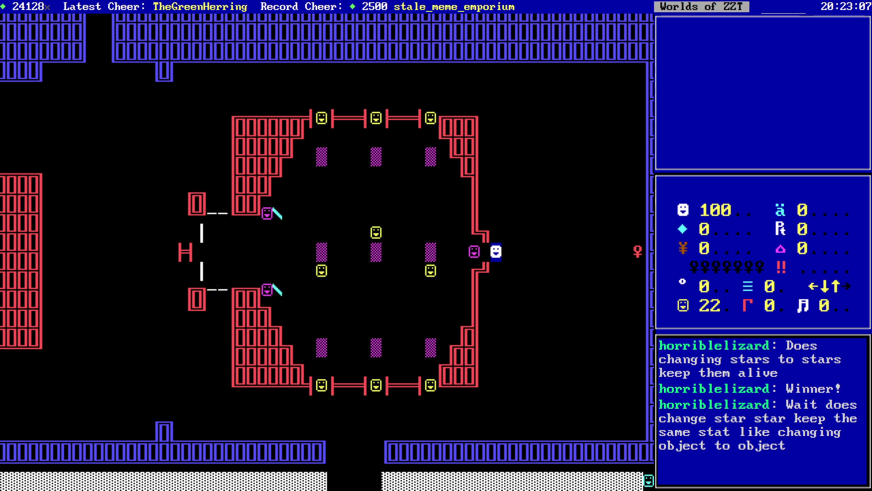
{"action": "key", "text": "Left"}
{"action": "key", "text": "Right"}
{"action": "key", "text": "Left"}
{"action": "key", "text": "Right"}
{"action": "key", "text": "Right"}
{"action": "key", "text": "Escape"}
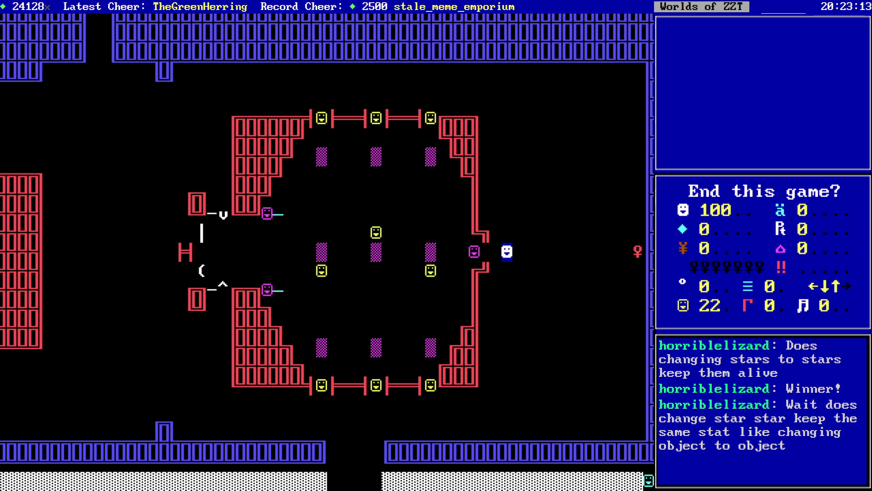
Step: Change the check object's '#change star bullet' line to '#change star lion'
{"action": "key", "text": "y"}
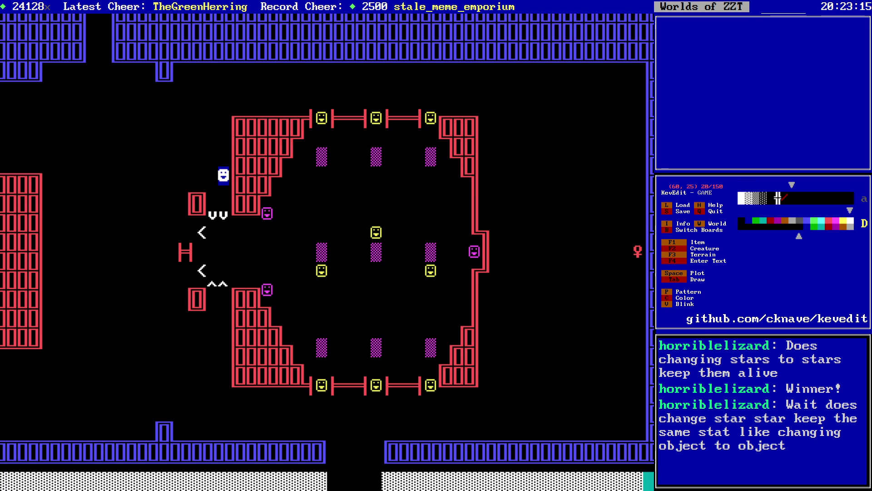
{"action": "key", "text": "Return"}
{"action": "key", "text": "Down"}
{"action": "key", "text": "Down"}
{"action": "key", "text": "Down"}
{"action": "key", "text": "Up"}
{"action": "key", "text": "End"}
{"action": "key", "text": "BackSpace"}
{"action": "key", "text": "BackSpace"}
{"action": "key", "text": "BackSpace"}
{"action": "type", "text": "lion"}
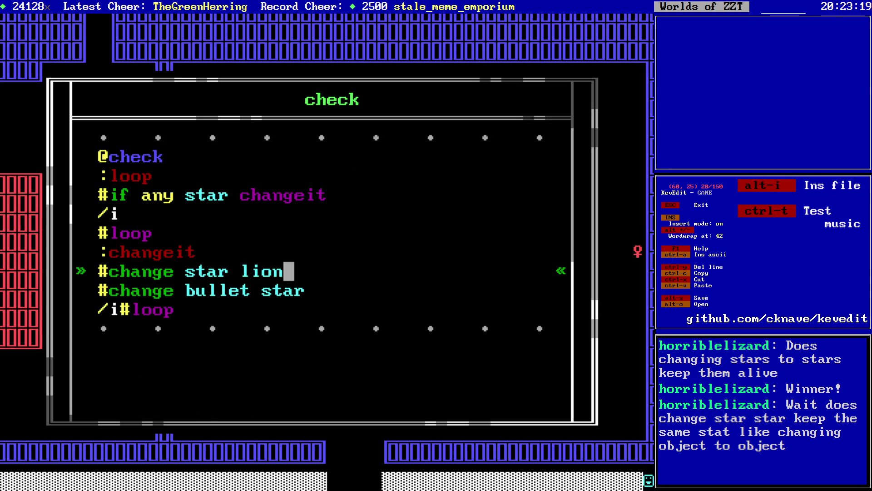
{"action": "key", "text": "Escape"}
Step: Save the world as GAME.zzt, end the test run, and pick GAME from the world list
{"action": "key", "text": "alt+s"}
{"action": "key", "text": "Return"}
{"action": "key", "text": "alt+t"}
{"action": "key", "text": "Escape"}
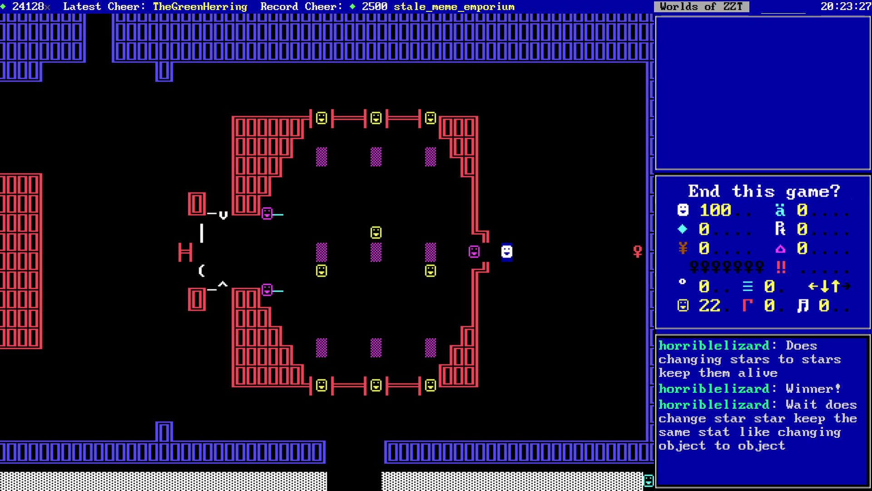
{"action": "key", "text": "y"}
{"action": "key", "text": "w"}
{"action": "key", "text": "Down"}
{"action": "key", "text": "Down"}
{"action": "key", "text": "Down"}
Step: Load GAME and walk the player into the arena toward the right wall
{"action": "key", "text": "Return"}
{"action": "key", "text": "p"}
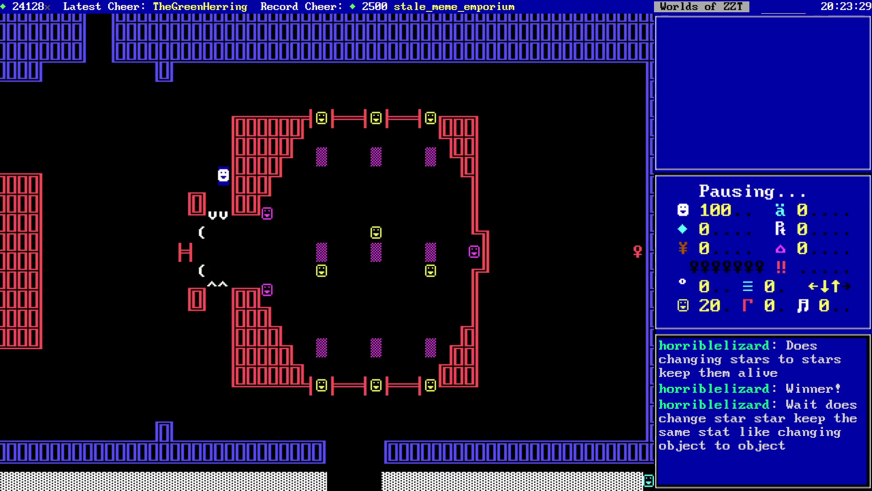
{"action": "key", "text": "Down"}
{"action": "key", "text": "Down"}
{"action": "key", "text": "Down"}
{"action": "key", "text": "Right"}
{"action": "key", "text": "Right"}
{"action": "key", "text": "Right"}
{"action": "key", "text": "Right"}
{"action": "key", "text": "Up"}
{"action": "key", "text": "Up"}
{"action": "key", "text": "Right"}
{"action": "key", "text": "Right"}
{"action": "key", "text": "Right"}
{"action": "key", "text": "Right"}
{"action": "key", "text": "Right"}
{"action": "key", "text": "Up"}
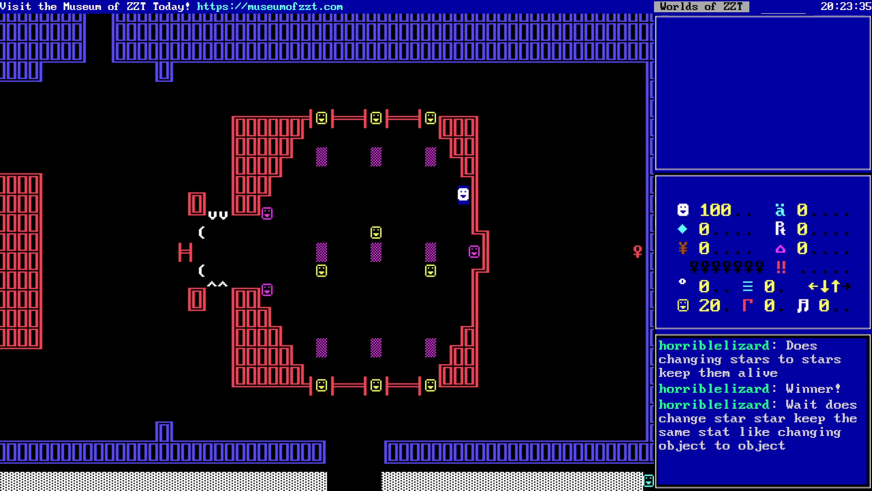
Step: Use the 'noclip' cheat twice to pass the player through the right wall
{"action": "key", "text": "question"}
{"action": "type", "text": "noclip"}
{"action": "key", "text": "Return"}
{"action": "key", "text": "Right"}
{"action": "key", "text": "Right"}
{"action": "key", "text": "Down"}
{"action": "key", "text": "Down"}
{"action": "key", "text": "Down"}
{"action": "key", "text": "Right"}
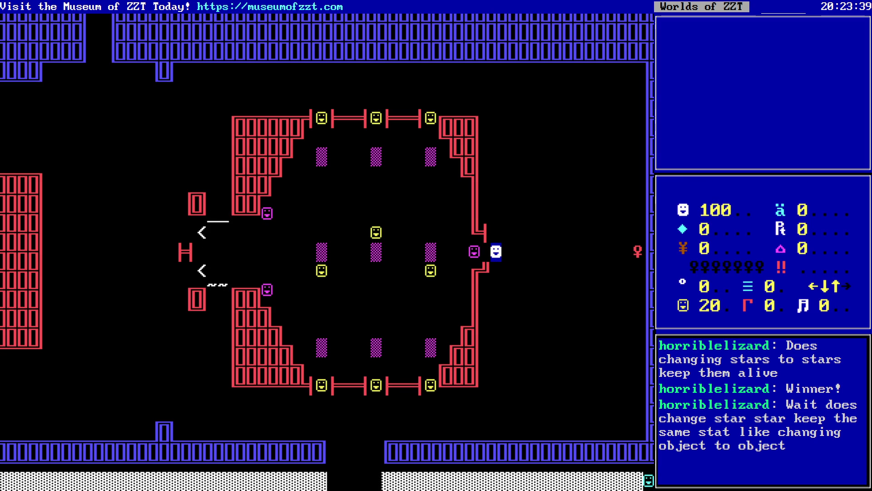
{"action": "key", "text": "question"}
{"action": "type", "text": "noclip"}
{"action": "key", "text": "Return"}
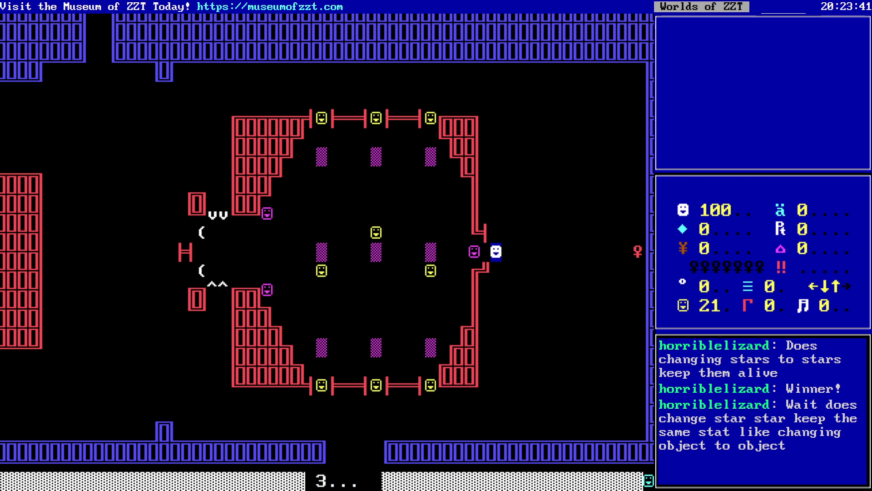
Step: Move beside the magenta object to watch stars become lions, then end the test game
{"action": "key", "text": "Right"}
{"action": "key", "text": "Up"}
{"action": "key", "text": "Left"}
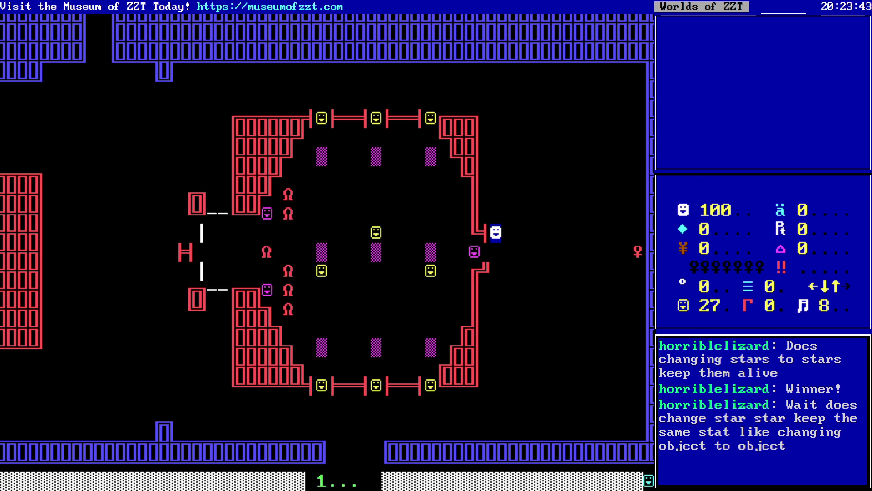
{"action": "key", "text": "Down"}
{"action": "key", "text": "Left"}
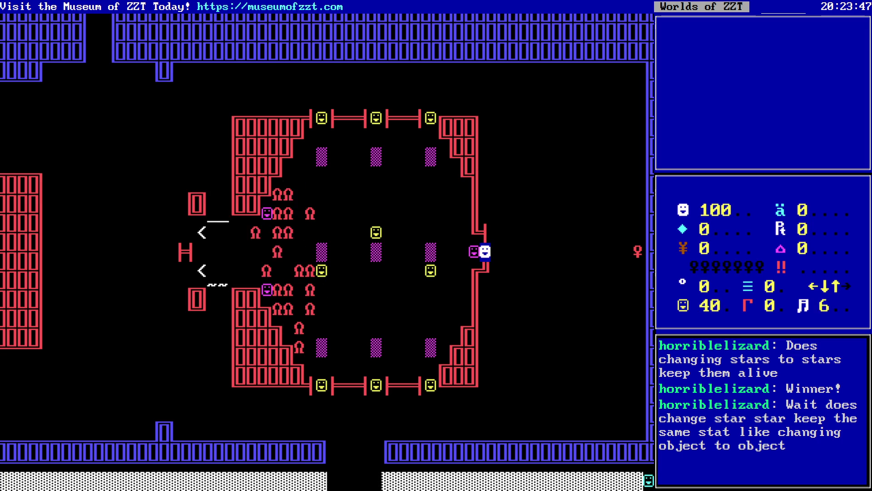
{"action": "key", "text": "Escape"}
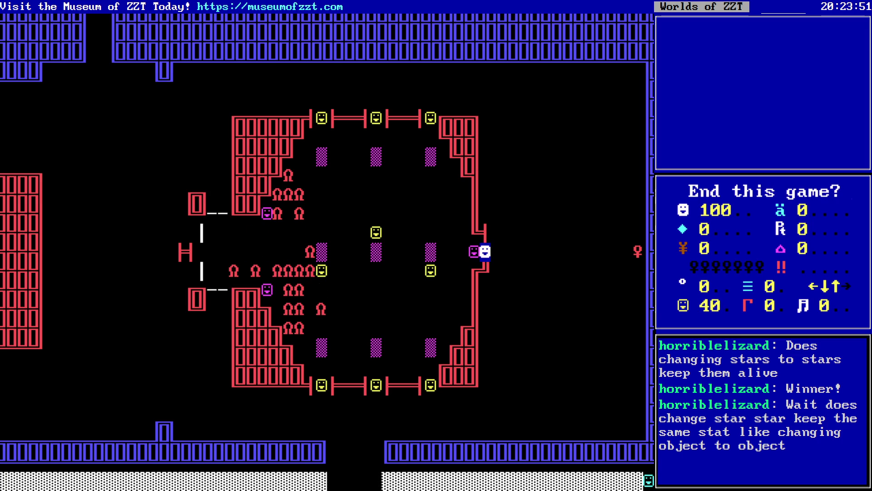
{"action": "key", "text": "y"}
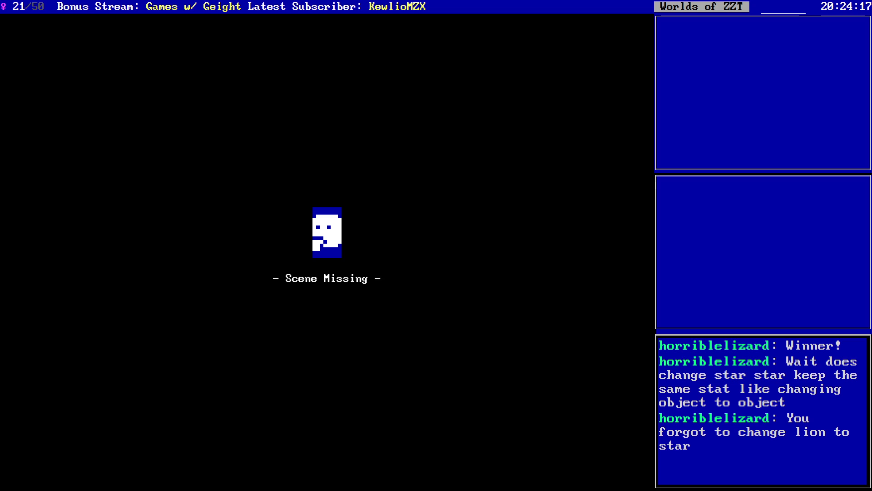
Step: Erase the end of 'bullet' on the check object's second #change line
{"action": "key", "text": "BackSpace"}
{"action": "key", "text": "BackSpace"}
{"action": "key", "text": "BackSpace"}
{"action": "key", "text": "BackSpace"}
{"action": "key", "text": "BackSpace"}
Step: Complete the line as '#change lion star' and leave the check object's code
{"action": "type", "text": "lion star"}
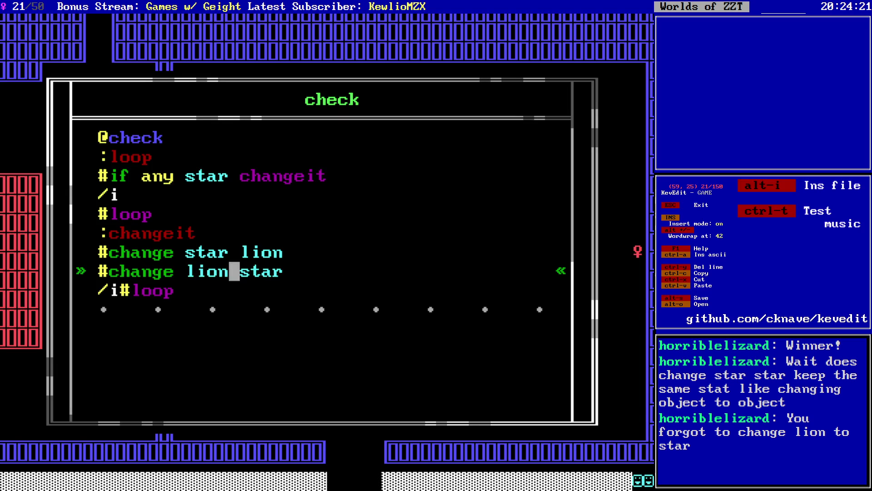
{"action": "key", "text": "Escape"}
{"action": "key", "text": "Escape"}
{"action": "key", "text": "Right"}
{"action": "key", "text": "Return"}
{"action": "key", "text": "Return"}
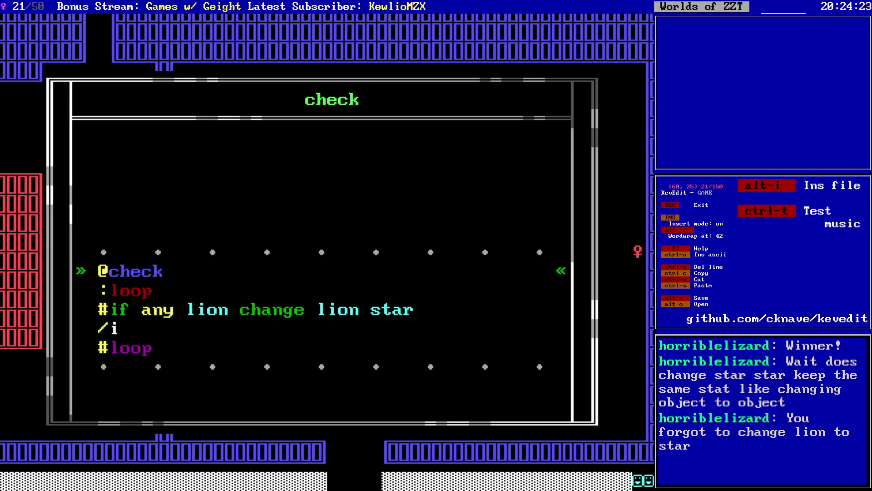
{"action": "key", "text": "Down"}
{"action": "key", "text": "Return"}
{"action": "key", "text": "Up"}
{"action": "type", "text": "#e"}
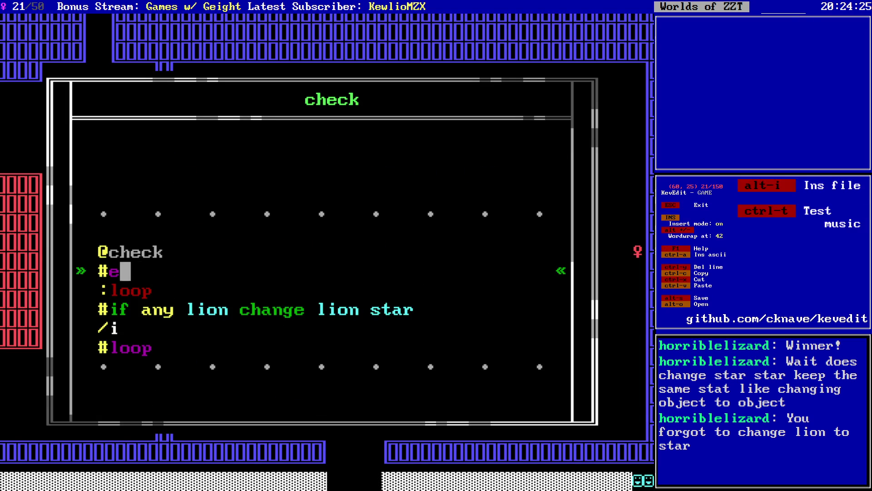
{"action": "type", "text": "nd"}
{"action": "key", "text": "Up"}
{"action": "key", "text": "Escape"}
{"action": "key", "text": "Escape"}
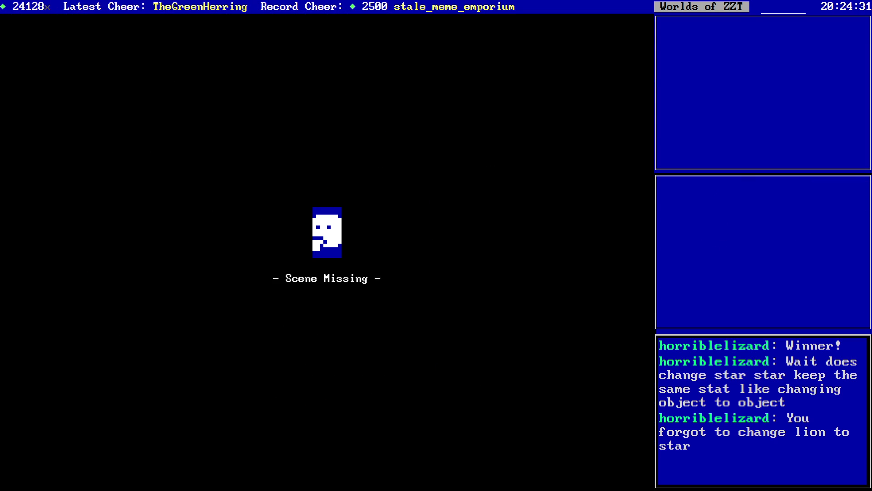
{"action": "key", "text": "Return"}
Step: Start playing and move the player along the top row to the right wall
{"action": "key", "text": "p"}
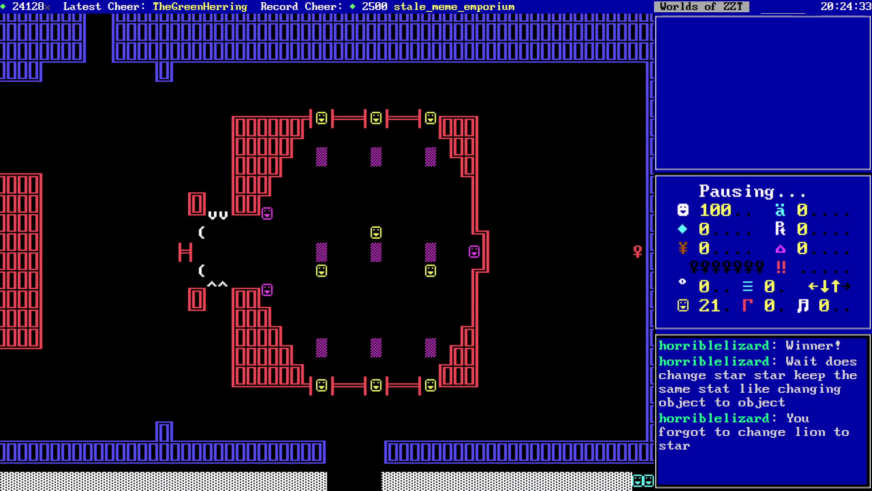
{"action": "key", "text": "Up"}
{"action": "key", "text": "Up"}
{"action": "key", "text": "Up"}
{"action": "key", "text": "Right"}
{"action": "key", "text": "Right"}
{"action": "key", "text": "Right"}
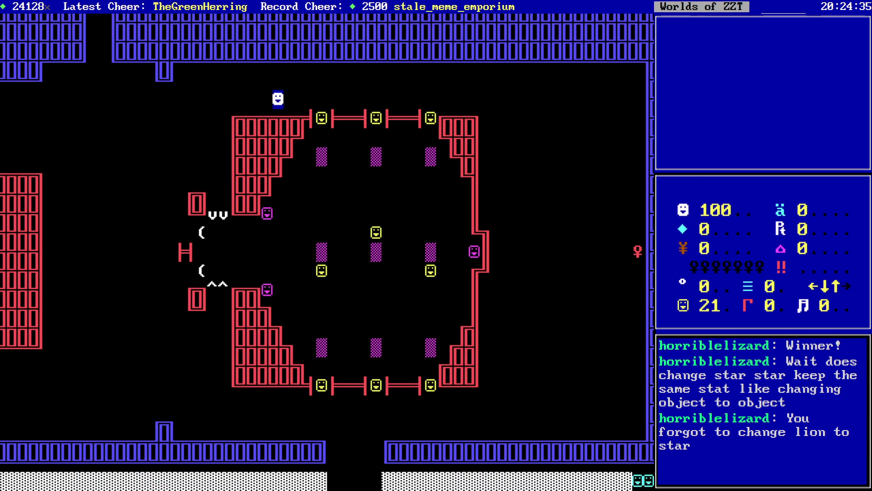
{"action": "key", "text": "Right"}
{"action": "key", "text": "Right"}
{"action": "key", "text": "Right"}
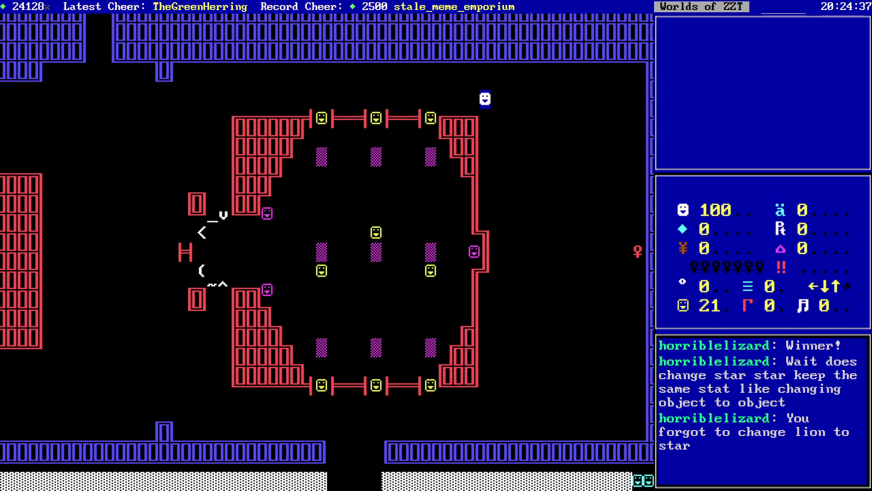
{"action": "key", "text": "Down"}
{"action": "key", "text": "Down"}
{"action": "key", "text": "Down"}
{"action": "key", "text": "Left"}
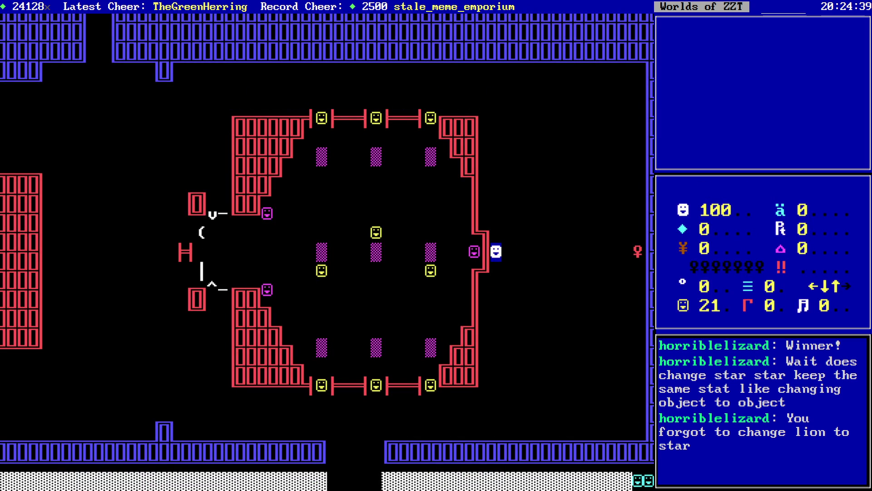
Step: Use the 'z' zap cheat to open the wall, step through near the purple object, then quit
{"action": "key", "text": "shift+slash"}
{"action": "type", "text": "z"}
{"action": "key", "text": "Return"}
{"action": "key", "text": "Left"}
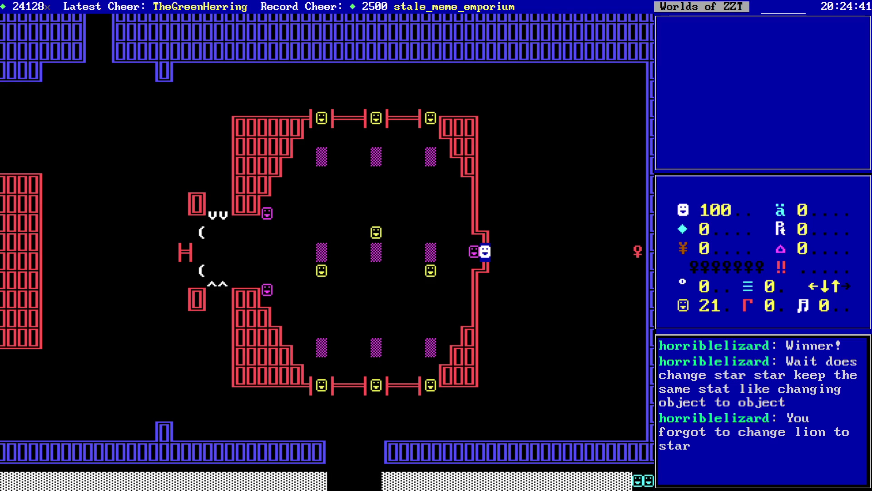
{"action": "key", "text": "Right"}
{"action": "key", "text": "Left"}
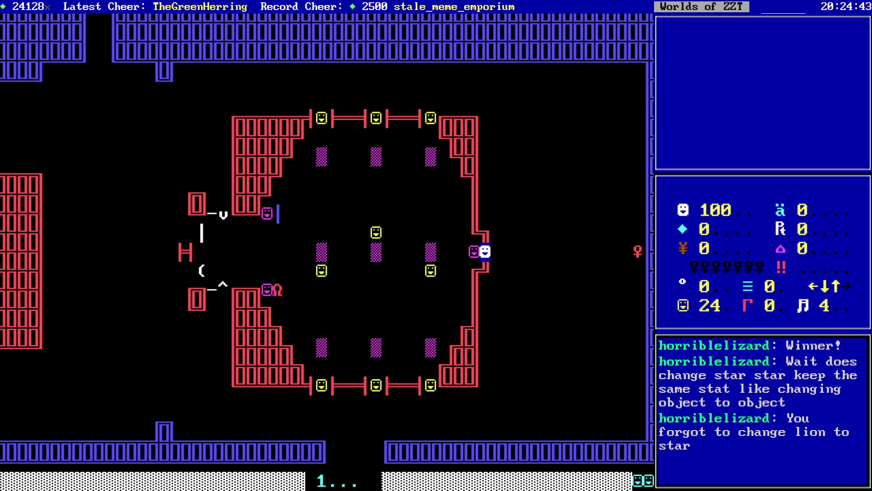
{"action": "key", "text": "Right"}
{"action": "key", "text": "Right"}
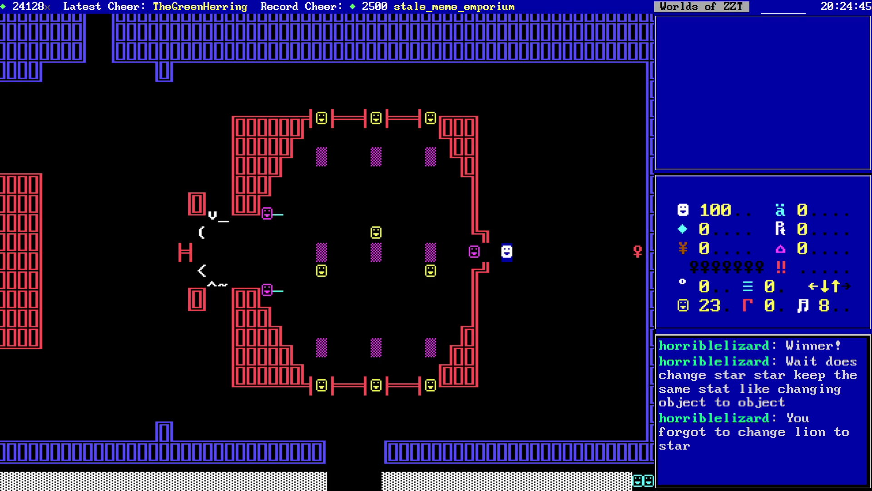
{"action": "key", "text": "Left"}
{"action": "key", "text": "Left"}
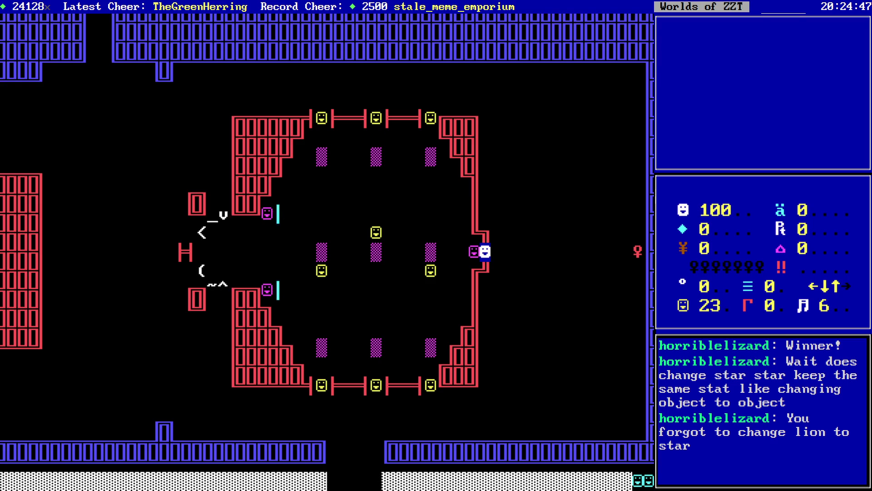
{"action": "key", "text": "Right"}
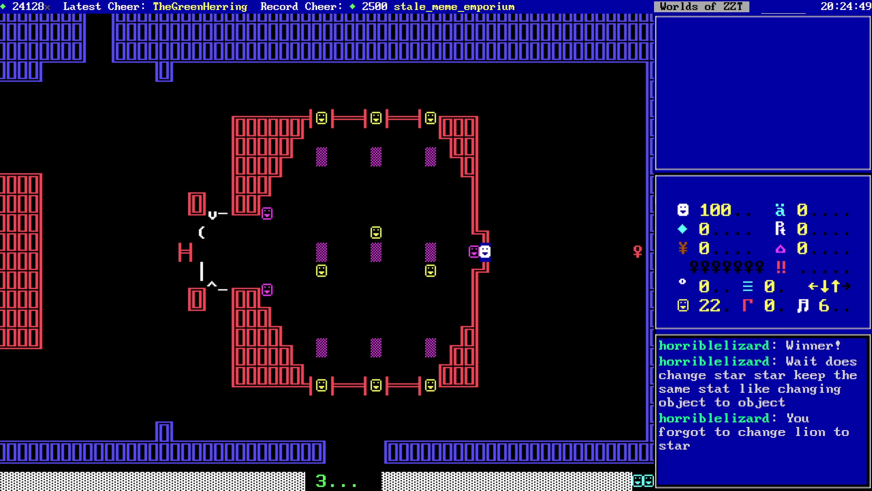
{"action": "key", "text": "Escape"}
Step: Comment out the first check object's '#change lion star' line with an apostrophe
{"action": "key", "text": "y"}
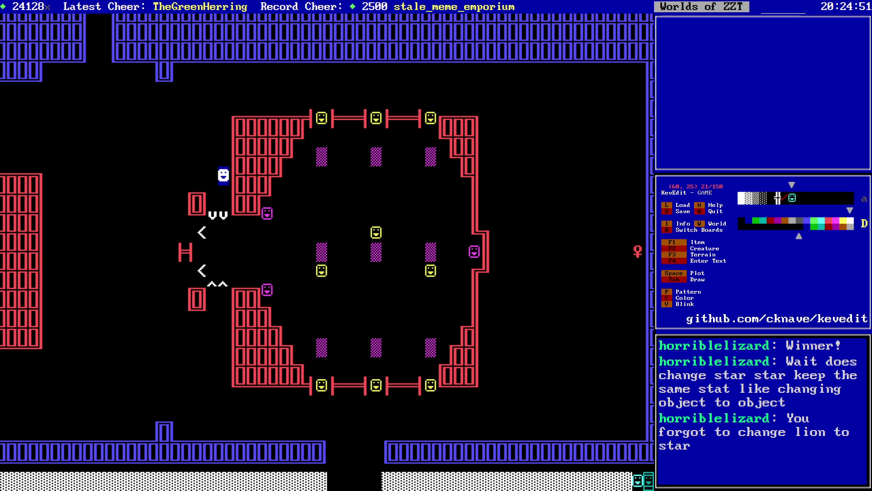
{"action": "key", "text": "Left"}
{"action": "key", "text": "Return"}
{"action": "key", "text": "Down"}
{"action": "key", "text": "Down"}
{"action": "key", "text": "Down"}
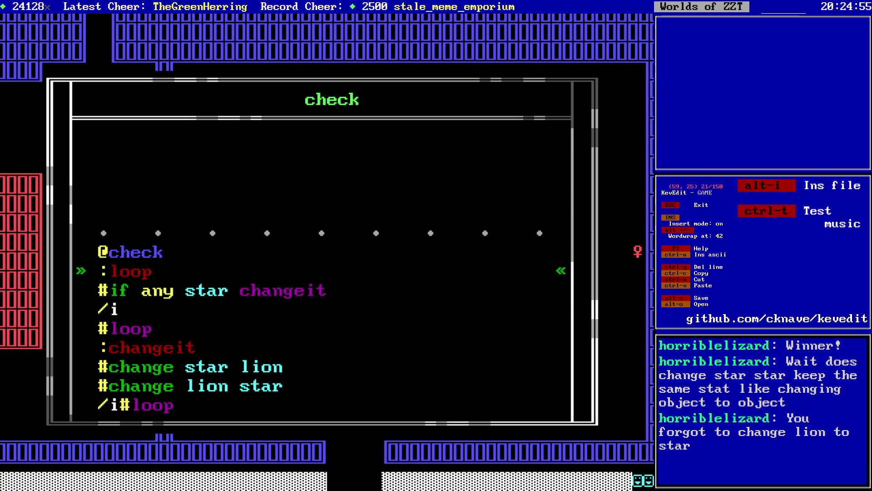
{"action": "type", "text": "'"}
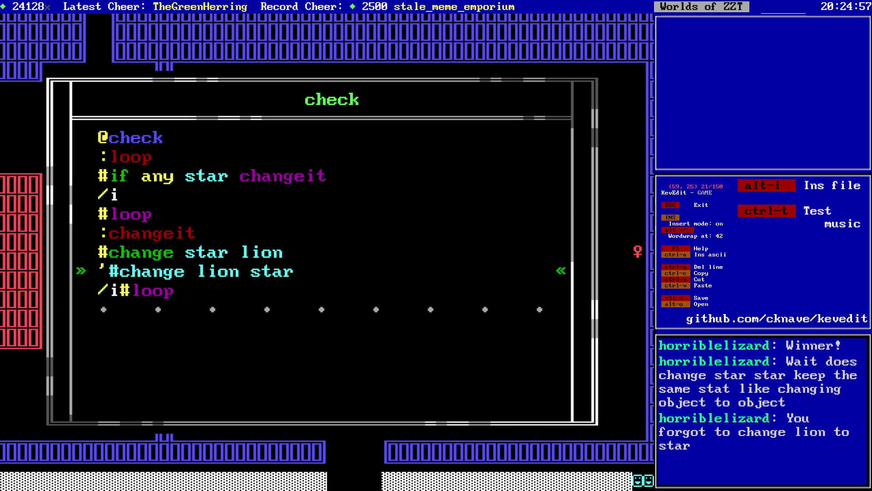
{"action": "key", "text": "Escape"}
Step: Review the neighbouring object's '#if any lion' line and recheck the commented line
{"action": "key", "text": "Right"}
{"action": "key", "text": "Return"}
{"action": "key", "text": "Down"}
{"action": "key", "text": "Down"}
{"action": "key", "text": "Down"}
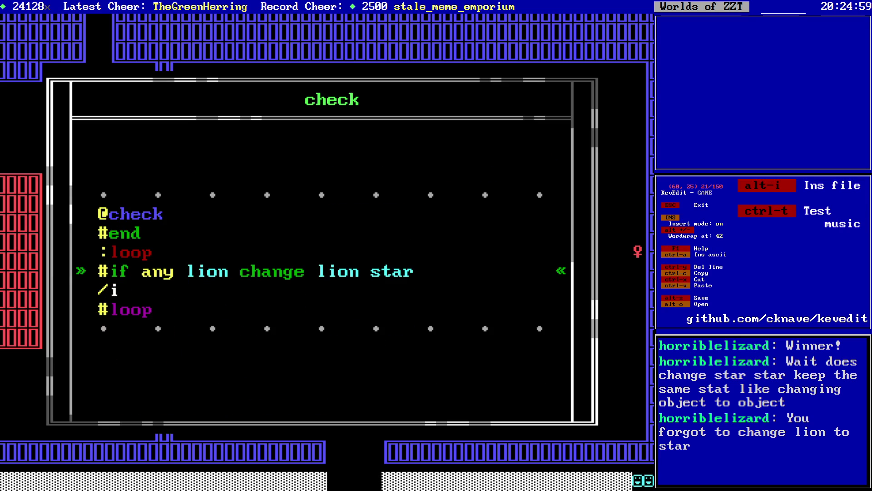
{"action": "key", "text": "Escape"}
{"action": "key", "text": "Escape"}
{"action": "key", "text": "Left"}
{"action": "key", "text": "Return"}
{"action": "key", "text": "Return"}
{"action": "key", "text": "Down"}
{"action": "key", "text": "Down"}
{"action": "key", "text": "Down"}
{"action": "key", "text": "Up"}
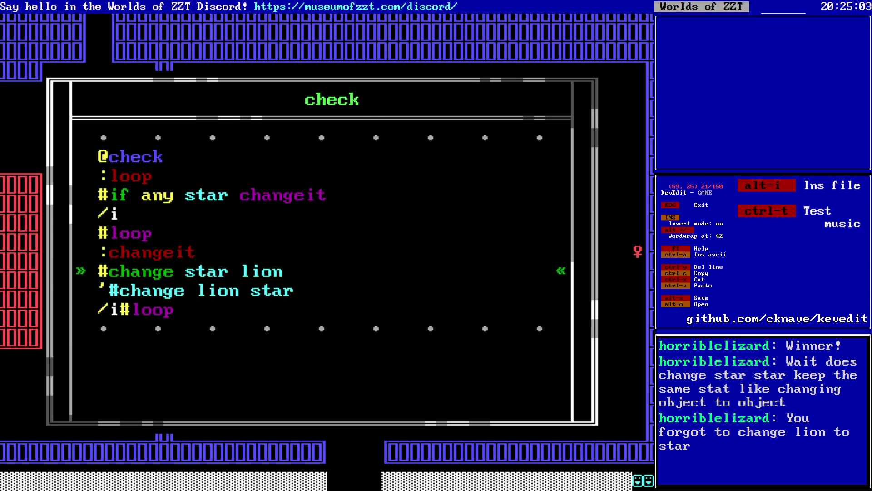
{"action": "key", "text": "Escape"}
{"action": "key", "text": "Escape"}
Step: Inspect the second check object's code down to #loop, leaving it unchanged
{"action": "key", "text": "Right"}
{"action": "key", "text": "Return"}
{"action": "key", "text": "Return"}
{"action": "key", "text": "Down"}
{"action": "key", "text": "Down"}
{"action": "key", "text": "Down"}
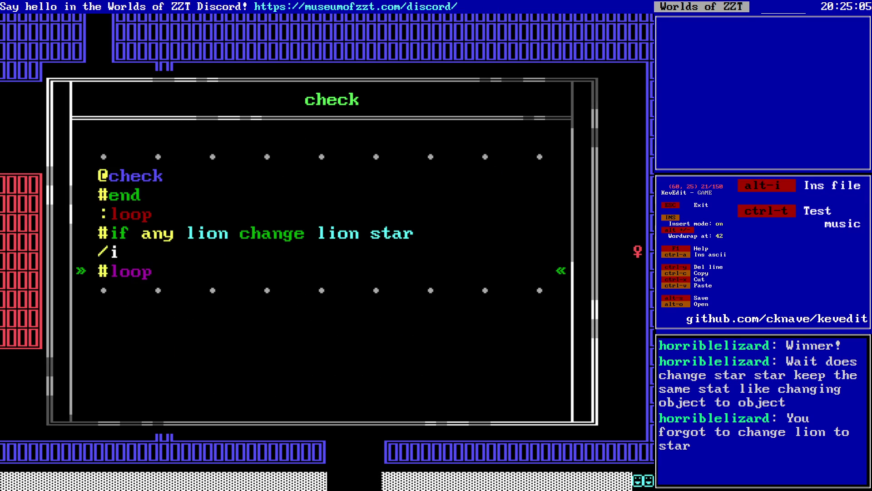
{"action": "key", "text": "Escape"}
{"action": "key", "text": "Escape"}
{"action": "key", "text": "Up"}
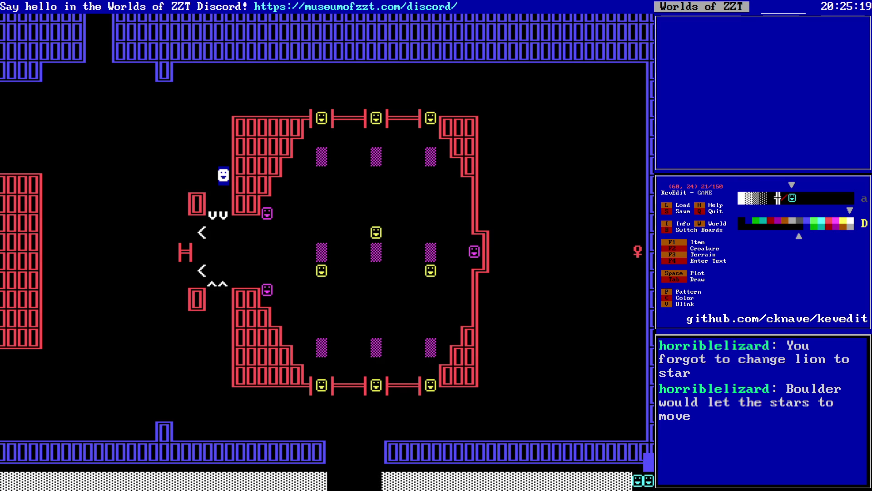
Step: Select the first check object and open its code after glancing at the neighbour's
{"action": "key", "text": "Left"}
{"action": "key", "text": "Down"}
{"action": "key", "text": "Return"}
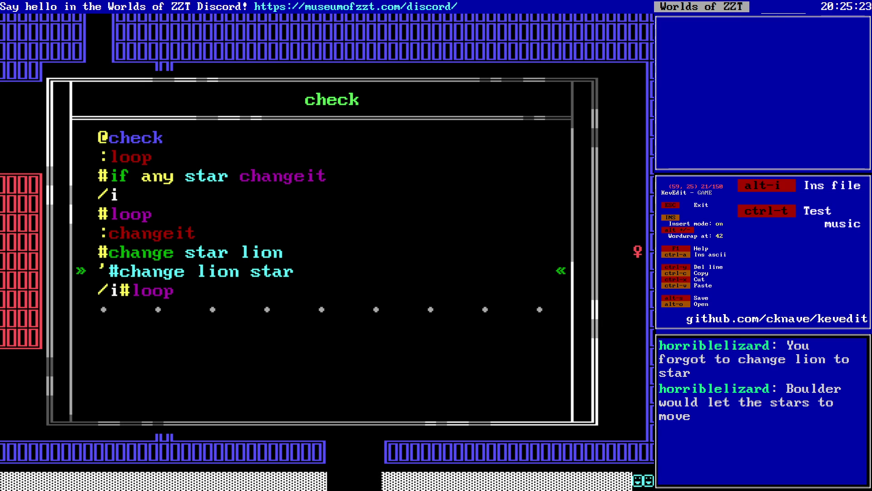
{"action": "key", "text": "Escape"}
{"action": "key", "text": "Escape"}
{"action": "key", "text": "Right"}
{"action": "key", "text": "Return"}
{"action": "key", "text": "Return"}
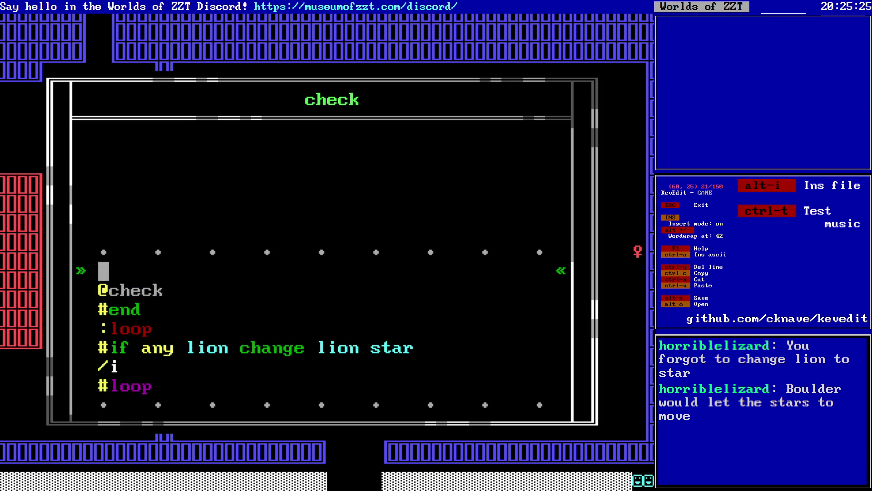
{"action": "key", "text": "Escape"}
{"action": "key", "text": "Escape"}
{"action": "key", "text": "Left"}
{"action": "key", "text": "Return"}
Step: Delete the commented lion-to-star line and start a new '#change' line
{"action": "key", "text": "Return"}
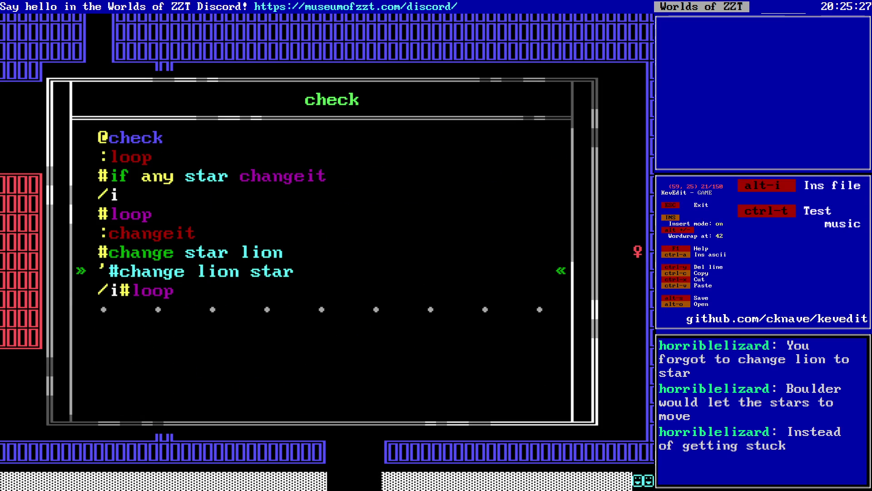
{"action": "key", "text": "ctrl+y"}
{"action": "key", "text": "Up"}
{"action": "key", "text": "End"}
{"action": "key", "text": "Return"}
{"action": "type", "text": "#chan"}
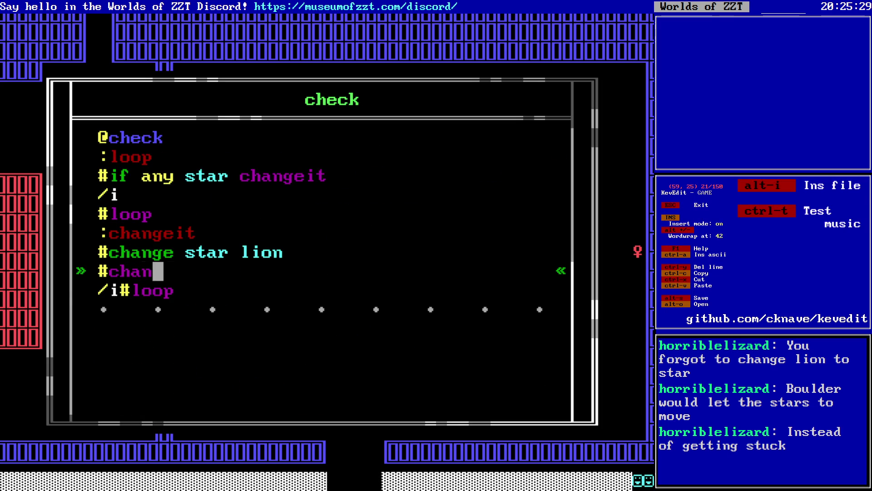
{"action": "type", "text": "ge st"}
{"action": "key", "text": "BackSpace"}
{"action": "key", "text": "BackSpace"}
{"action": "key", "text": "BackSpace"}
Step: Change 'star lion' to 'star green boulder' and write '#change green boulder star'
{"action": "key", "text": "Up"}
{"action": "key", "text": "End"}
{"action": "key", "text": "BackSpace"}
{"action": "key", "text": "BackSpace"}
{"action": "key", "text": "BackSpace"}
{"action": "key", "text": "BackSpace"}
{"action": "type", "text": "bou"}
{"action": "key", "text": "BackSpace"}
{"action": "key", "text": "BackSpace"}
{"action": "key", "text": "BackSpace"}
{"action": "type", "text": "green boulder"}
{"action": "key", "text": "Down"}
{"action": "type", "text": "g"}
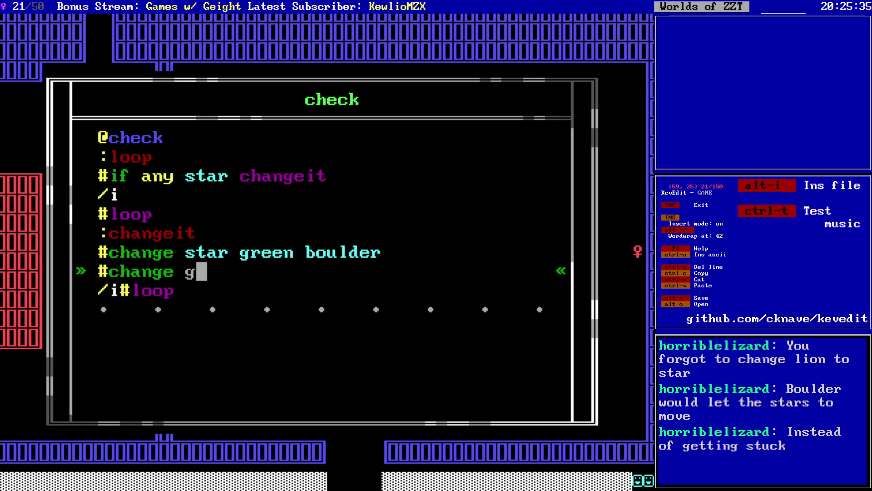
{"action": "type", "text": "reen boulder star"}
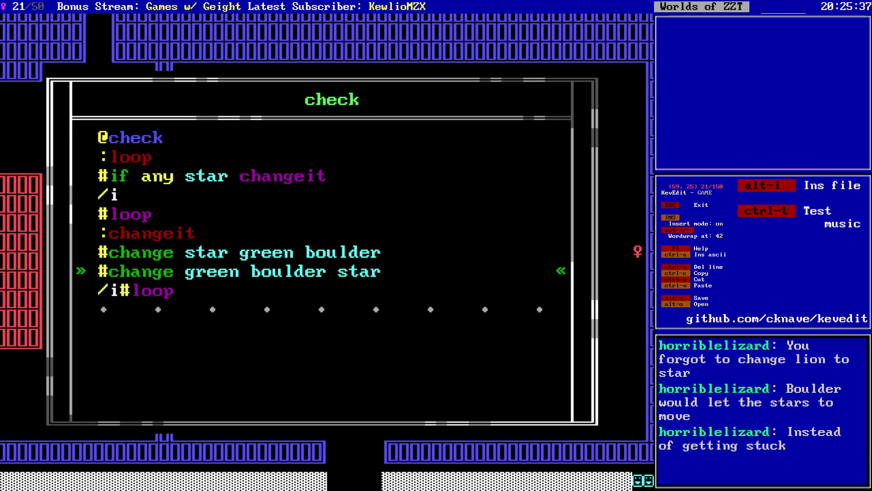
{"action": "key", "text": "Escape"}
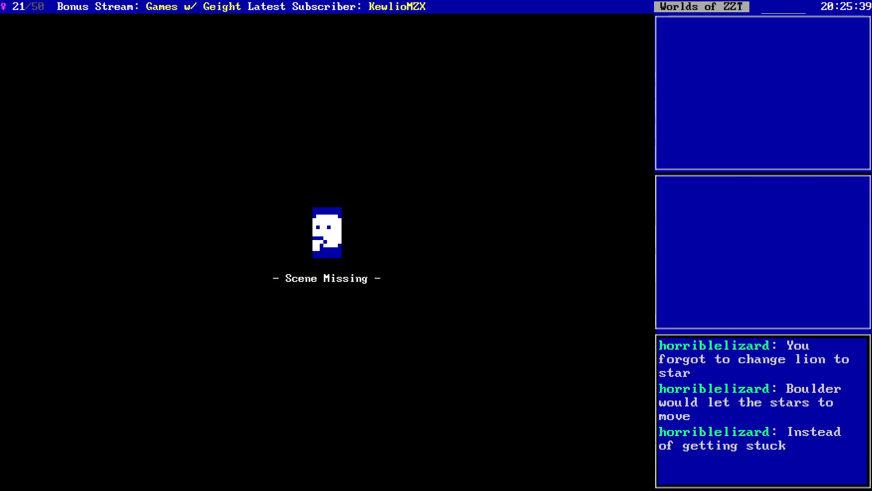
{"action": "key", "text": "w"}
{"action": "key", "text": "Return"}
{"action": "key", "text": "p"}
{"action": "key", "text": "Up"}
{"action": "key", "text": "Up"}
{"action": "key", "text": "Up"}
{"action": "key", "text": "Right"}
{"action": "key", "text": "Right"}
{"action": "key", "text": "Right"}
{"action": "key", "text": "Right"}
{"action": "key", "text": "Right"}
{"action": "key", "text": "Right"}
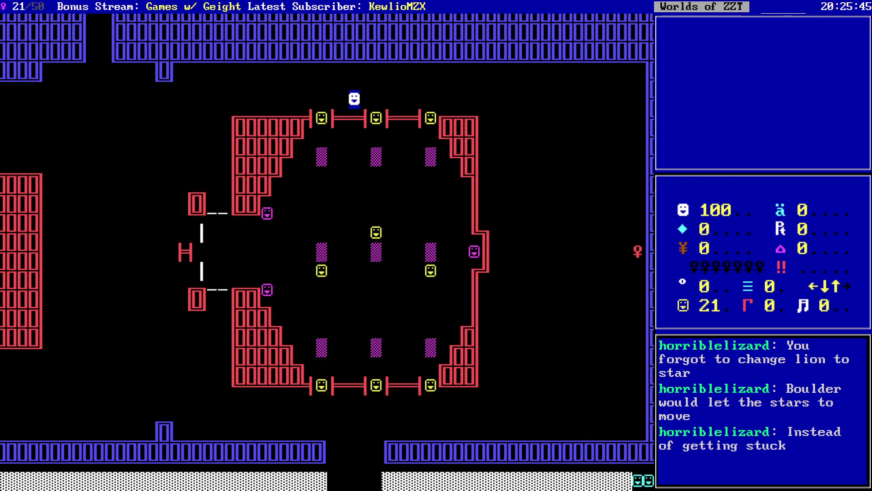
{"action": "key", "text": "Right"}
{"action": "key", "text": "Right"}
{"action": "key", "text": "Down"}
{"action": "key", "text": "Down"}
{"action": "key", "text": "Down"}
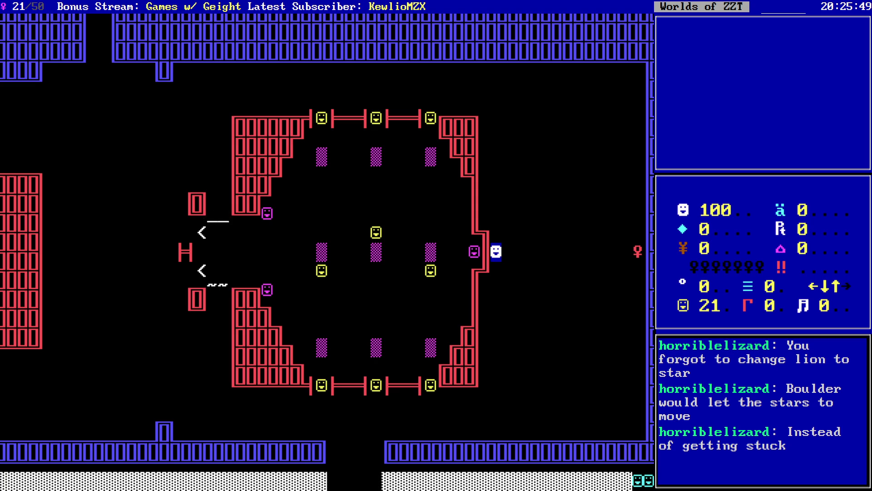
{"action": "key", "text": "Left"}
{"action": "key", "text": "Left"}
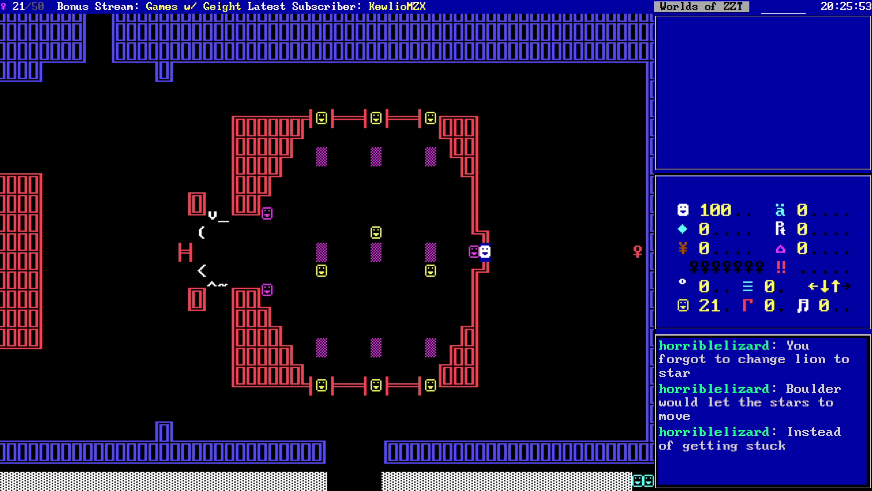
{"action": "key", "text": "Right"}
{"action": "key", "text": "Up"}
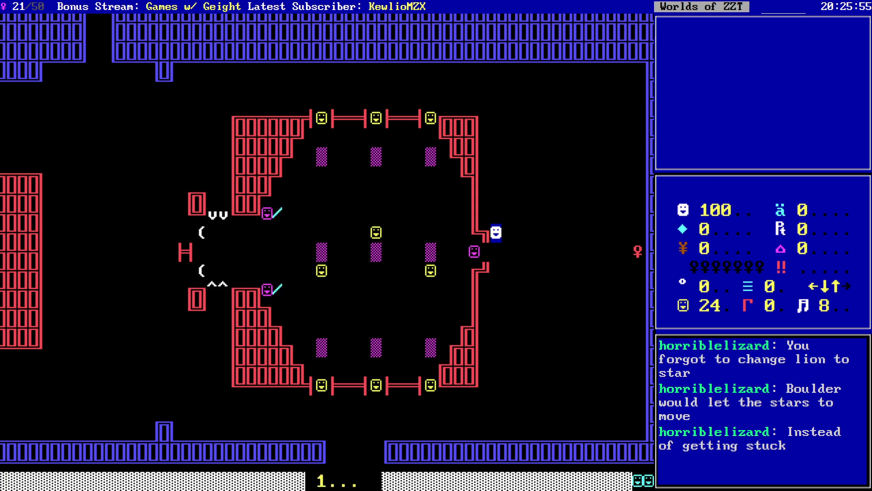
{"action": "key", "text": "Down"}
{"action": "key", "text": "Left"}
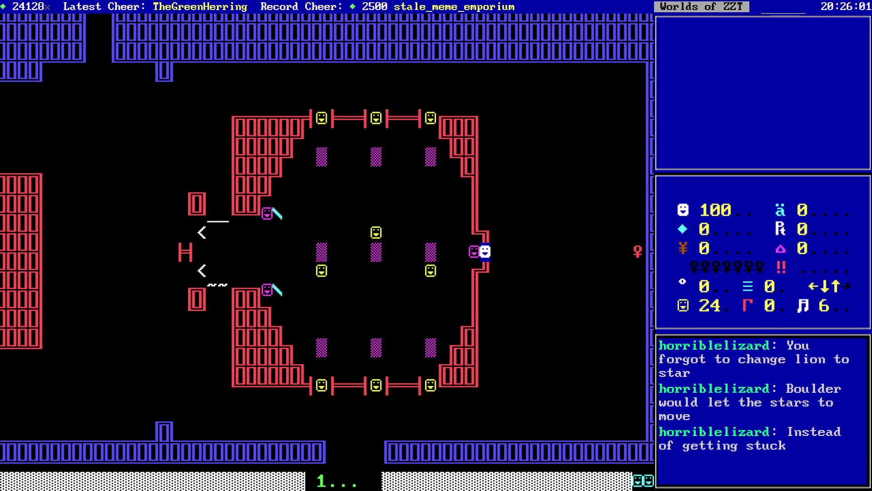
{"action": "key", "text": "Escape"}
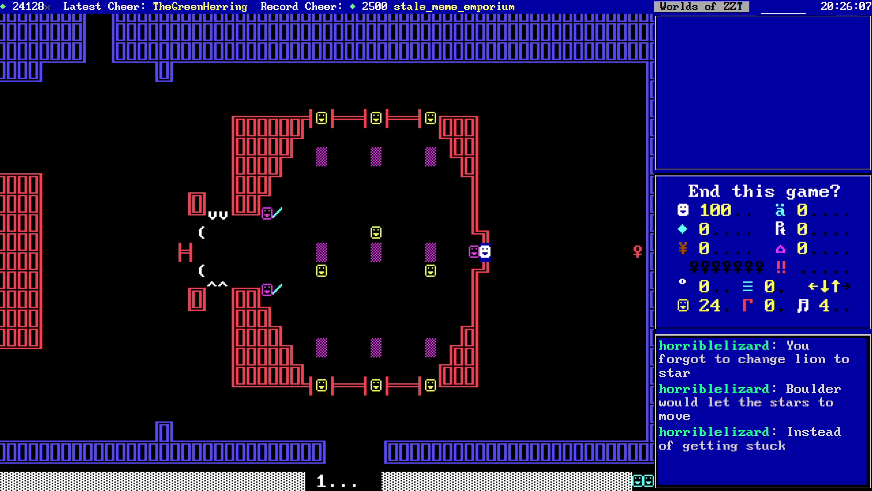
{"action": "key", "text": "y"}
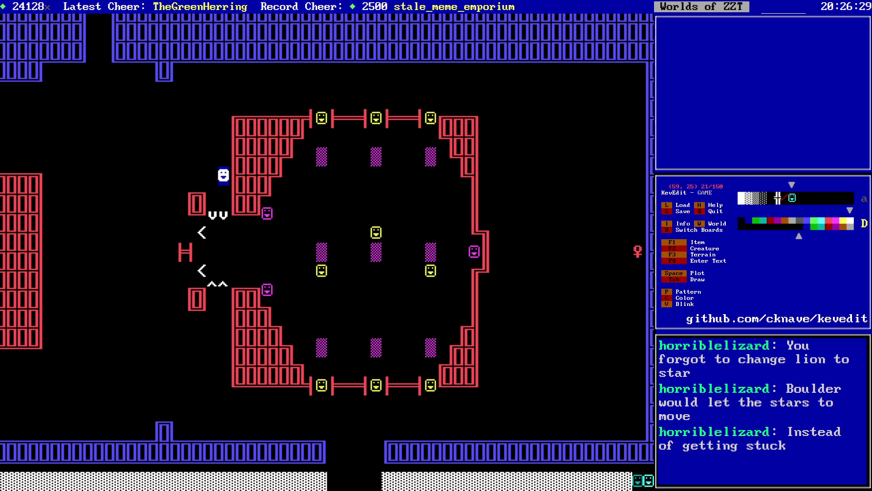
Step: Replace the Placer's old placement lines with '#change purple breakable empty'
{"action": "left_click", "coordinate": [322, 385]}
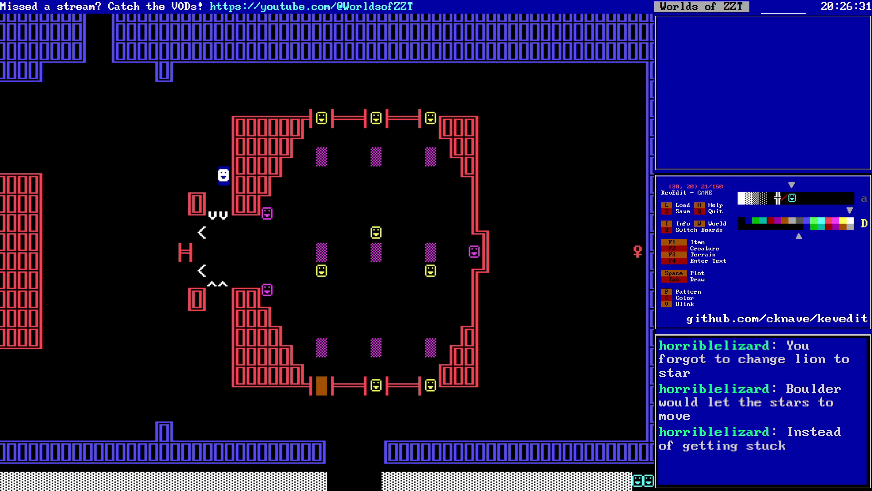
{"action": "key", "text": "Return"}
{"action": "key", "text": "Down"}
{"action": "key", "text": "Down"}
{"action": "key", "text": "Down"}
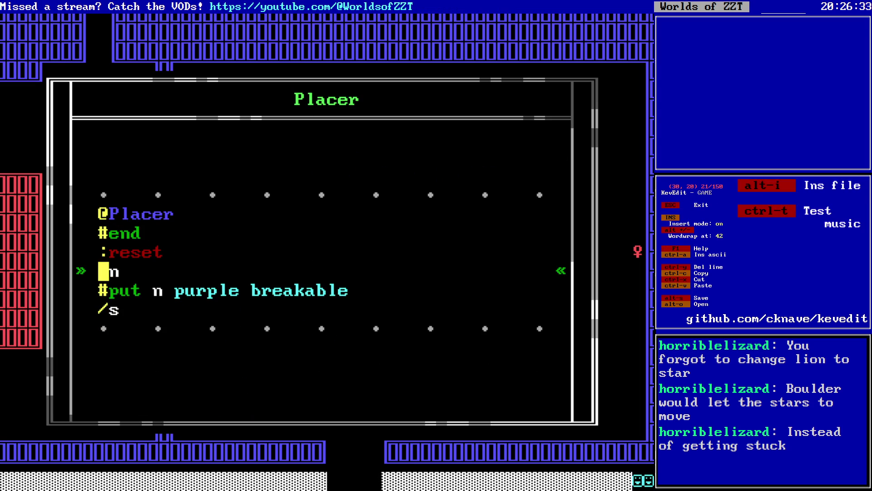
{"action": "key", "text": "ctrl+y"}
{"action": "key", "text": "ctrl+y"}
{"action": "key", "text": "ctrl+y"}
{"action": "key", "text": "End"}
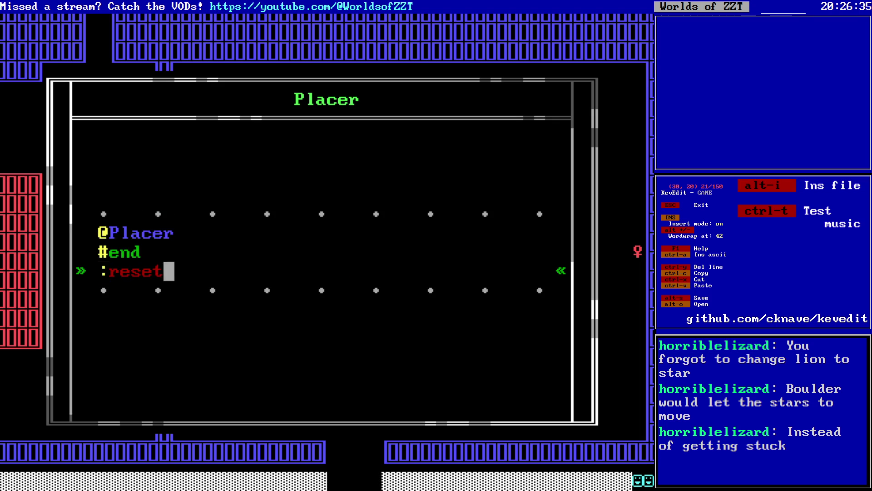
{"action": "key", "text": "Return"}
{"action": "type", "text": "#change pu"}
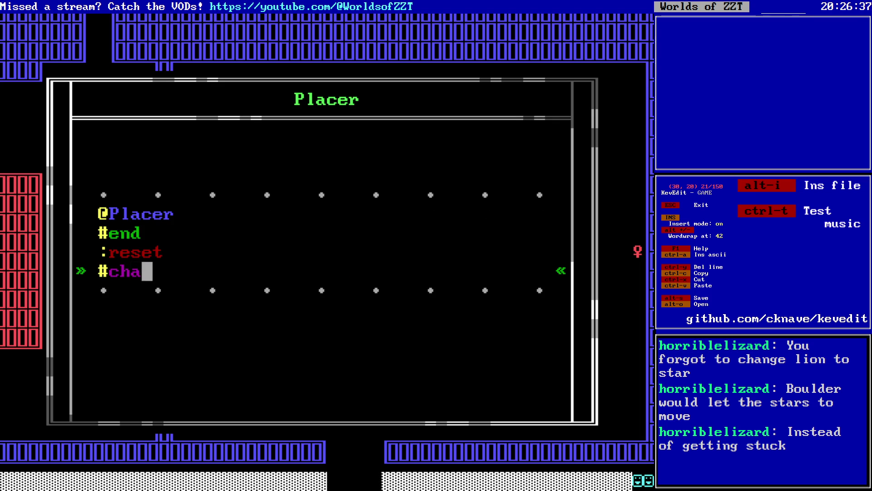
{"action": "type", "text": "rple breakable emp"}
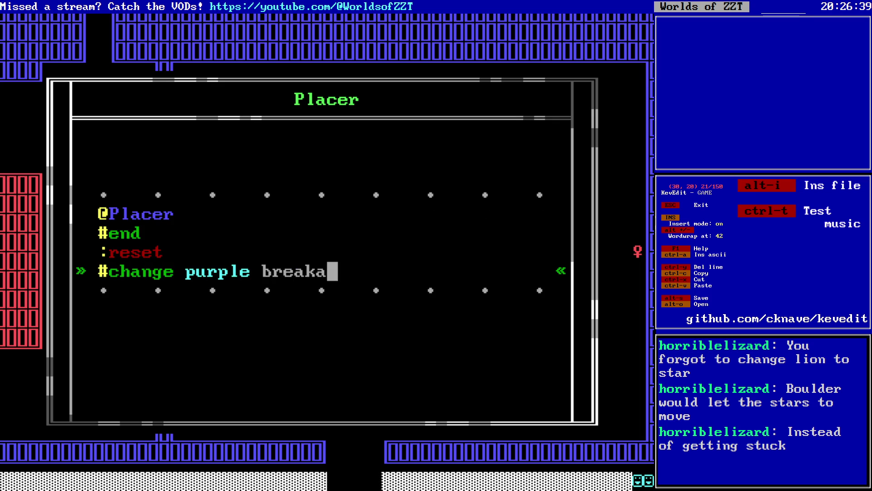
{"action": "type", "text": "ty"}
{"action": "key", "text": "Escape"}
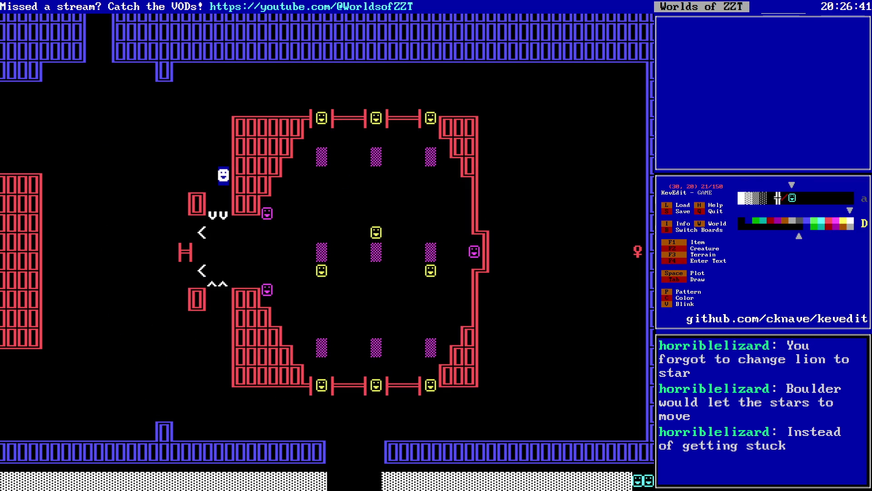
Step: Start a new '#put n' line in the Placer's code
{"action": "key", "text": "Return"}
{"action": "key", "text": "Return"}
{"action": "type", "text": "#put n"}
{"action": "key", "text": "Escape"}
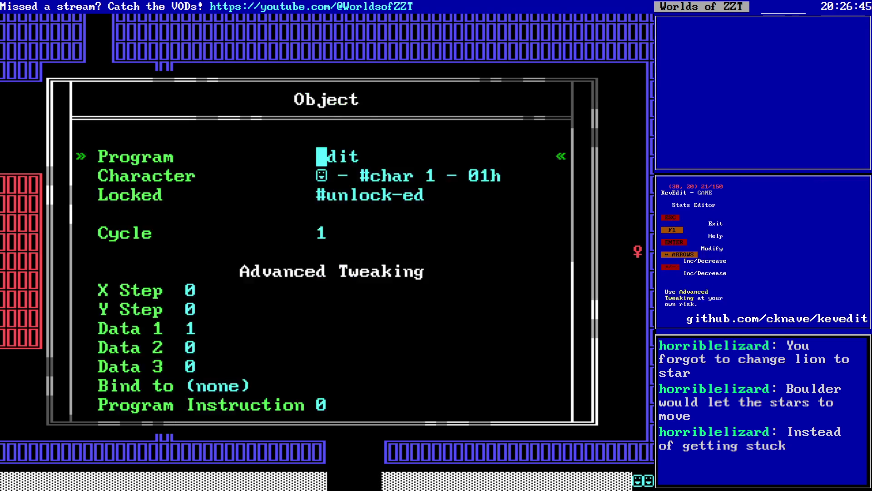
{"action": "key", "text": "Escape"}
Step: Plot wall over the top-row gate smileys
{"action": "key", "text": "Up"}
{"action": "key", "text": "Up"}
{"action": "key", "text": "Up"}
{"action": "key", "text": "Up"}
{"action": "key", "text": "Up"}
{"action": "key", "text": "Tab"}
{"action": "key", "text": "Right"}
{"action": "key", "text": "Right"}
{"action": "key", "text": "Right"}
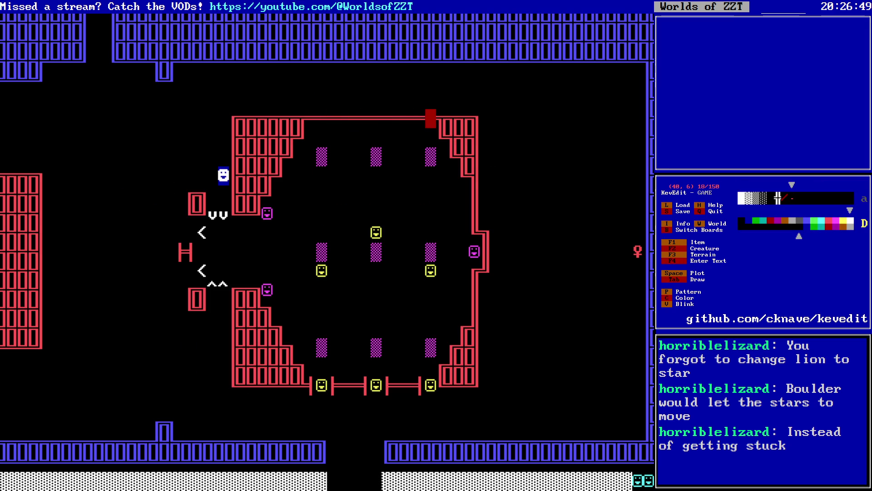
Step: Complete the line as '#put n red boulder' and add '#put n purple boulder' below it
{"action": "left_click", "coordinate": [322, 311]}
{"action": "key", "text": "Up"}
{"action": "key", "text": "Up"}
{"action": "key", "text": "Up"}
{"action": "key", "text": "Down"}
{"action": "key", "text": "Down"}
{"action": "key", "text": "Down"}
{"action": "key", "text": "Down"}
{"action": "key", "text": "Return"}
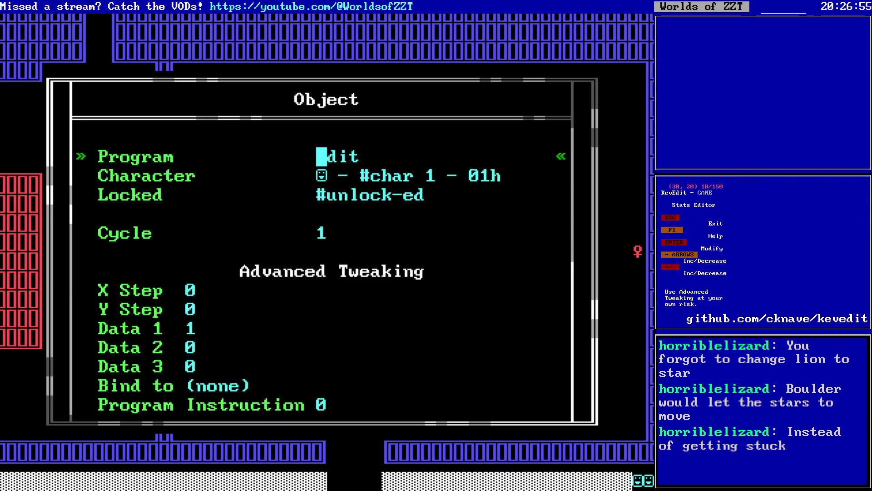
{"action": "key", "text": "Return"}
{"action": "key", "text": "End"}
{"action": "type", "text": "red boulder"}
{"action": "key", "text": "Return"}
{"action": "type", "text": "#put "}
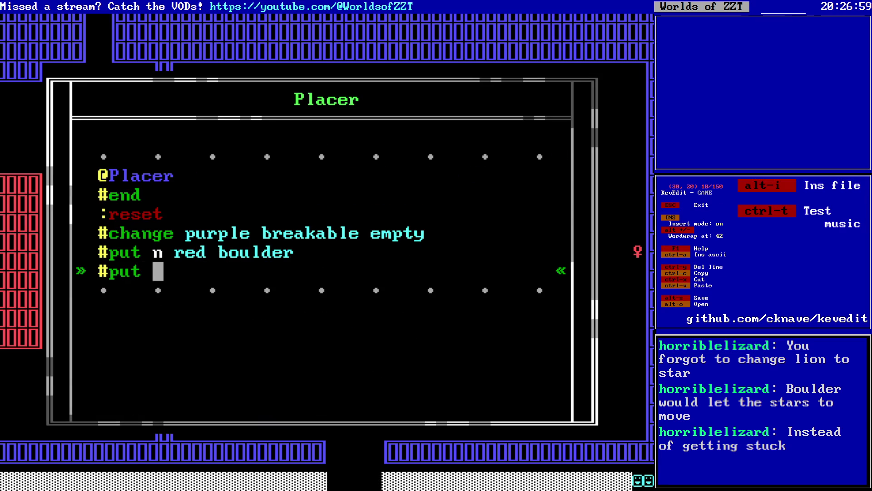
{"action": "type", "text": "n purple boulder"}
Step: Remove the mistyped '3put' line and paste two more red boulder lines
{"action": "key", "text": "Return"}
{"action": "type", "text": "3put"}
{"action": "key", "text": "BackSpace"}
{"action": "key", "text": "BackSpace"}
{"action": "key", "text": "BackSpace"}
{"action": "key", "text": "Up"}
{"action": "key", "text": "ctrl+c"}
{"action": "key", "text": "Down"}
{"action": "key", "text": "Down"}
{"action": "key", "text": "ctrl+v"}
{"action": "key", "text": "ctrl+v"}
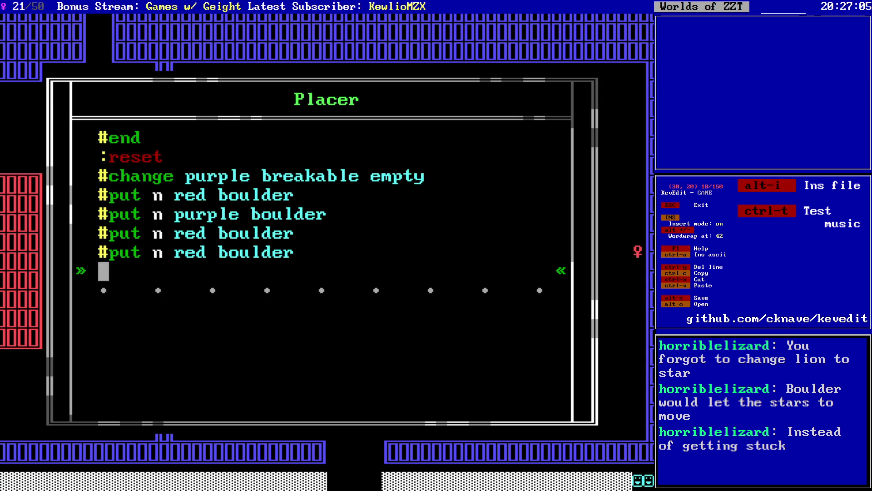
{"action": "key", "text": "ctrl+v"}
{"action": "key", "text": "ctrl+v"}
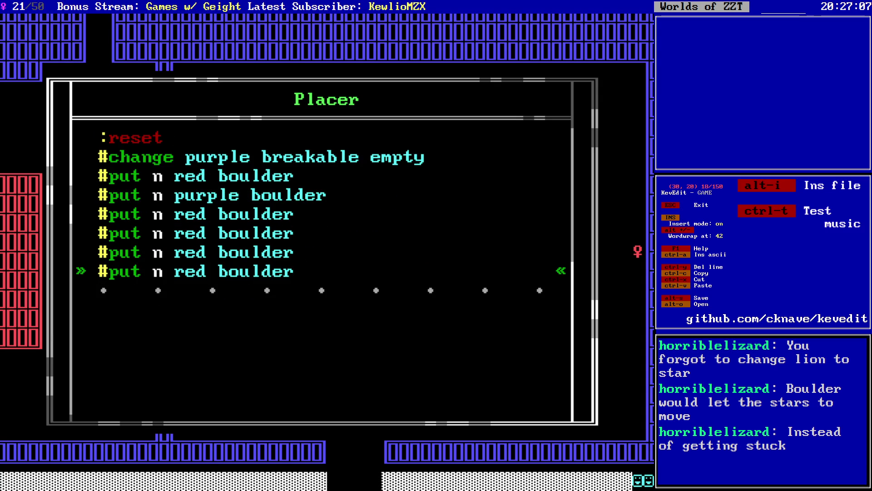
{"action": "key", "text": "Escape"}
{"action": "key", "text": "Up"}
{"action": "key", "text": "Up"}
{"action": "key", "text": "Up"}
{"action": "key", "text": "Down"}
{"action": "key", "text": "Down"}
{"action": "key", "text": "Down"}
{"action": "key", "text": "Down"}
{"action": "key", "text": "Down"}
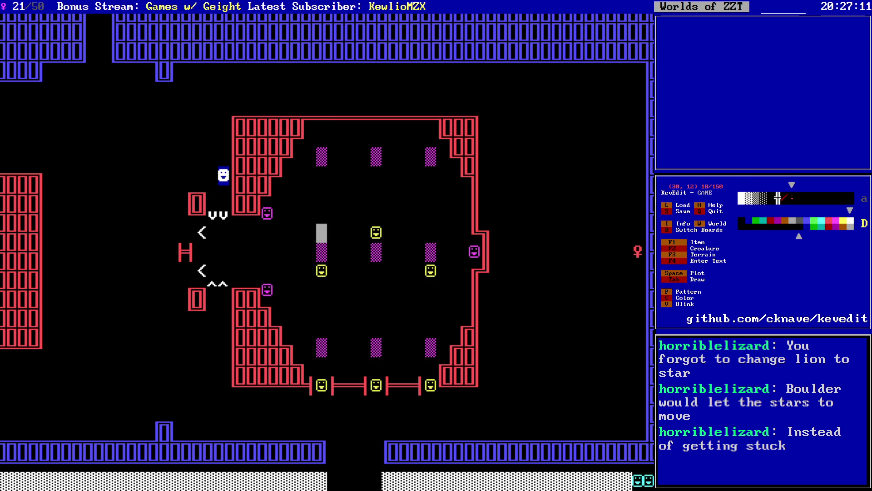
Step: Add a '#put n purple boulder' line to the Placer's code
{"action": "key", "text": "Down"}
{"action": "key", "text": "Down"}
{"action": "key", "text": "Down"}
{"action": "key", "text": "Down"}
{"action": "key", "text": "Down"}
{"action": "key", "text": "Down"}
{"action": "key", "text": "Return"}
{"action": "key", "text": "Down"}
{"action": "key", "text": "Down"}
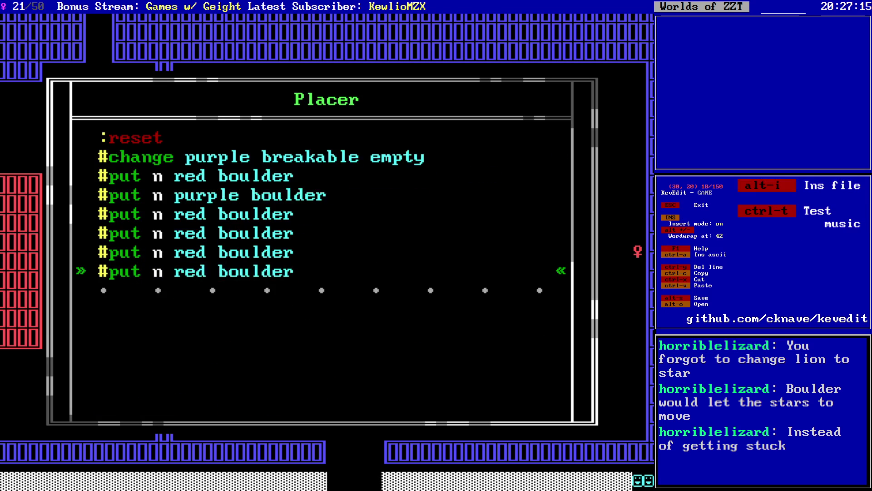
{"action": "key", "text": "Down"}
{"action": "type", "text": "#cha"}
{"action": "key", "text": "BackSpace"}
{"action": "key", "text": "BackSpace"}
{"action": "key", "text": "BackSpace"}
{"action": "type", "text": "put n purple boul"}
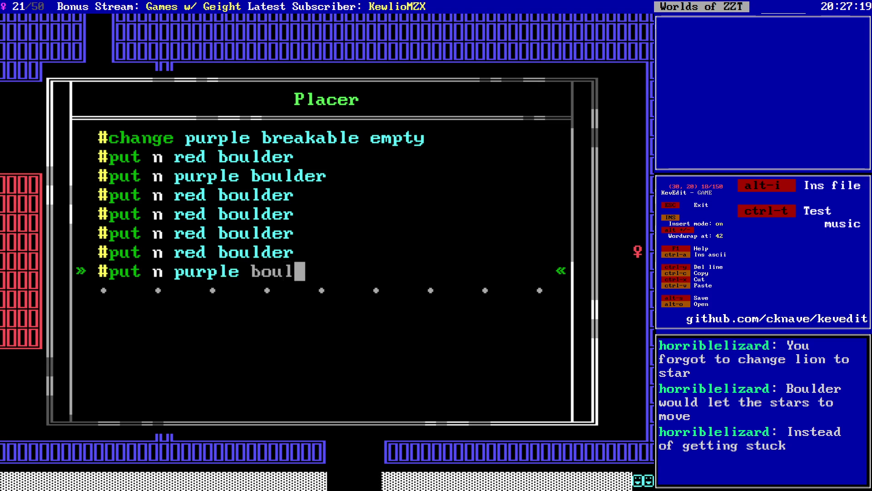
{"action": "type", "text": "der"}
{"action": "key", "text": "Return"}
Step: Paste four more red boulder placement lines
{"action": "key", "text": "ctrl+v"}
{"action": "key", "text": "Return"}
{"action": "key", "text": "ctrl+v"}
{"action": "key", "text": "Return"}
{"action": "key", "text": "ctrl+v"}
{"action": "key", "text": "Return"}
{"action": "key", "text": "ctrl+v"}
{"action": "key", "text": "Escape"}
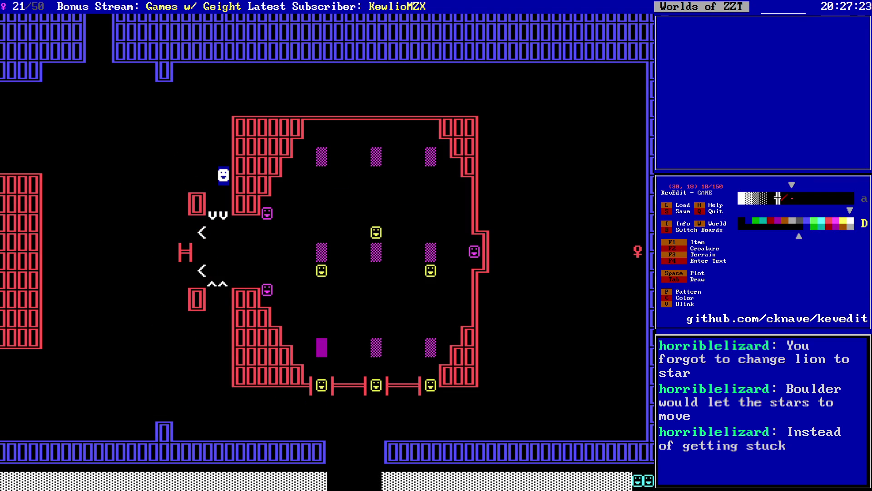
Step: Append '#put n purple boulder' and '#put n red boulder' at the end of the code
{"action": "key", "text": "Down"}
{"action": "key", "text": "Down"}
{"action": "key", "text": "Return"}
{"action": "key", "text": "Page_Down"}
{"action": "key", "text": "End"}
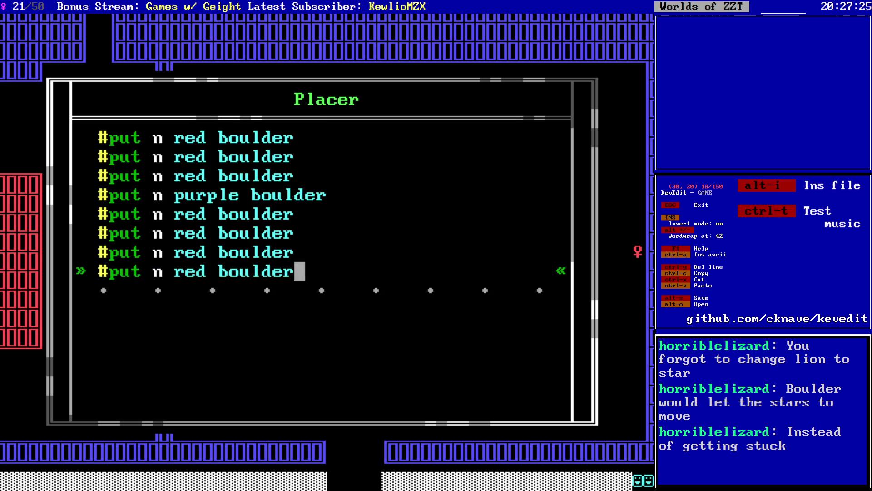
{"action": "key", "text": "Return"}
{"action": "type", "text": "#put n purple bould"}
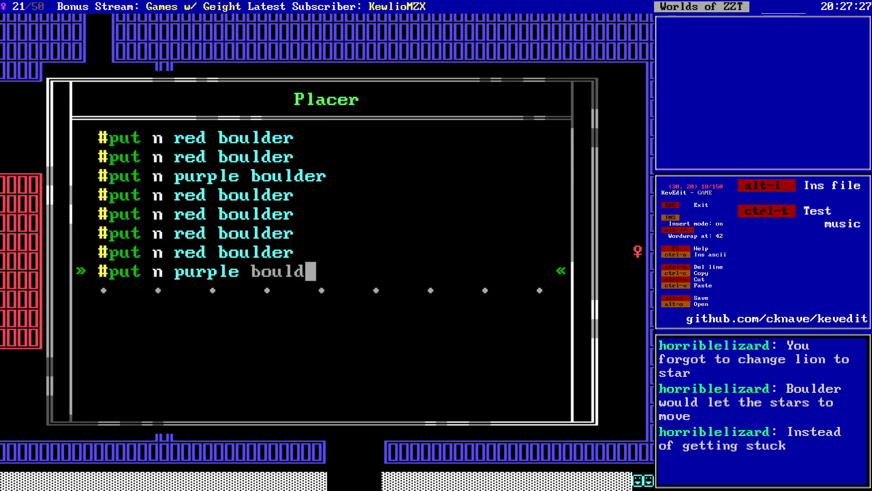
{"action": "type", "text": "er"}
{"action": "key", "text": "Return"}
{"action": "type", "text": "#put"}
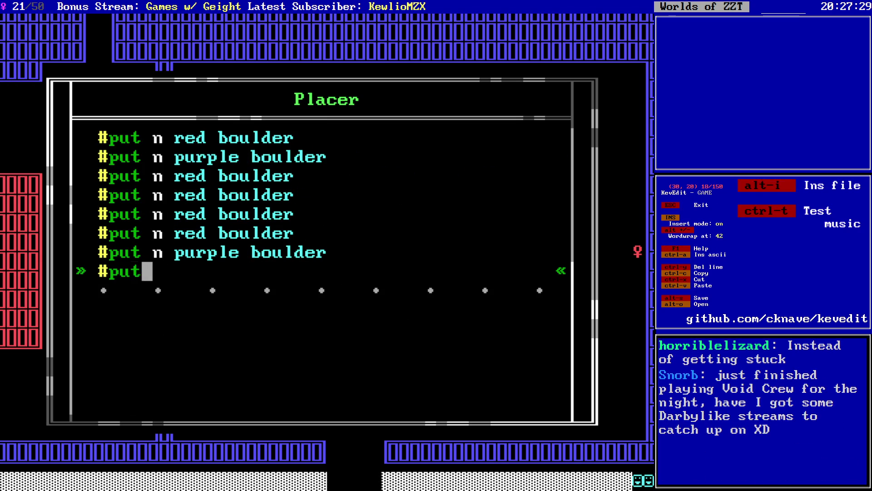
{"action": "type", "text": " n red boulder"}
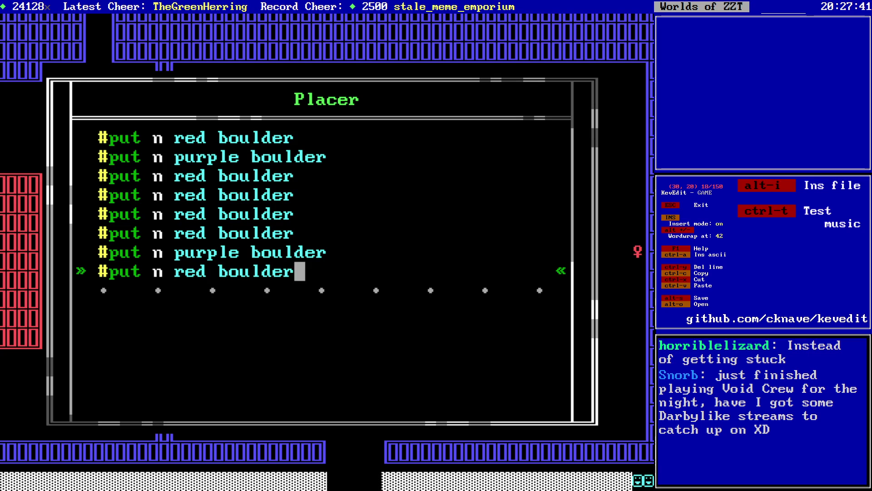
Step: Add '#change red boulder empty' and '#change purple boulder breakable' lines
{"action": "key", "text": "Page_Up"}
{"action": "key", "text": "Page_Down"}
{"action": "key", "text": "Page_Up"}
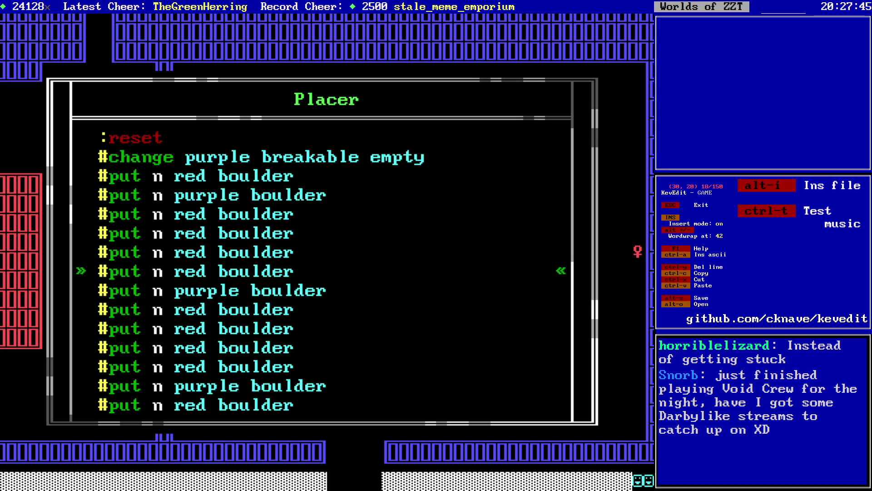
{"action": "key", "text": "Page_Down"}
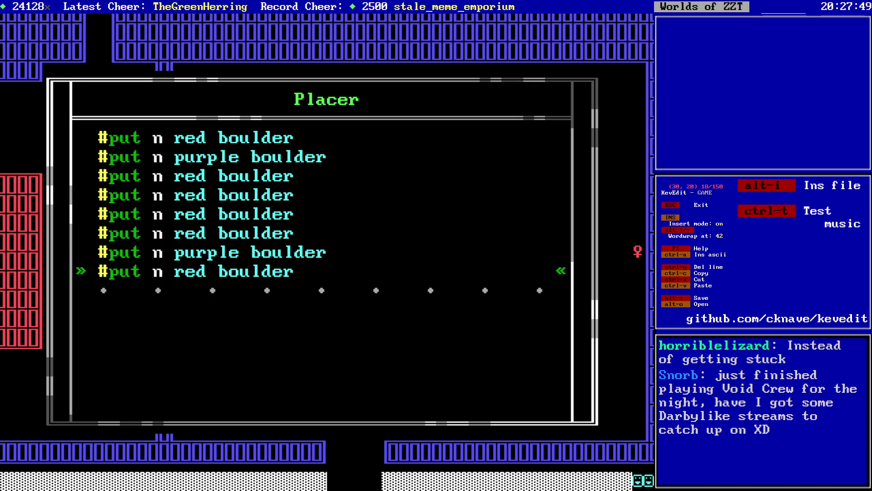
{"action": "key", "text": "Return"}
{"action": "type", "text": "#change red boulder rmpty"}
{"action": "key", "text": "BackSpace"}
{"action": "key", "text": "BackSpace"}
{"action": "key", "text": "BackSpace"}
{"action": "type", "text": "empty"}
{"action": "key", "text": "Return"}
{"action": "type", "text": "#change purple boulder "}
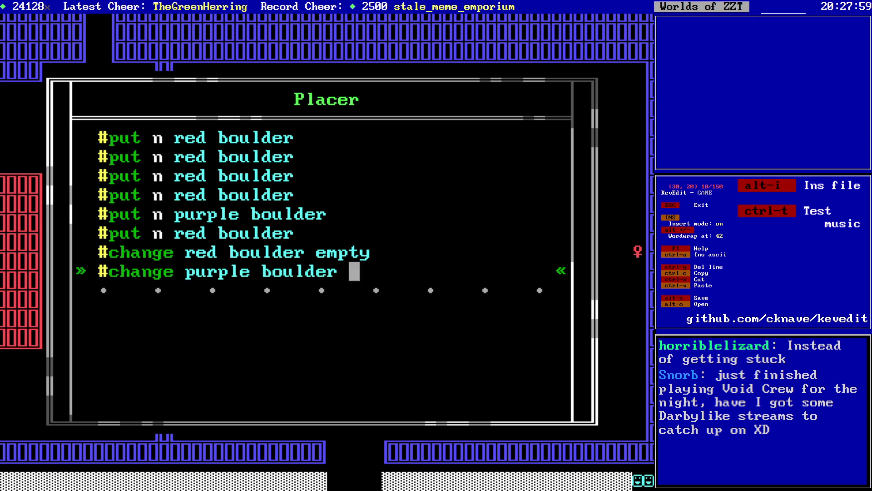
{"action": "type", "text": "breakable"}
{"action": "key", "text": "Escape"}
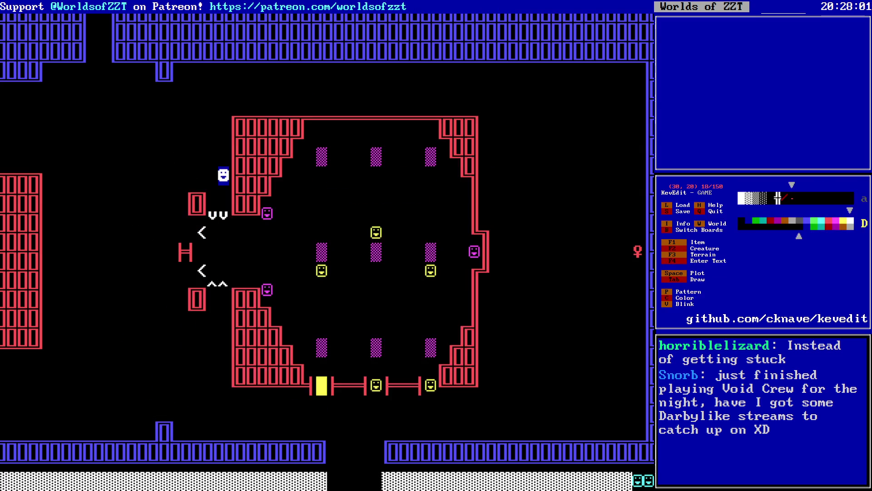
Step: Replace the next Placer's code with '#bind placer'
{"action": "key", "text": "Return"}
{"action": "key", "text": "Escape"}
{"action": "key", "text": "Right"}
{"action": "key", "text": "Right"}
{"action": "key", "text": "Right"}
{"action": "key", "text": "Right"}
{"action": "key", "text": "Return"}
{"action": "key", "text": "ctrl+y"}
{"action": "key", "text": "ctrl+y"}
{"action": "key", "text": "ctrl+y"}
{"action": "type", "text": "#bind placer"}
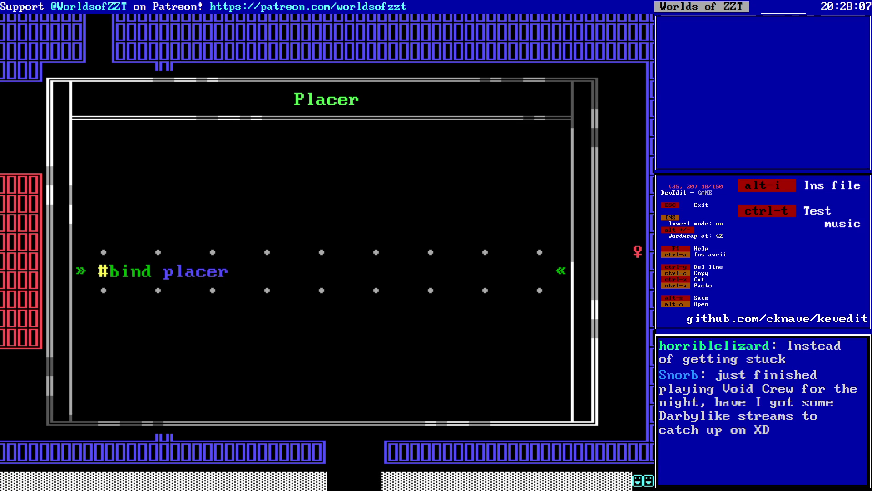
{"action": "key", "text": "Escape"}
{"action": "key", "text": "Escape"}
Step: Save the world as GAME.zzt
{"action": "key", "text": "Right"}
{"action": "key", "text": "Right"}
{"action": "key", "text": "Right"}
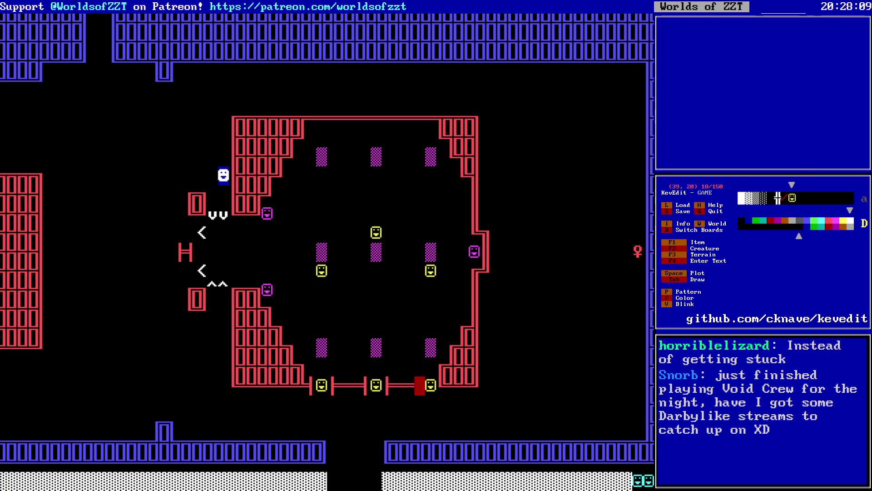
{"action": "key", "text": "Return"}
{"action": "key", "text": "Up"}
{"action": "key", "text": "Up"}
{"action": "key", "text": "Up"}
{"action": "key", "text": "Up"}
{"action": "key", "text": "Up"}
{"action": "key", "text": "Left"}
{"action": "key", "text": "Left"}
{"action": "key", "text": "Left"}
{"action": "key", "text": "Right"}
{"action": "key", "text": "Right"}
{"action": "key", "text": "Right"}
{"action": "key", "text": "Up"}
{"action": "key", "text": "Up"}
{"action": "key", "text": "Left"}
{"action": "key", "text": "Left"}
{"action": "key", "text": "Left"}
{"action": "key", "text": "s"}
{"action": "key", "text": "Return"}
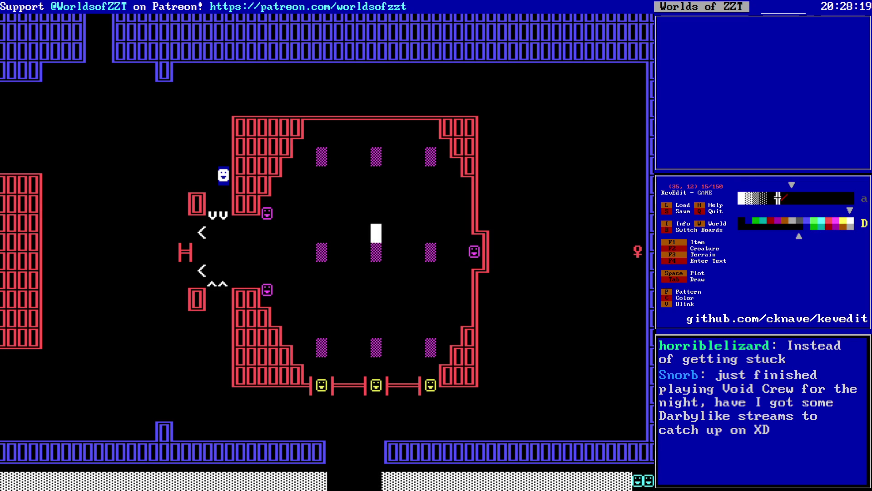
Step: Save the world again, confirming the overwrite
{"action": "key", "text": "Right"}
{"action": "key", "text": "Right"}
{"action": "key", "text": "Right"}
{"action": "key", "text": "Down"}
{"action": "key", "text": "Down"}
{"action": "key", "text": "Down"}
{"action": "key", "text": "Right"}
{"action": "key", "text": "Right"}
{"action": "key", "text": "Right"}
{"action": "key", "text": "Down"}
{"action": "key", "text": "Down"}
{"action": "key", "text": "Down"}
{"action": "key", "text": "Right"}
{"action": "key", "text": "Right"}
{"action": "key", "text": "Right"}
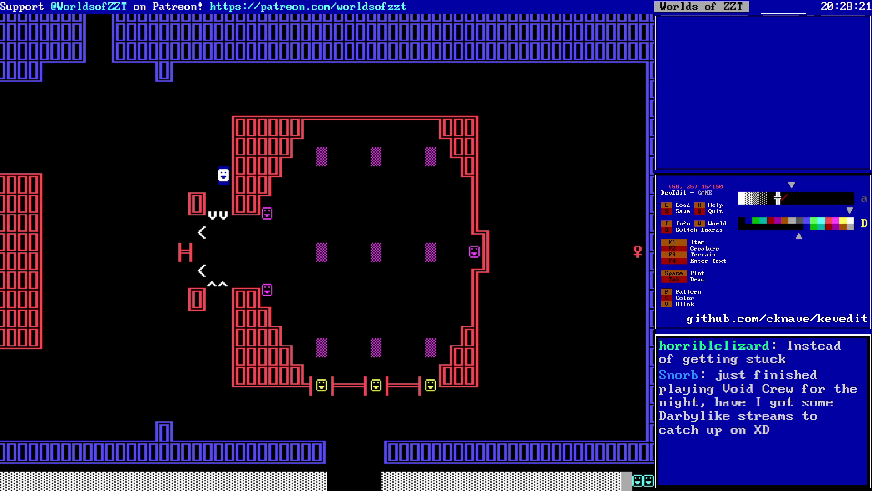
{"action": "key", "text": "Right"}
{"action": "key", "text": "Left"}
{"action": "key", "text": "Left"}
{"action": "key", "text": "Left"}
{"action": "key", "text": "Up"}
{"action": "key", "text": "Up"}
{"action": "key", "text": "Up"}
{"action": "key", "text": "s"}
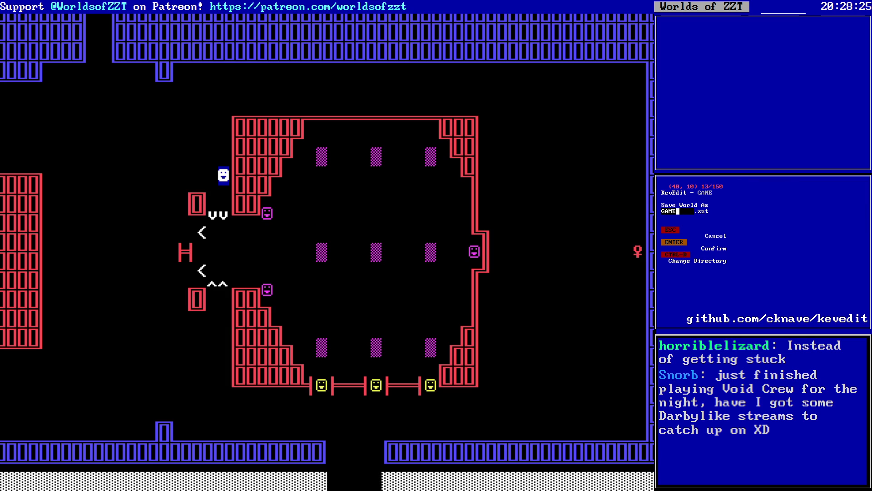
{"action": "key", "text": "y"}
Step: Insert '#char 2' after '#zap touch' in the switch object's program
{"action": "key", "text": "Down"}
{"action": "key", "text": "Down"}
{"action": "key", "text": "Down"}
{"action": "key", "text": "Right"}
{"action": "key", "text": "Up"}
{"action": "key", "text": "Right"}
{"action": "key", "text": "Right"}
{"action": "key", "text": "Right"}
{"action": "key", "text": "Up"}
{"action": "key", "text": "Return"}
{"action": "key", "text": "Down"}
{"action": "key", "text": "Down"}
{"action": "key", "text": "Down"}
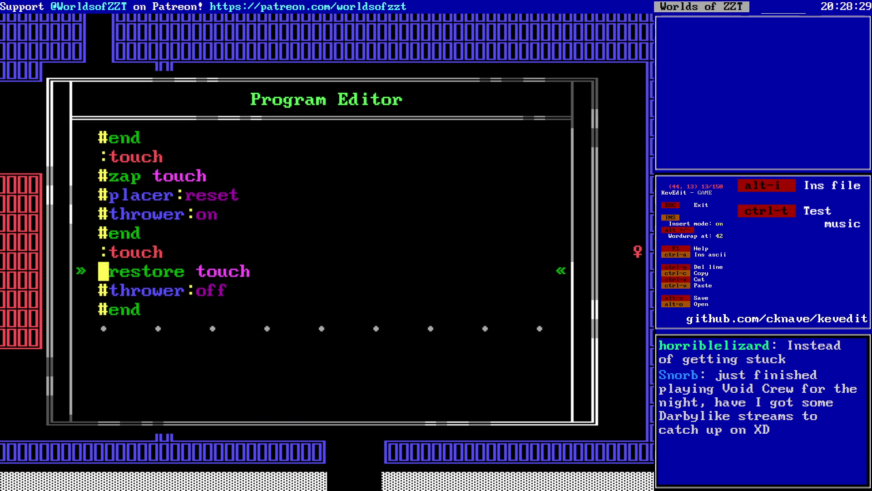
{"action": "key", "text": "Up"}
{"action": "key", "text": "Up"}
{"action": "key", "text": "Up"}
{"action": "key", "text": "Return"}
{"action": "type", "text": "#char 2"}
Step: Add '#char 1' after the '#restore touch' line
{"action": "key", "text": "Down"}
{"action": "key", "text": "Down"}
{"action": "key", "text": "Down"}
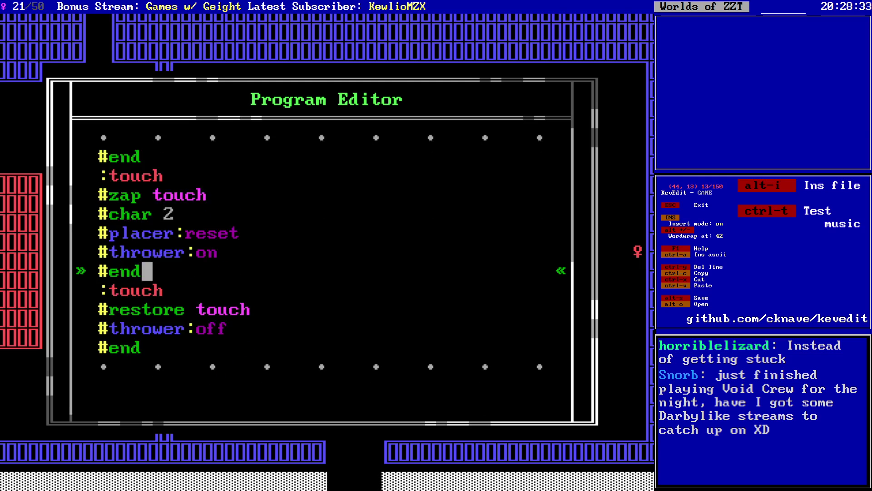
{"action": "key", "text": "Return"}
{"action": "type", "text": "#char 1"}
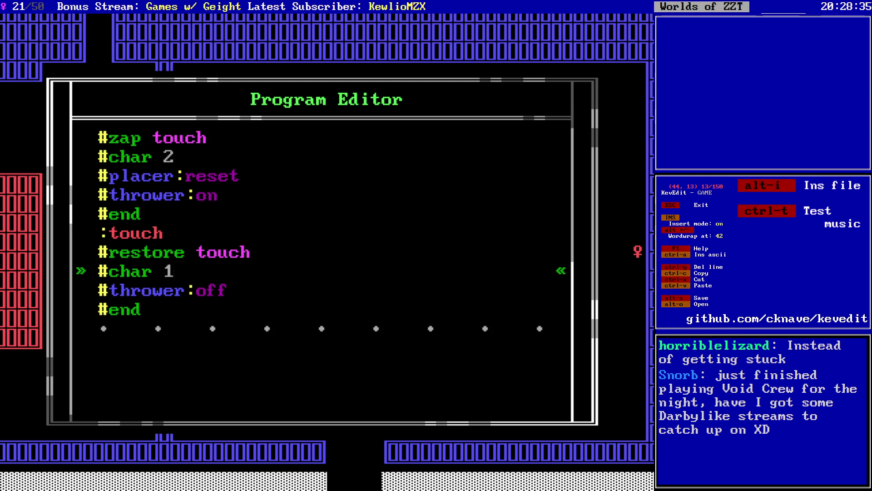
{"action": "key", "text": "Escape"}
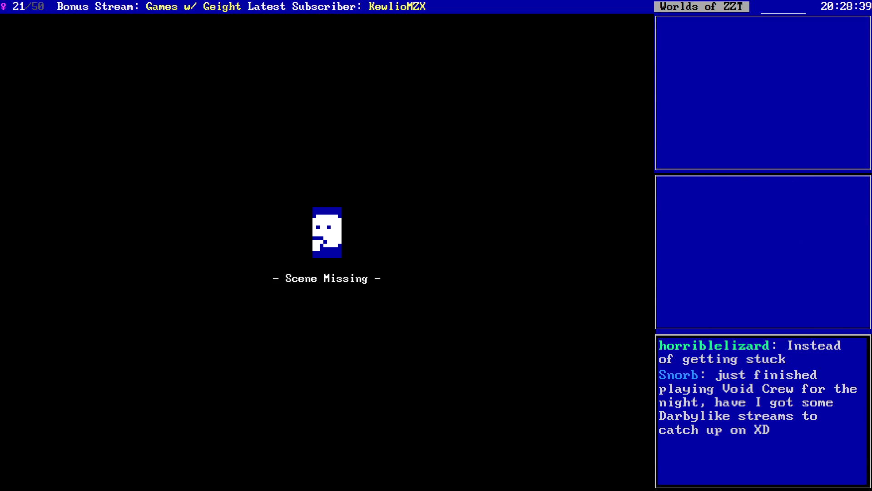
Step: Load the dec13 world in ZZT
{"action": "key", "text": "w"}
{"action": "key", "text": "Down"}
{"action": "key", "text": "Down"}
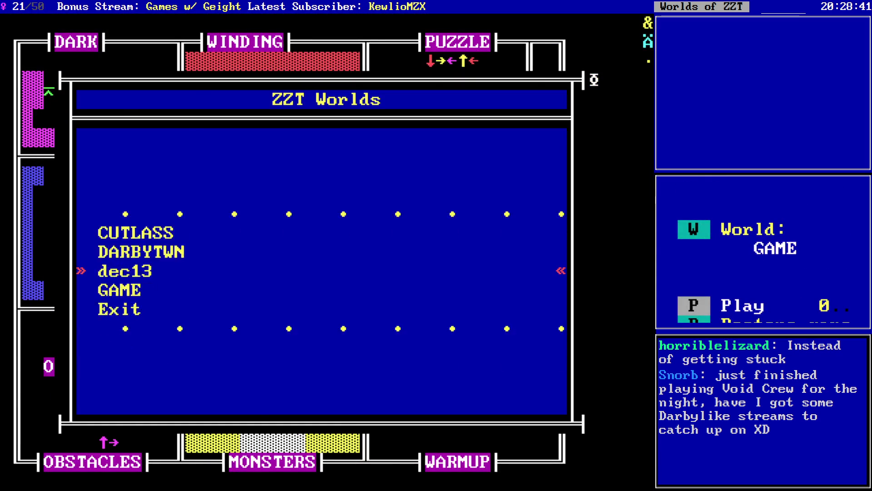
{"action": "key", "text": "Return"}
Step: Walk the player to the magenta object to start the fight, then end the game
{"action": "key", "text": "Right"}
{"action": "key", "text": "Right"}
{"action": "key", "text": "Right"}
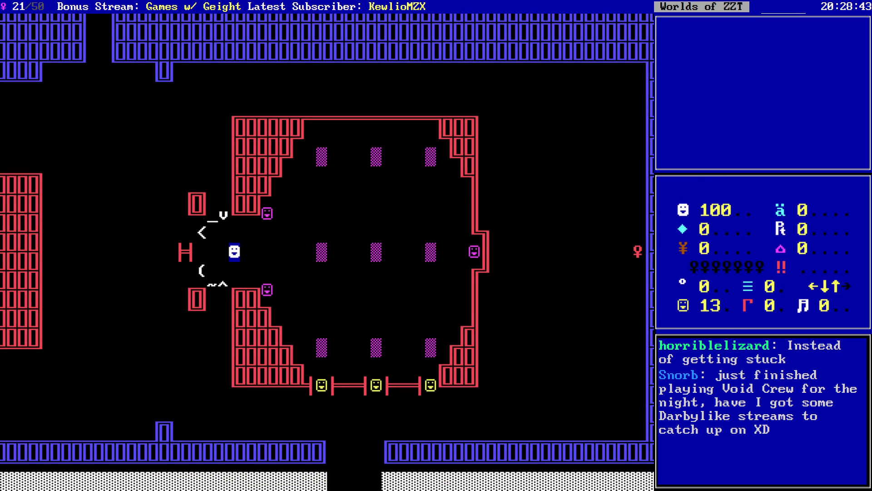
{"action": "key", "text": "Down"}
{"action": "key", "text": "Right"}
{"action": "key", "text": "Right"}
{"action": "key", "text": "Right"}
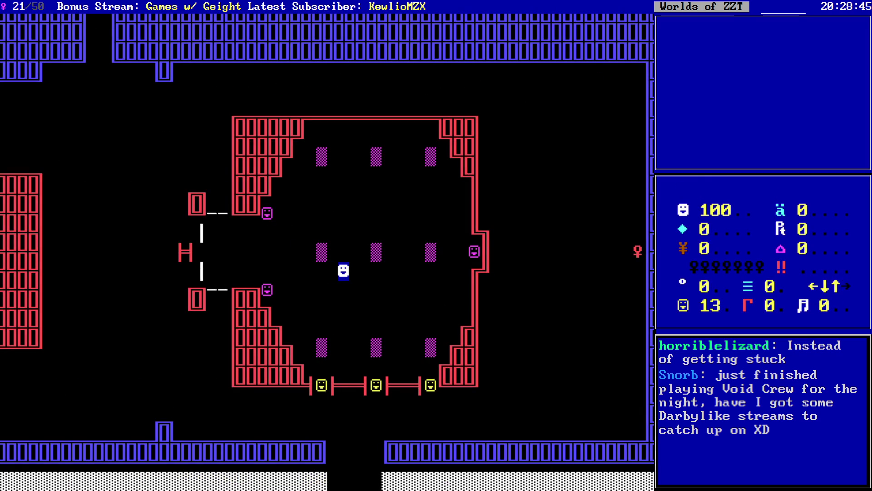
{"action": "key", "text": "Right"}
{"action": "key", "text": "Right"}
{"action": "key", "text": "Up"}
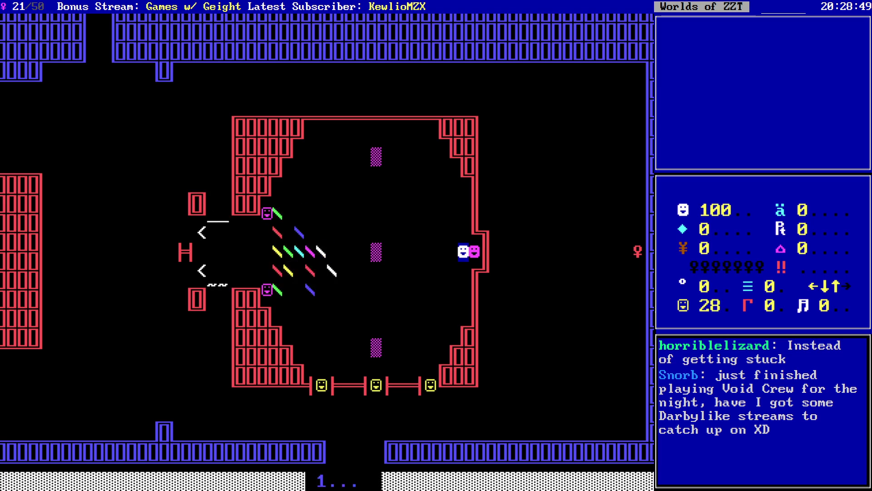
{"action": "key", "text": "q"}
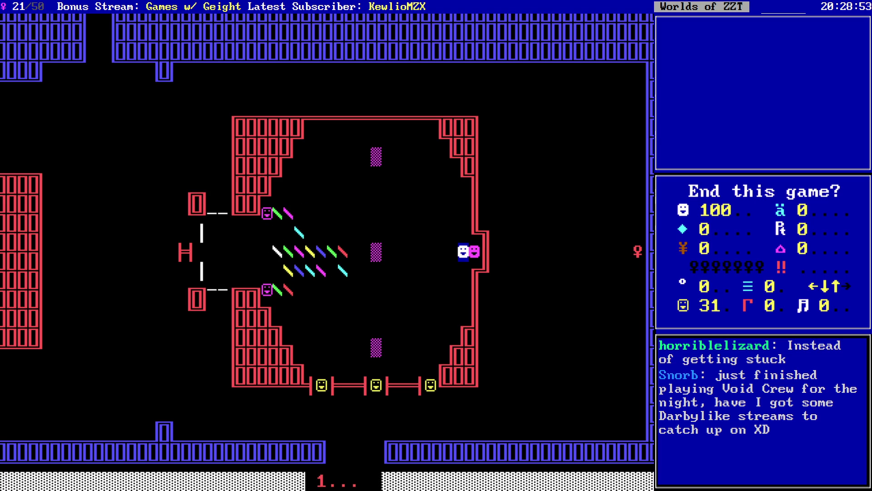
{"action": "key", "text": "y"}
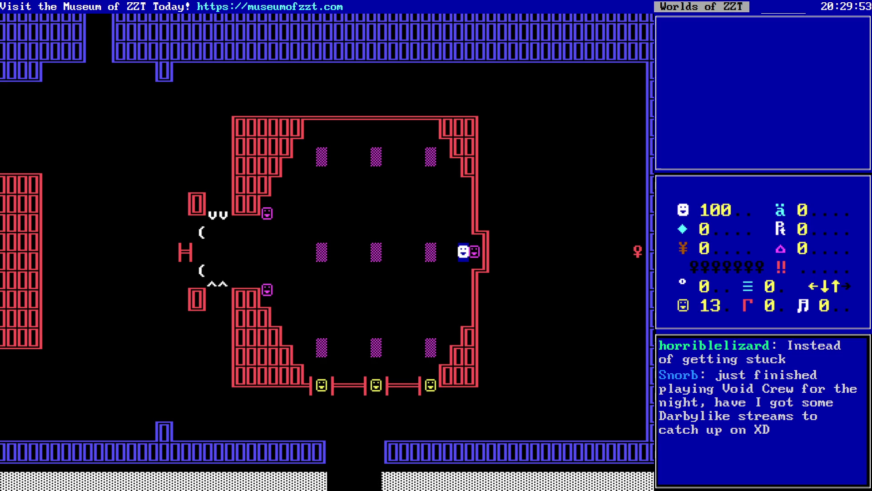
Step: Restart the fight at the magenta object and move around the arena amid flying stars
{"action": "key", "text": "Down"}
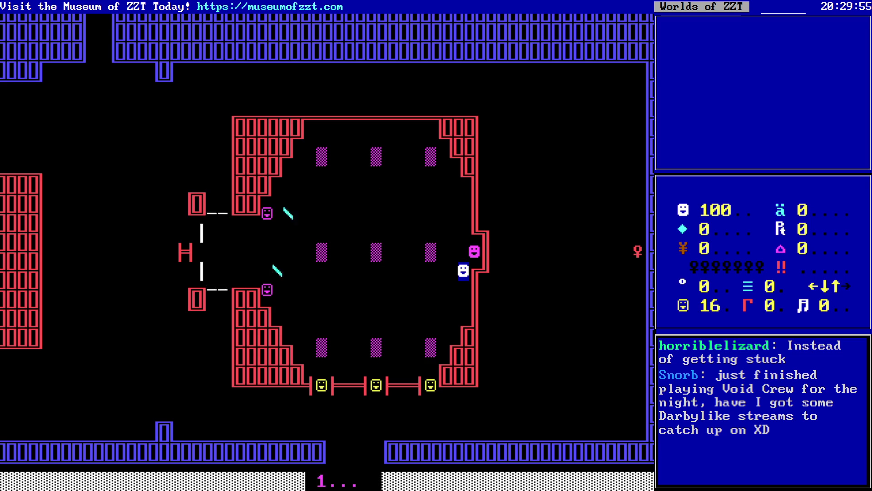
{"action": "key", "text": "Up"}
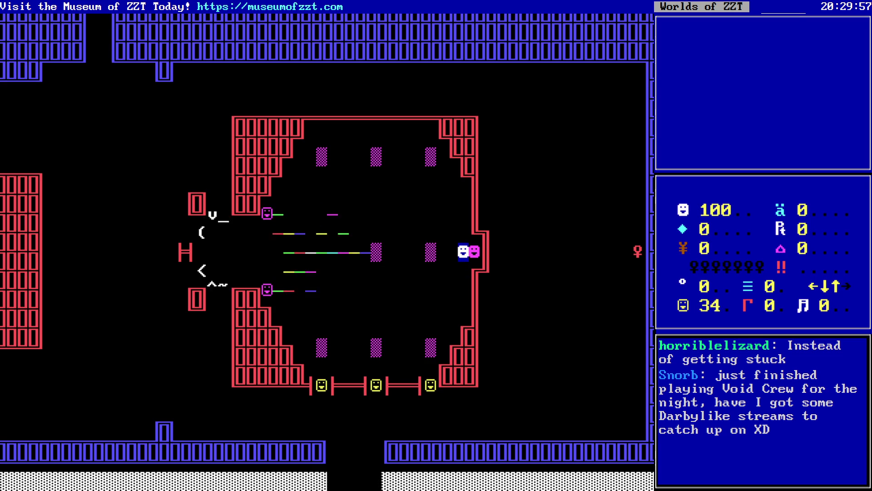
{"action": "key", "text": "Up"}
{"action": "key", "text": "Up"}
{"action": "key", "text": "Up"}
{"action": "key", "text": "Left"}
{"action": "key", "text": "Left"}
{"action": "key", "text": "Up"}
{"action": "key", "text": "Up"}
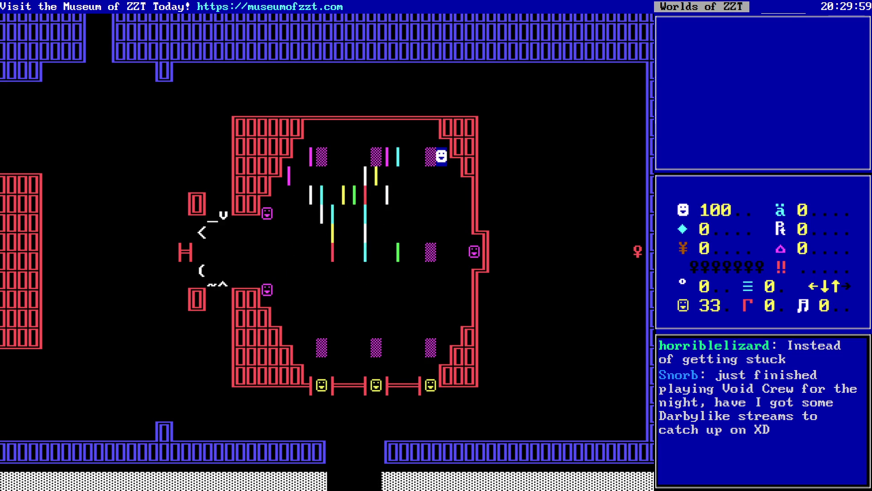
{"action": "key", "text": "Right"}
{"action": "key", "text": "Down"}
{"action": "key", "text": "Down"}
{"action": "key", "text": "Down"}
{"action": "key", "text": "Left"}
{"action": "key", "text": "Left"}
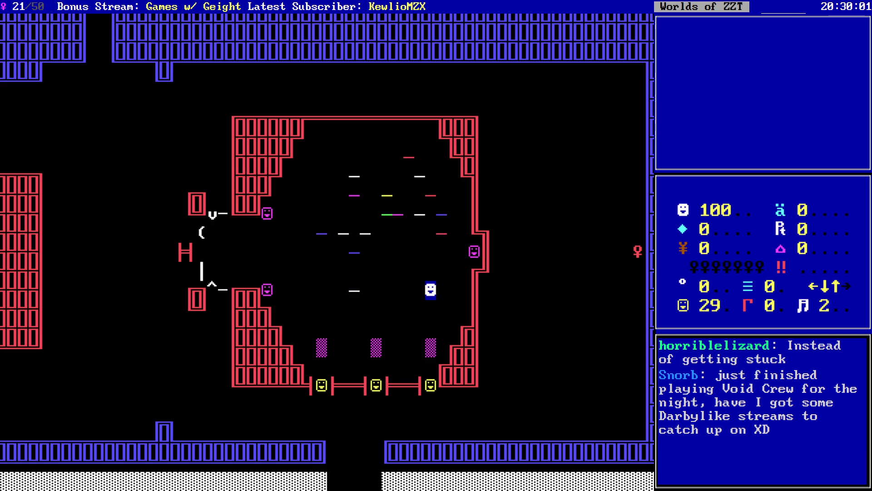